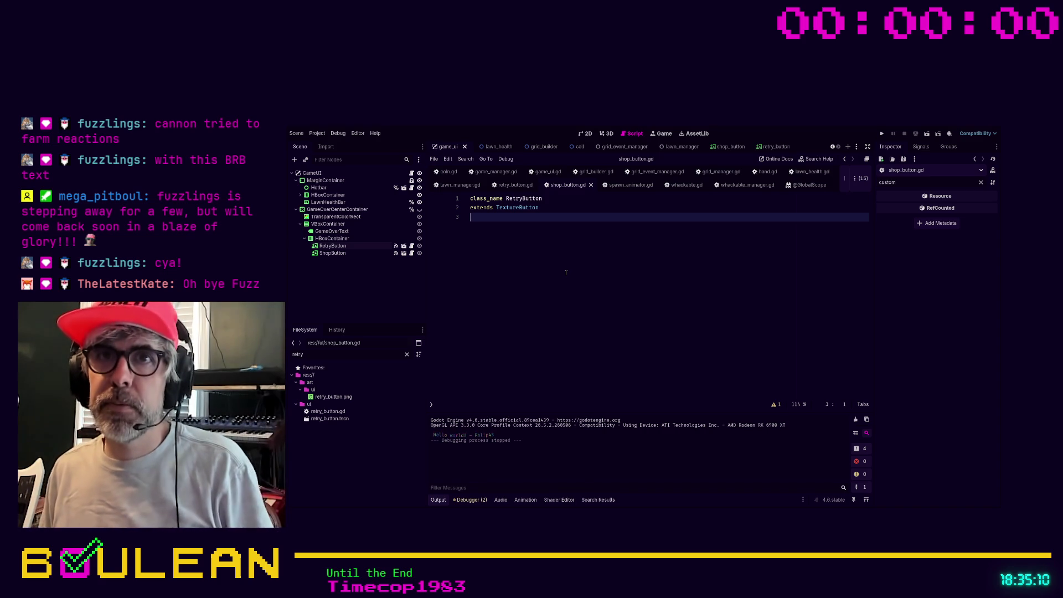
Inspect the ShopButton and RetryButton nodes and open the retry_button.gd script
click(331, 252)
click(328, 246)
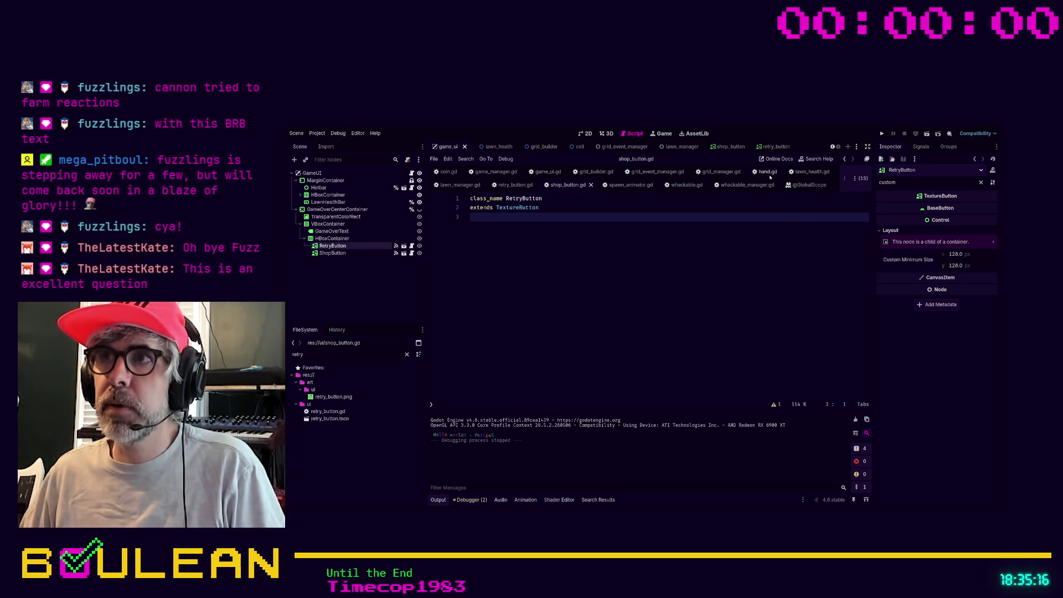
click(515, 185)
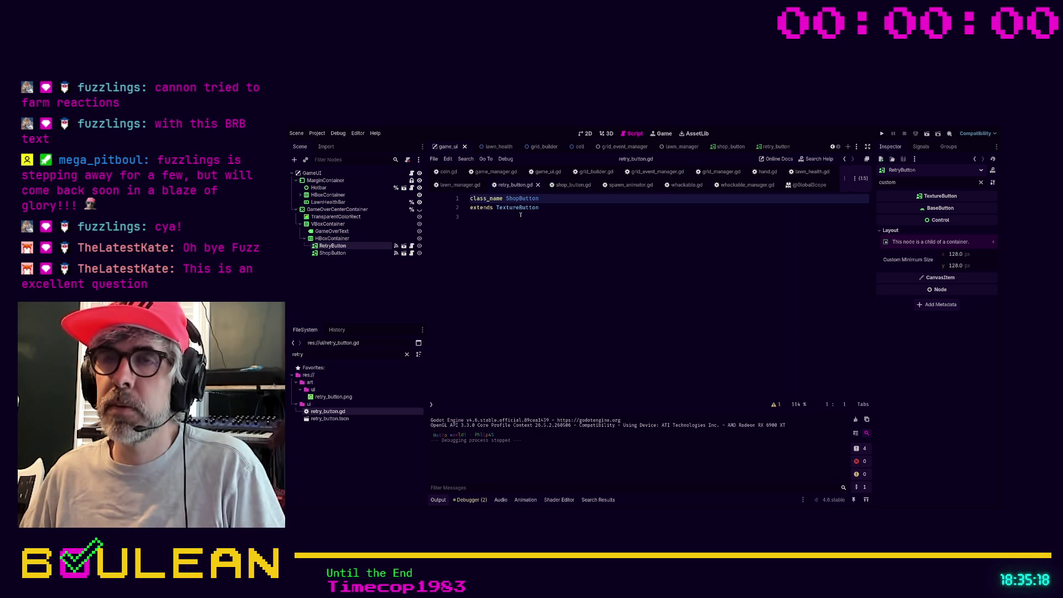
click(524, 238)
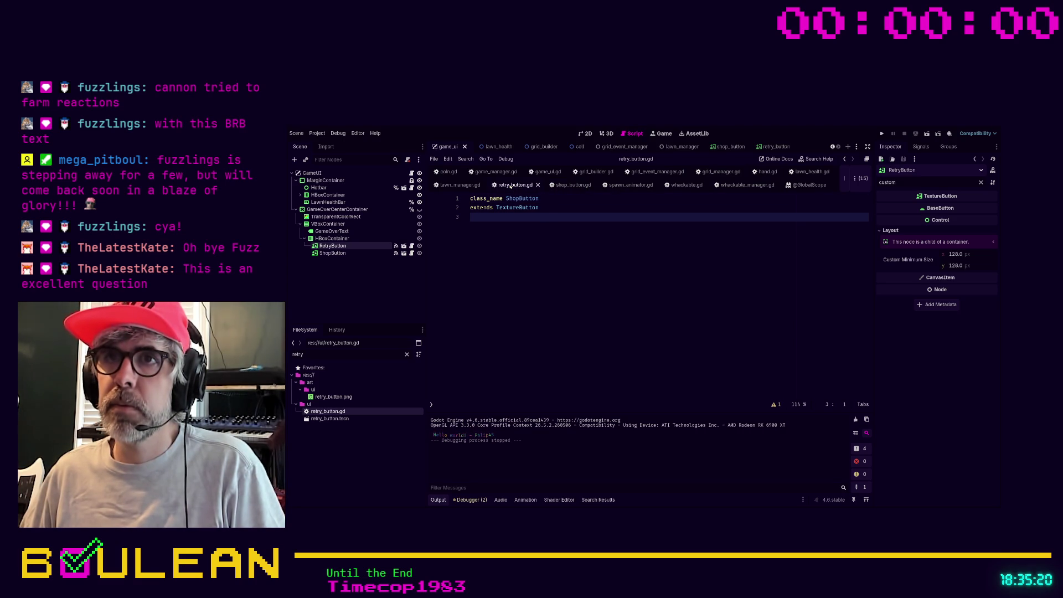
click(548, 209)
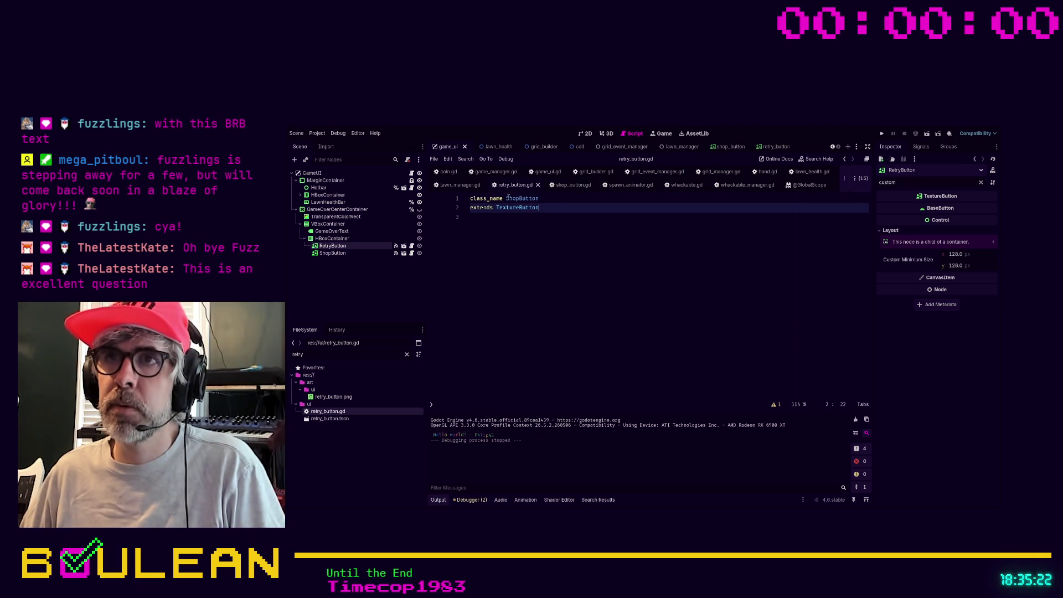
Correct the class names to ShopButton in shop_button.gd and RetryButton in retry_button.gd
click(568, 184)
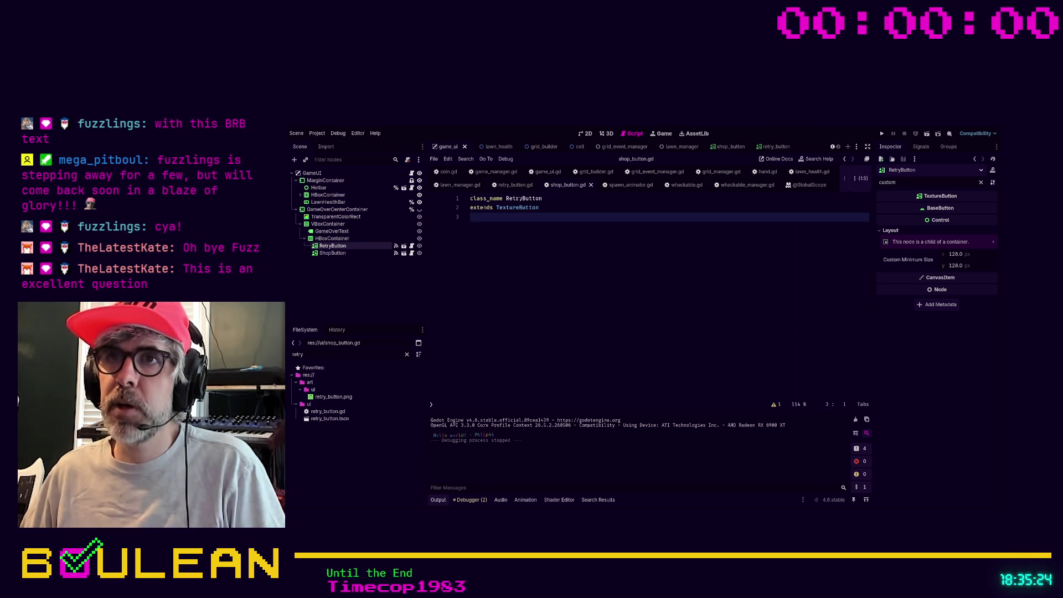
click(505, 199)
text(Shop)
click(515, 185)
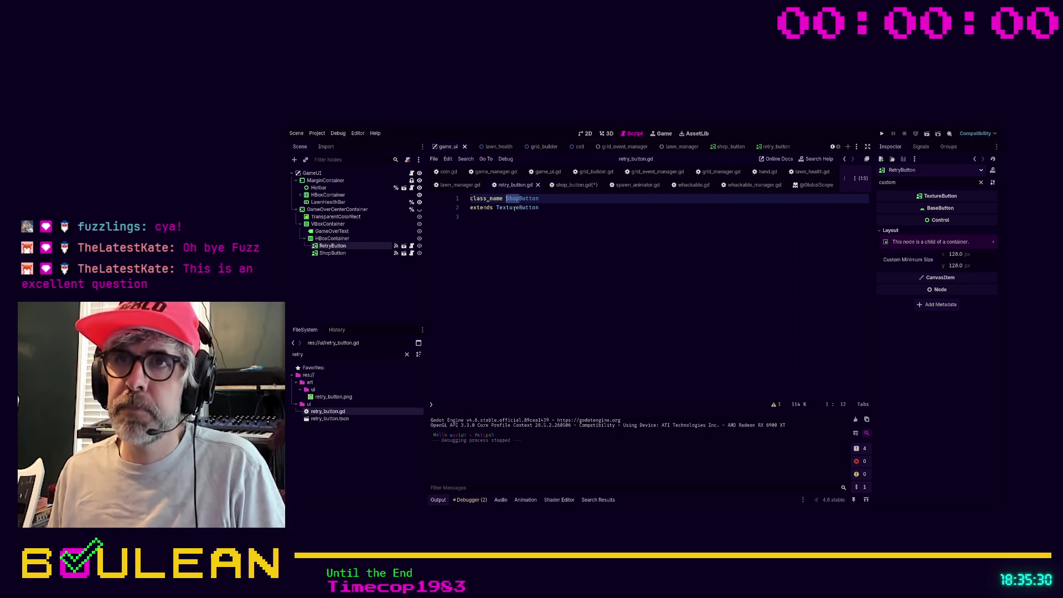
text(Retry)
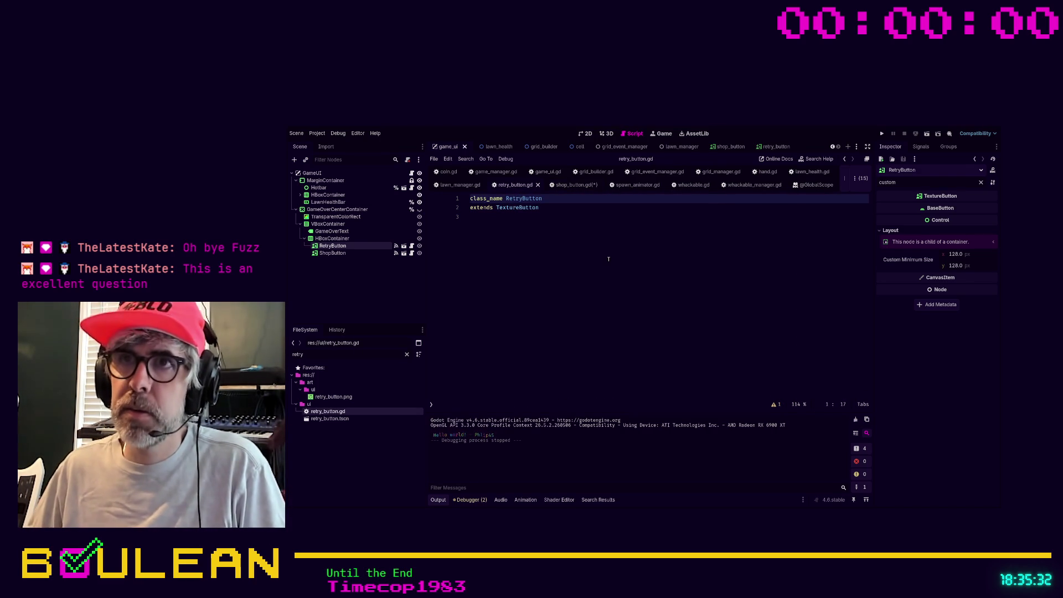
Save both retry_button.gd and shop_button.gd
key(ctrl+s)
click(568, 184)
key(ctrl+s)
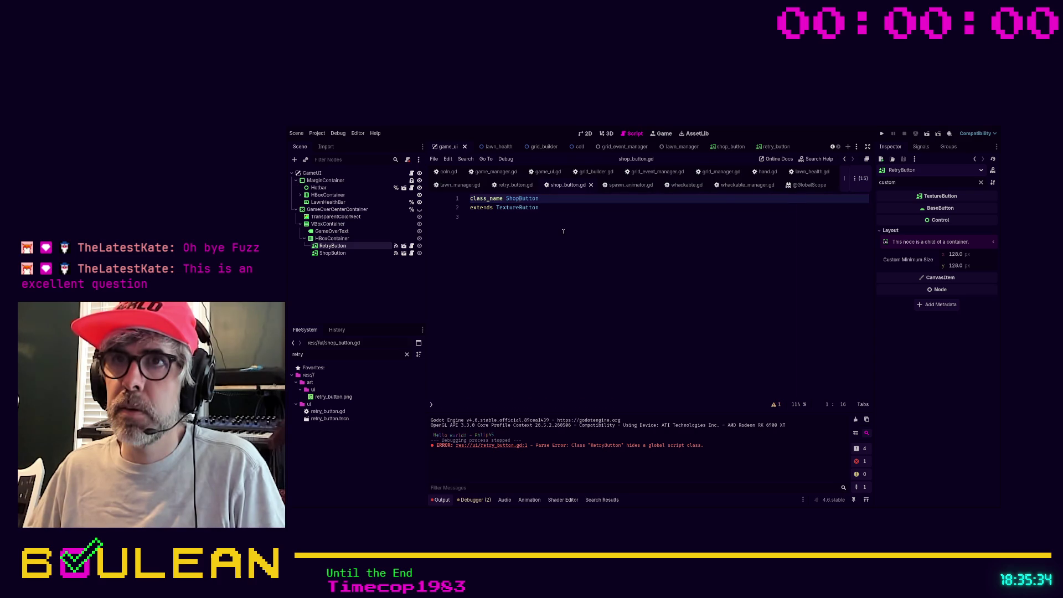
click(577, 265)
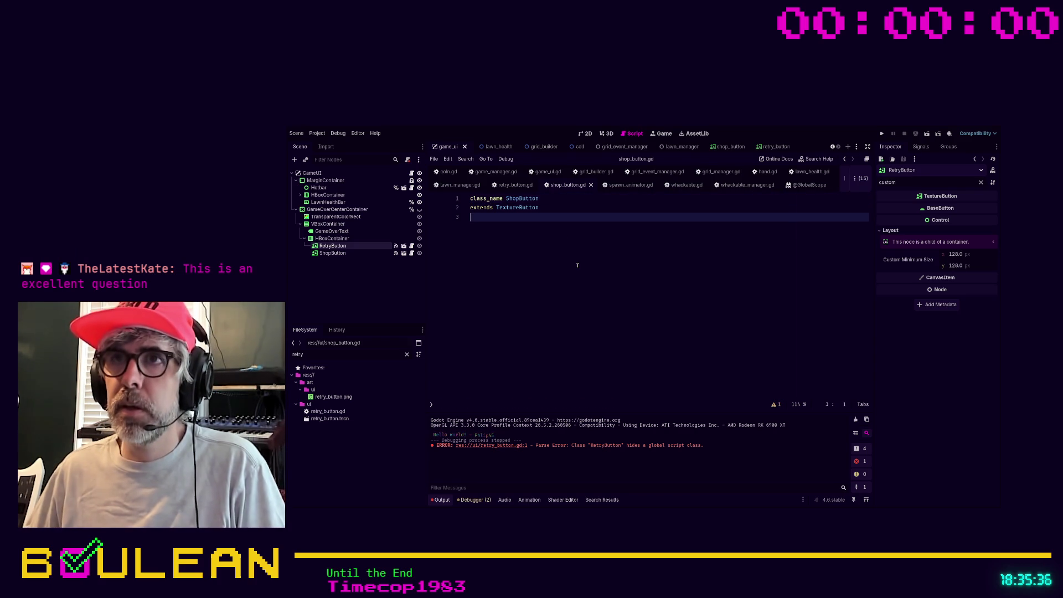
click(515, 185)
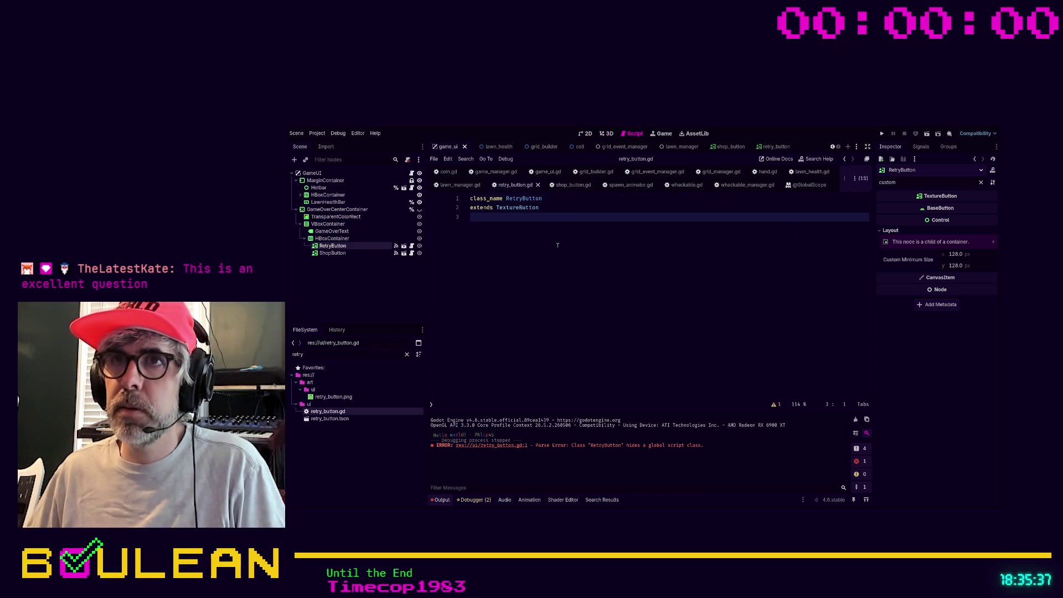
Inspect RetryButton's pressed() signal and its _on_pressed connection in the Signals dock, then select ShopButton
click(921, 146)
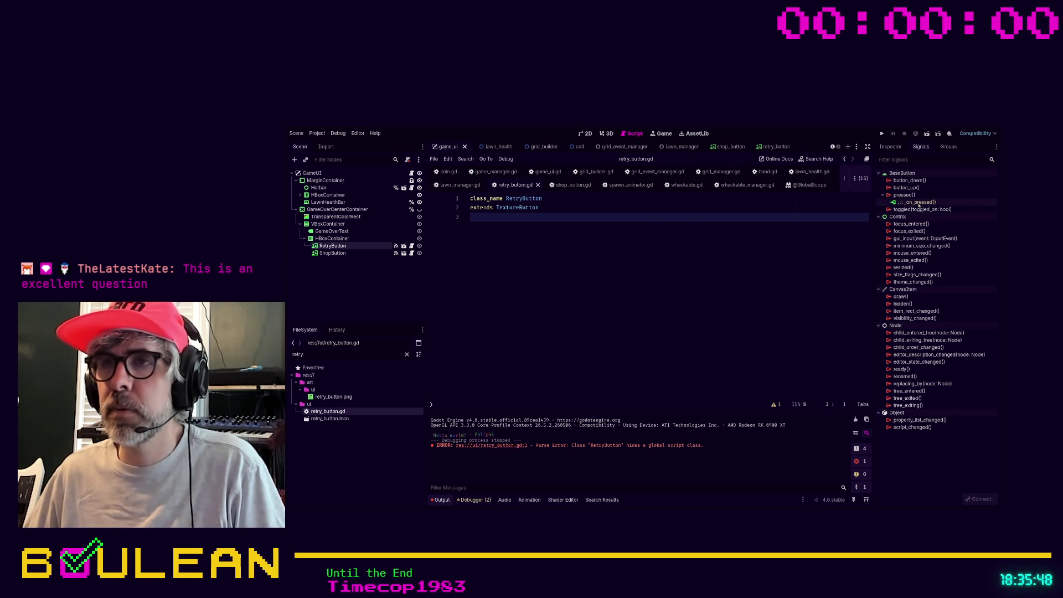
click(919, 204)
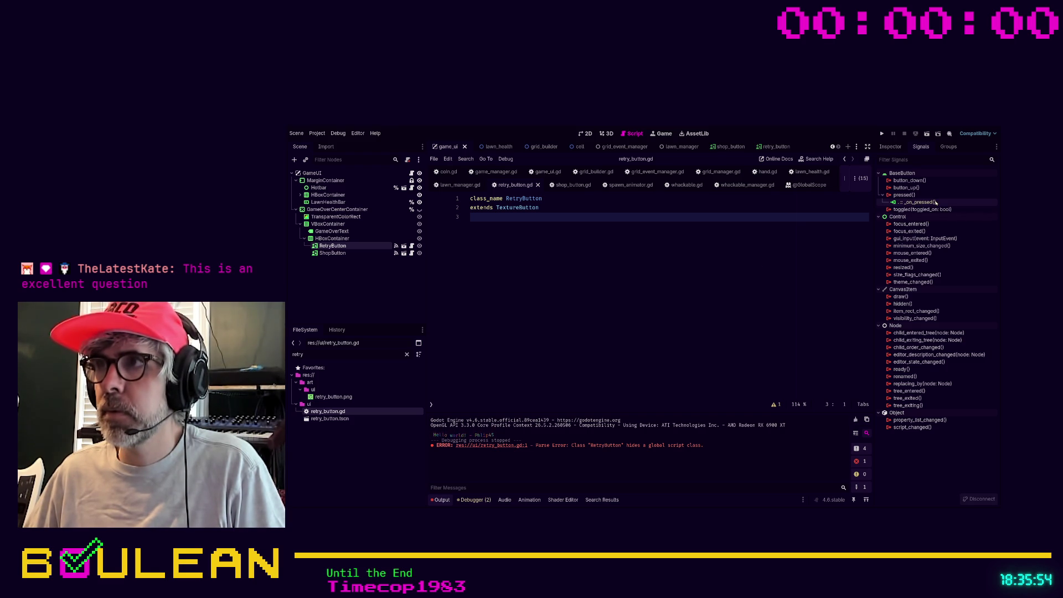
click(904, 196)
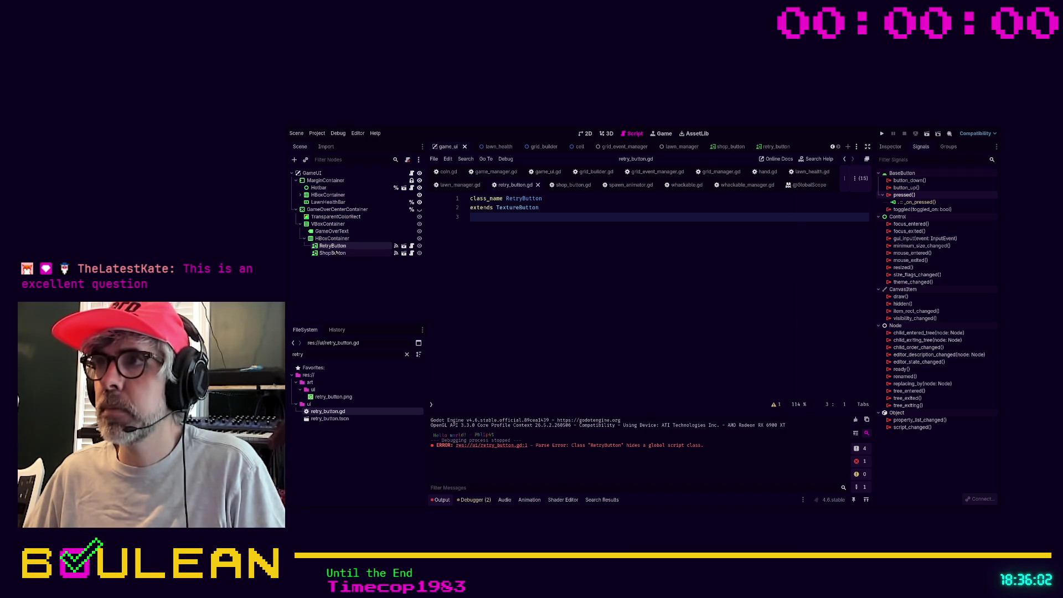
click(917, 203)
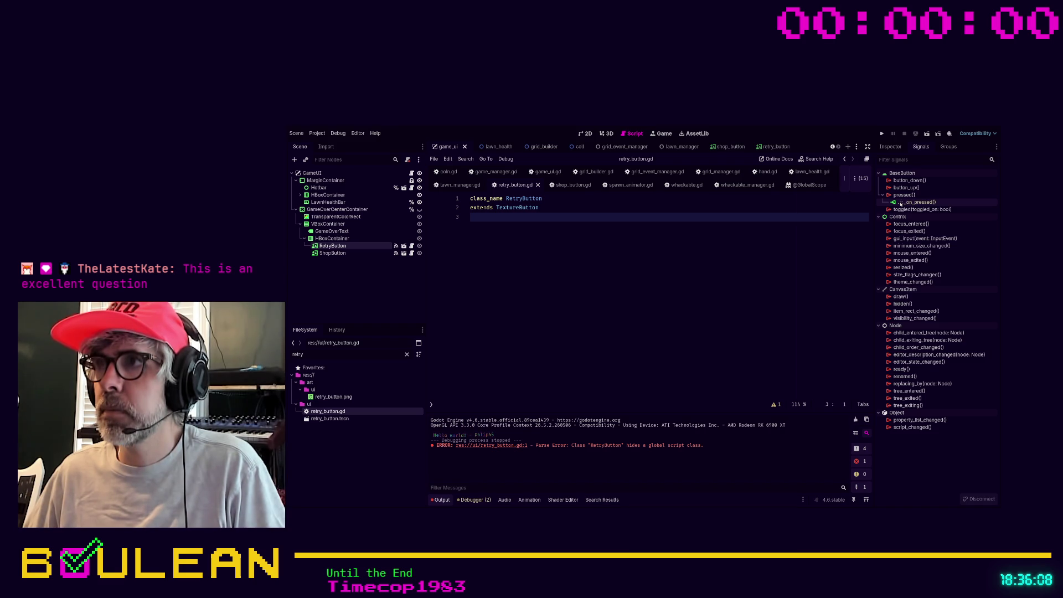
click(900, 195)
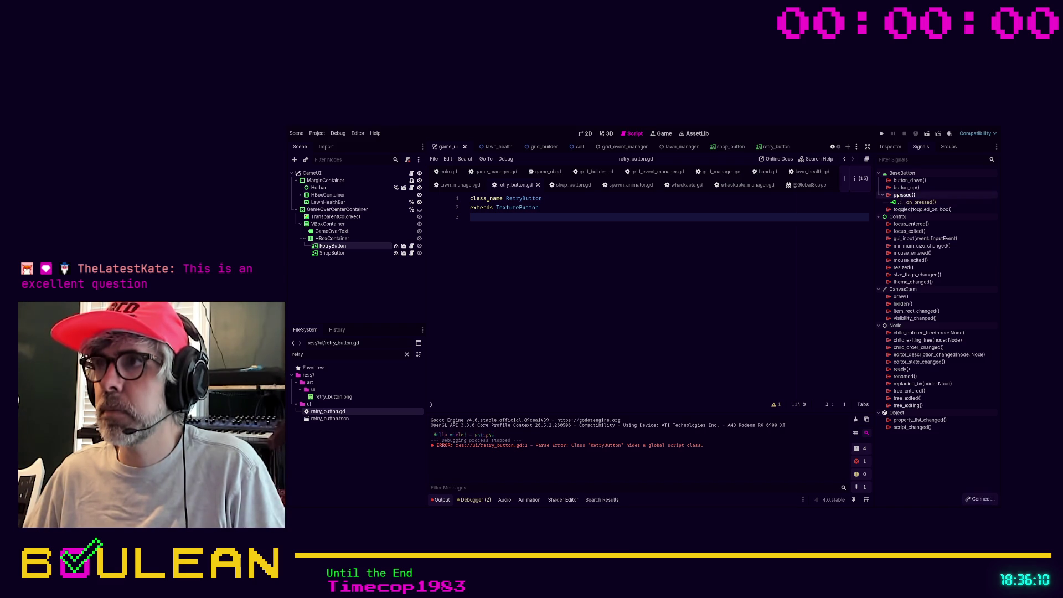
click(333, 253)
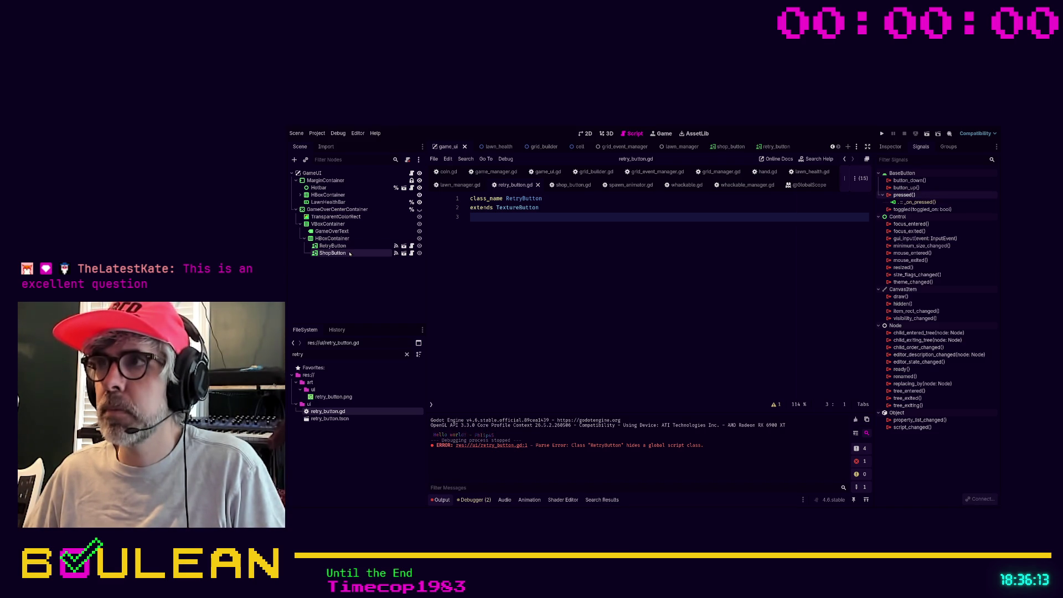
click(585, 134)
Compare RetryButton's and ShopButton's pressed() connections, then open shop_button.tscn in its own tab
click(333, 246)
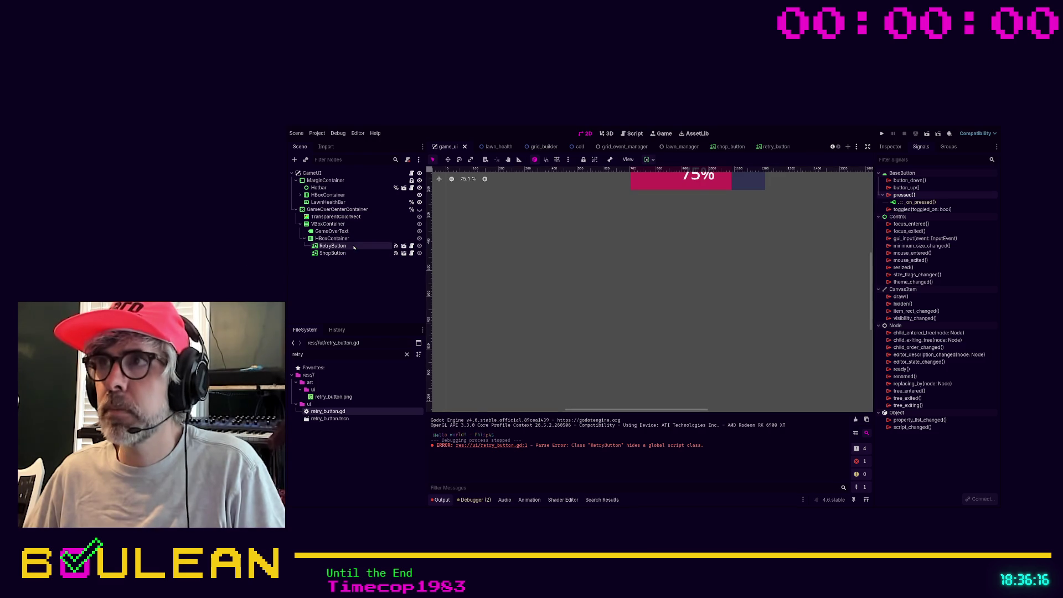
click(891, 146)
click(921, 147)
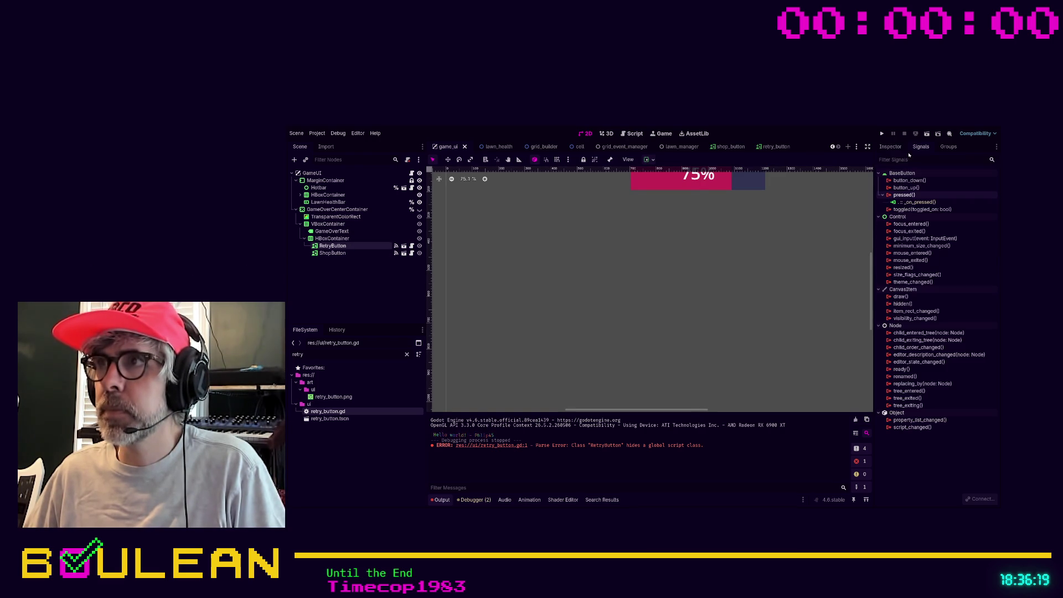
click(334, 255)
click(333, 245)
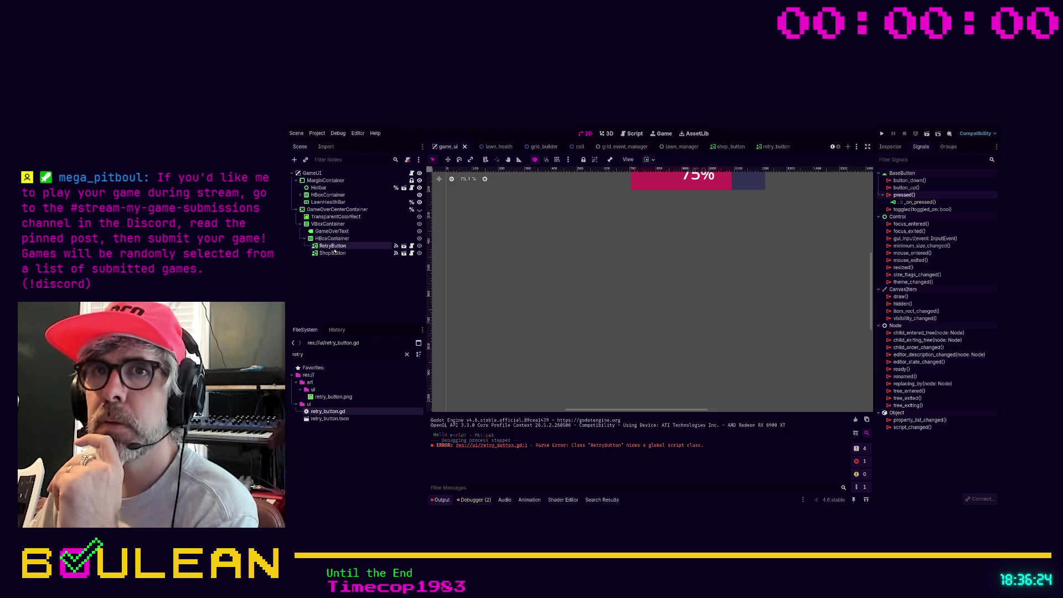
click(334, 253)
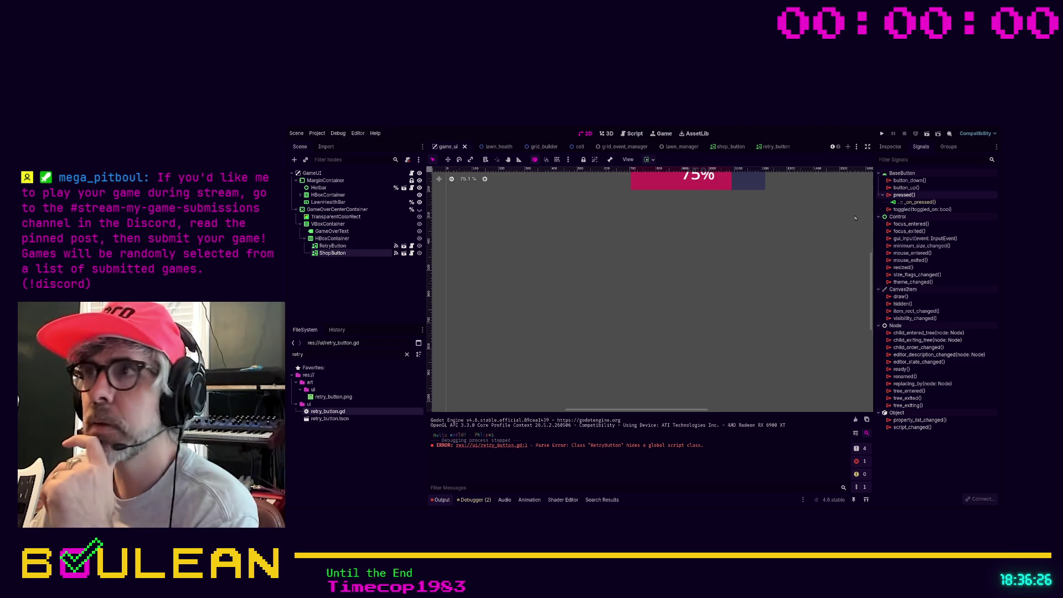
click(931, 203)
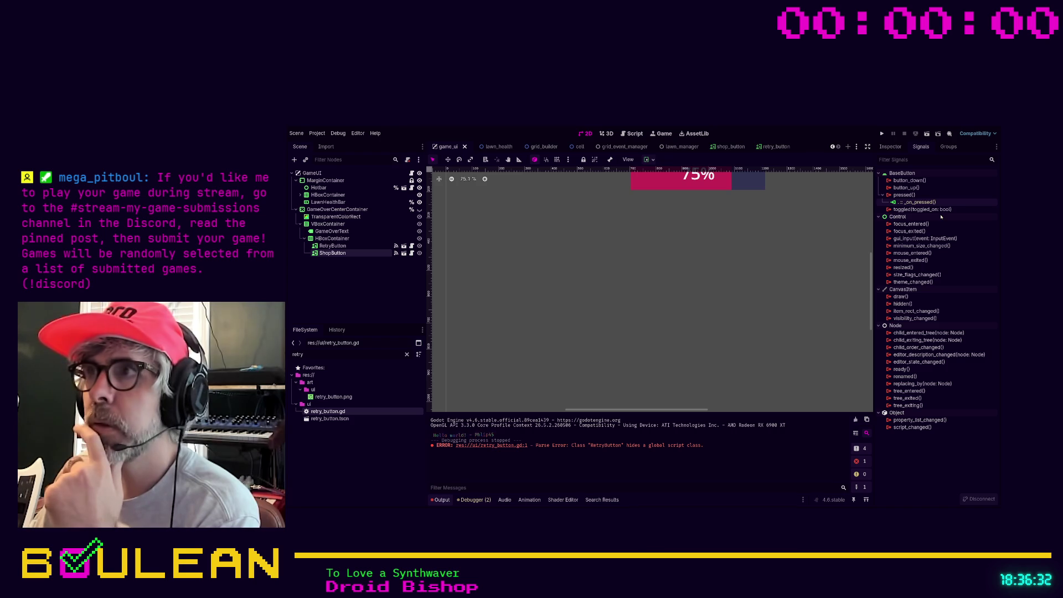
click(404, 253)
click(911, 202)
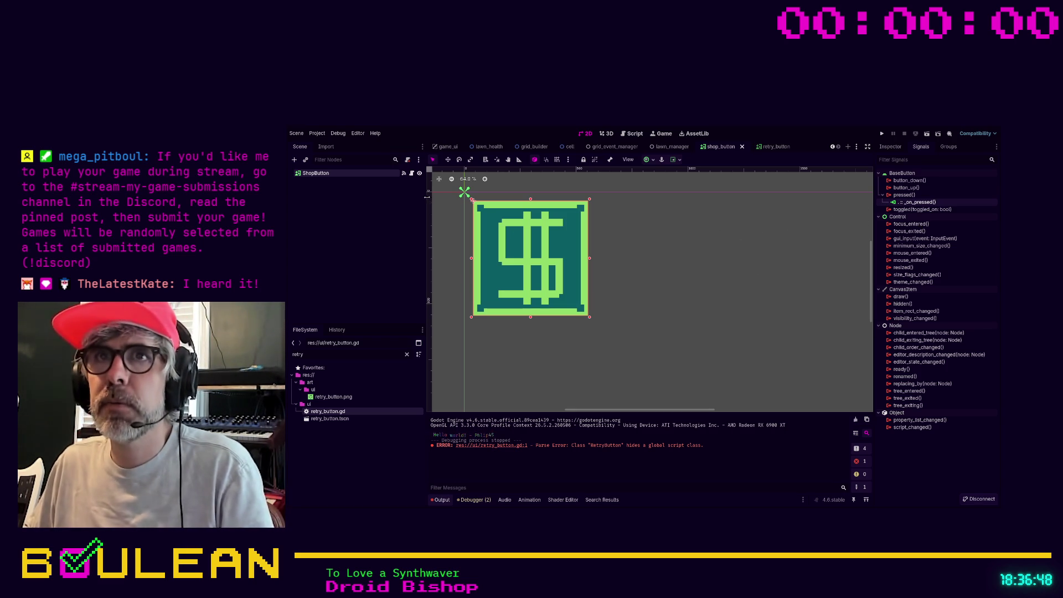
Delete the pressed() to _on_pressed connection in the shop_button scene and save it
click(411, 174)
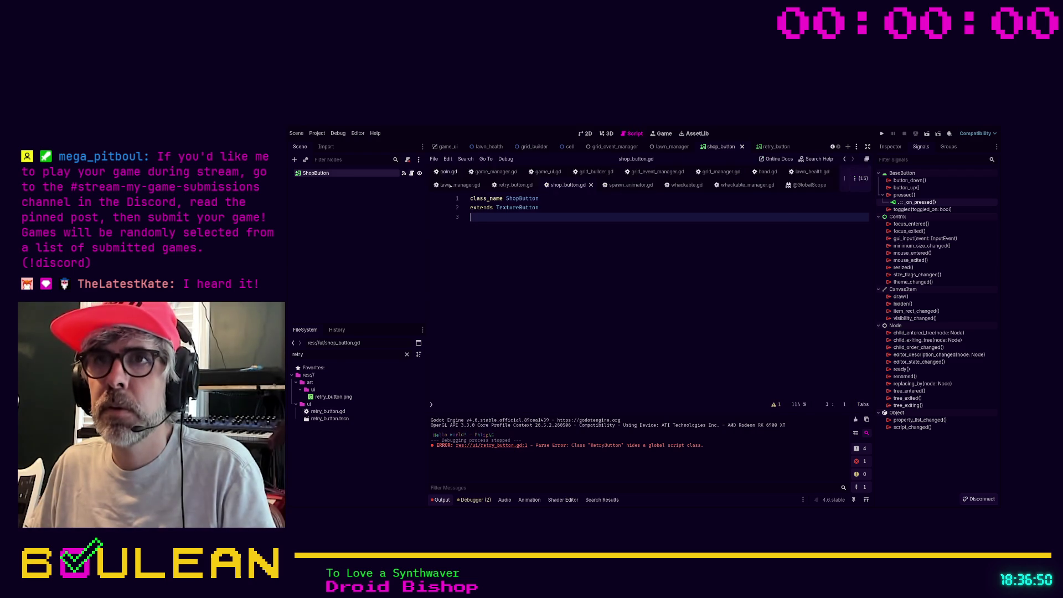
click(918, 203)
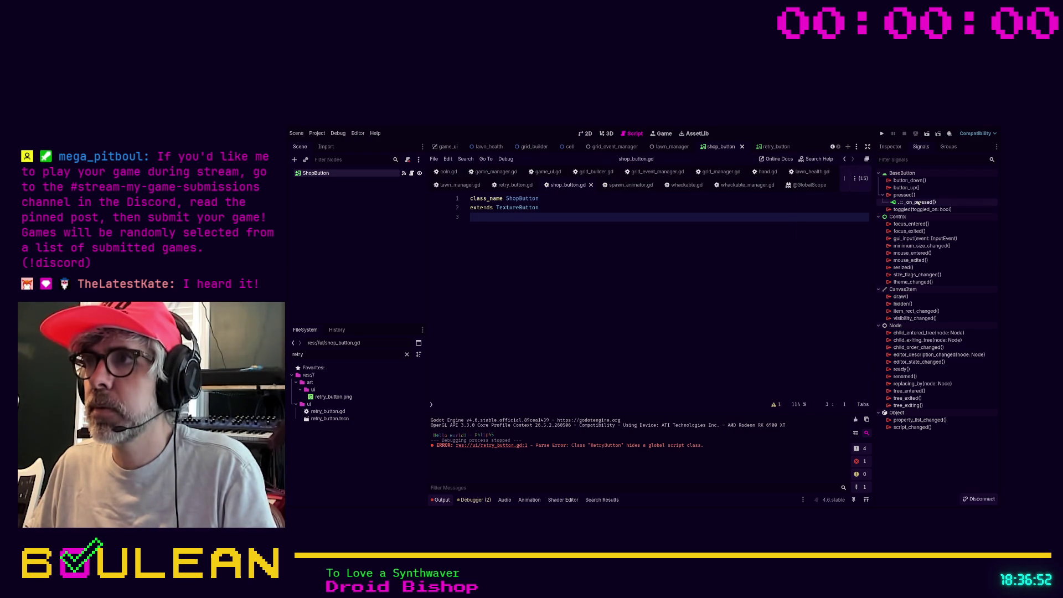
key(Delete)
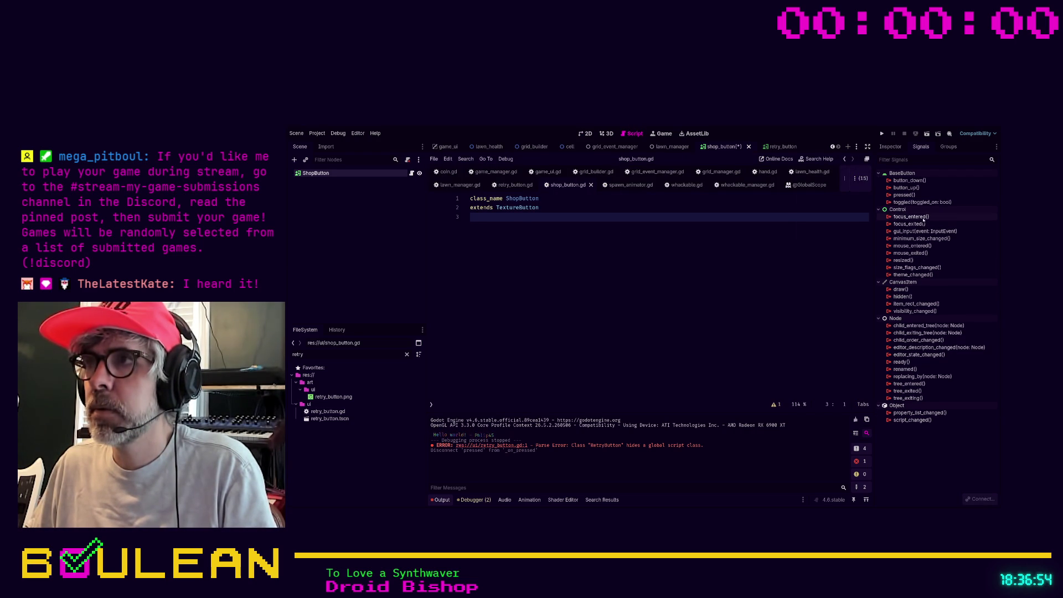
key(ctrl+s)
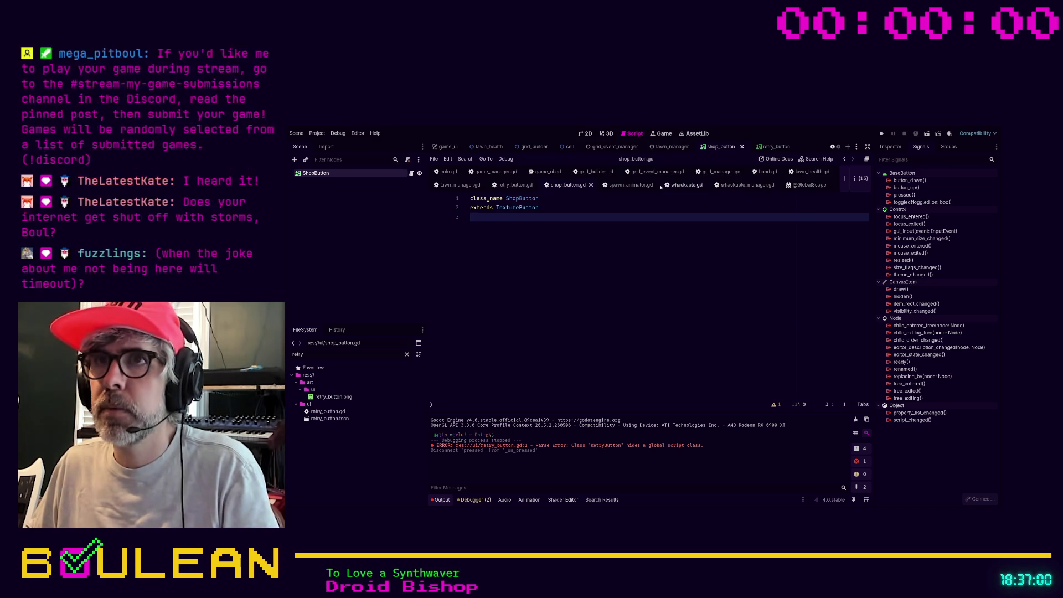
In the retry_button scene, delete the old _on_pressed connection and reconnect pressed() to a new _on_pressed
click(767, 147)
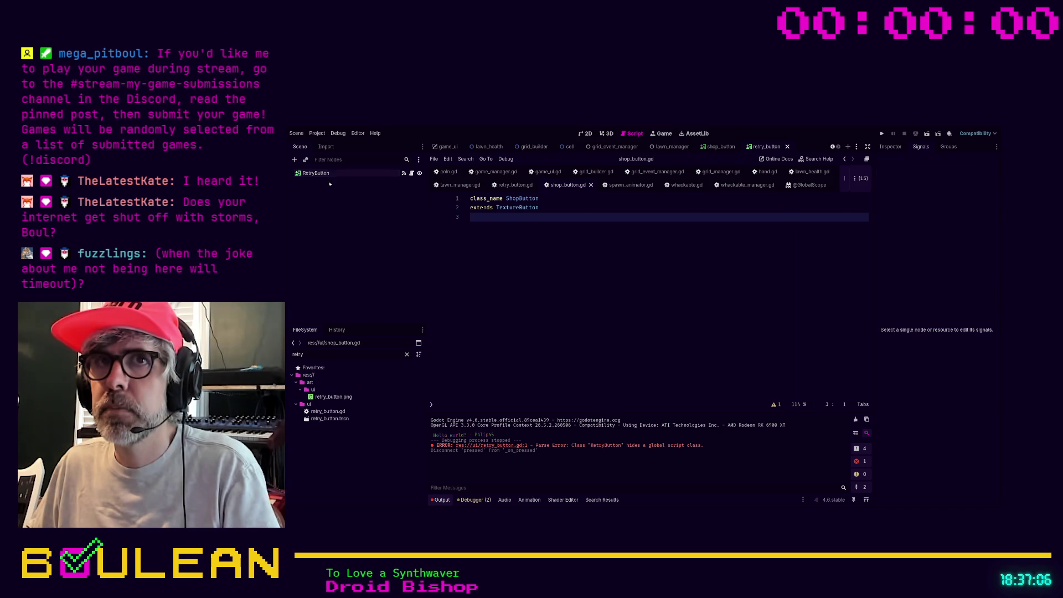
click(919, 202)
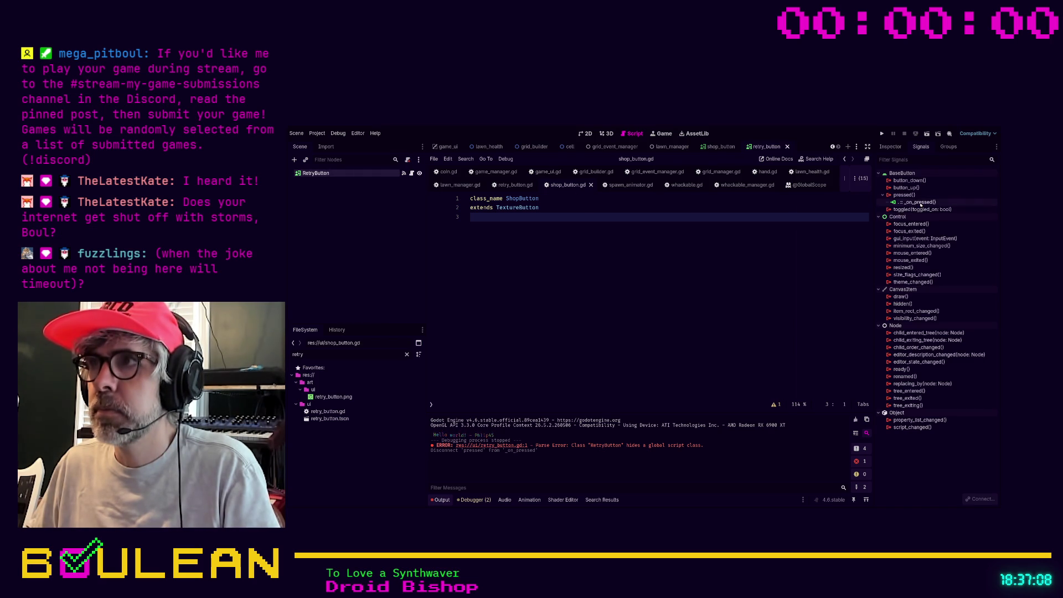
key(Delete)
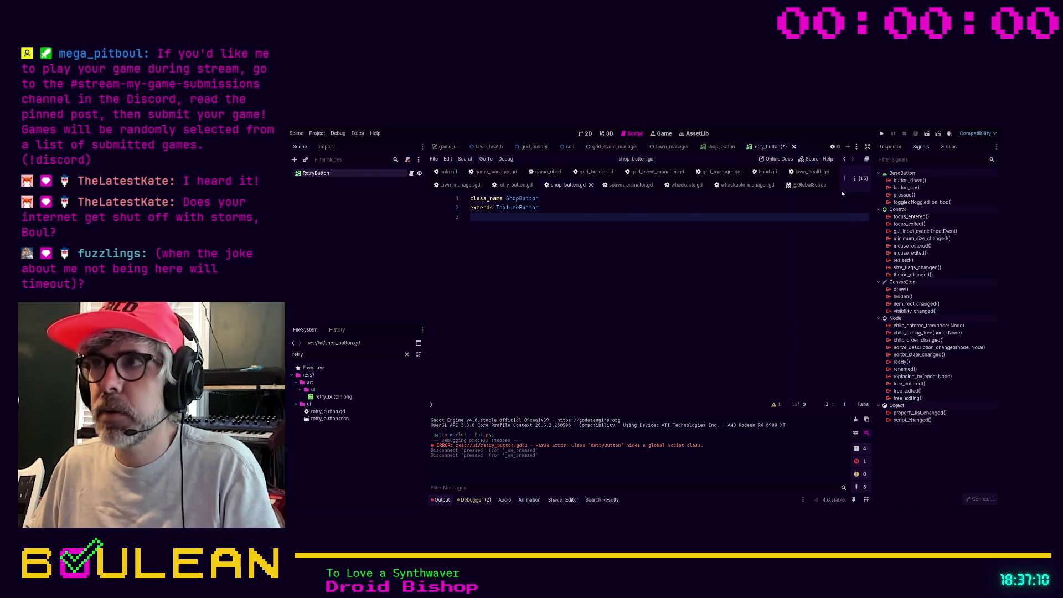
click(903, 196)
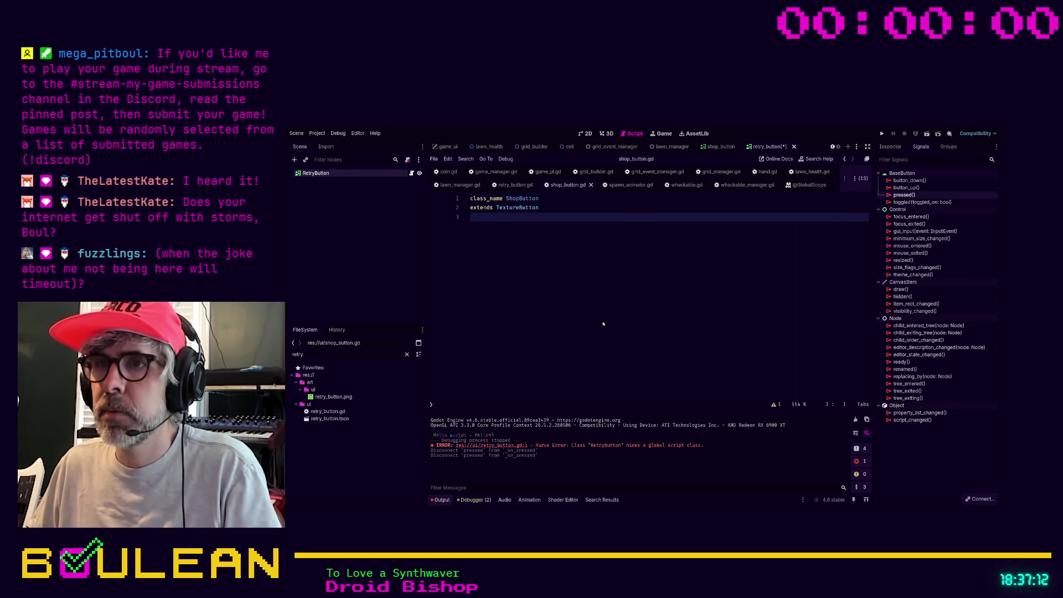
click(613, 404)
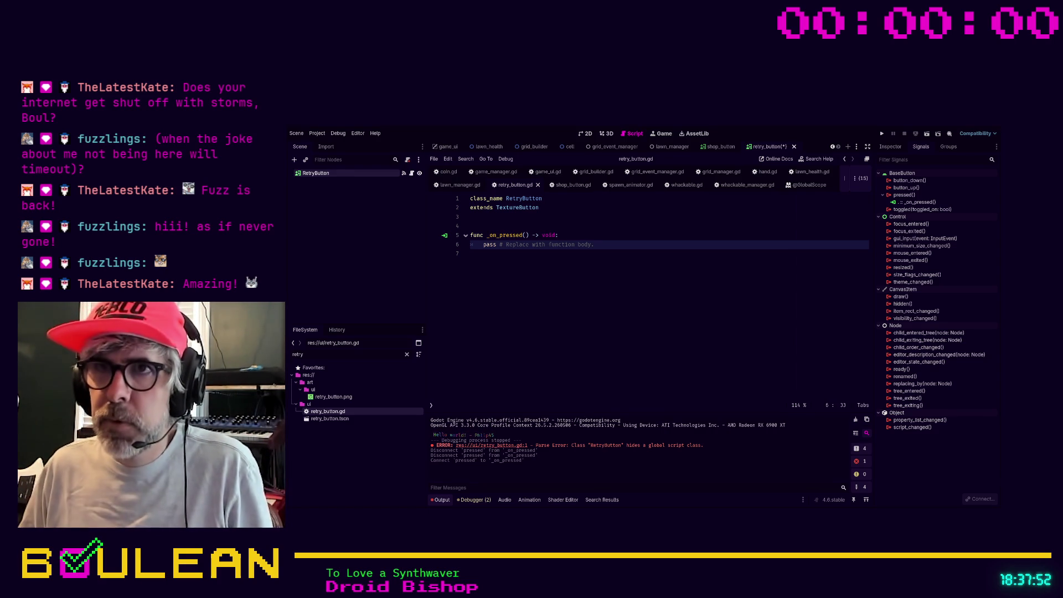
Place the caret in the body of the new _on_pressed() function in retry_button.gd
click(585, 255)
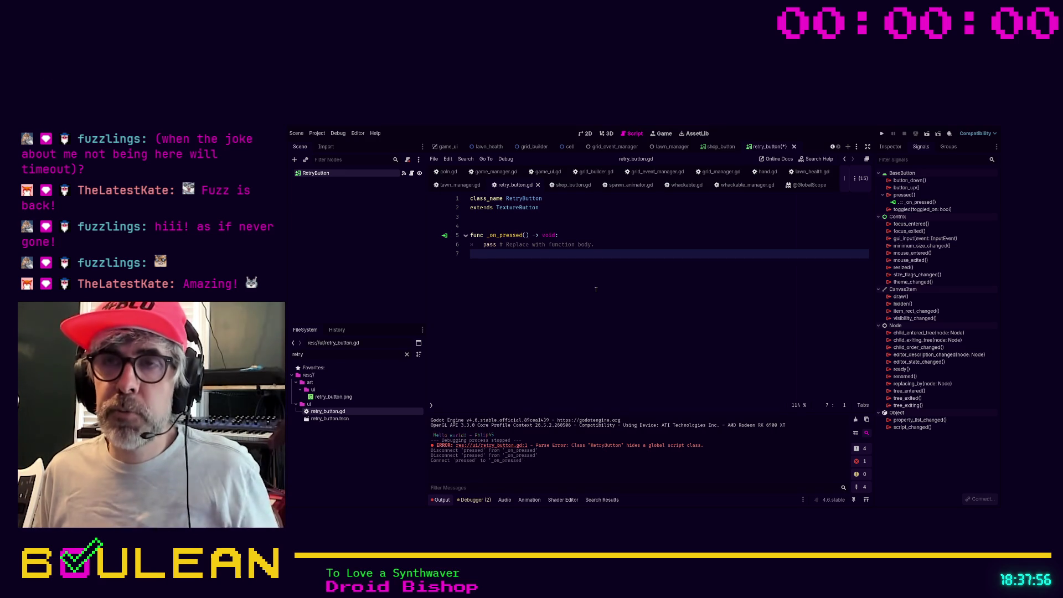
key(Up)
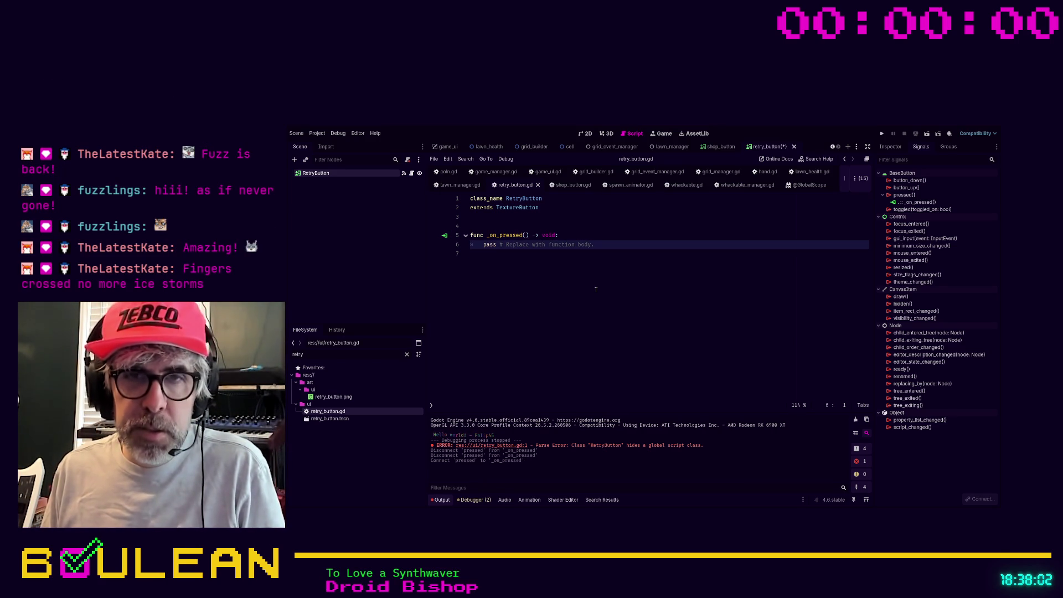
key(End)
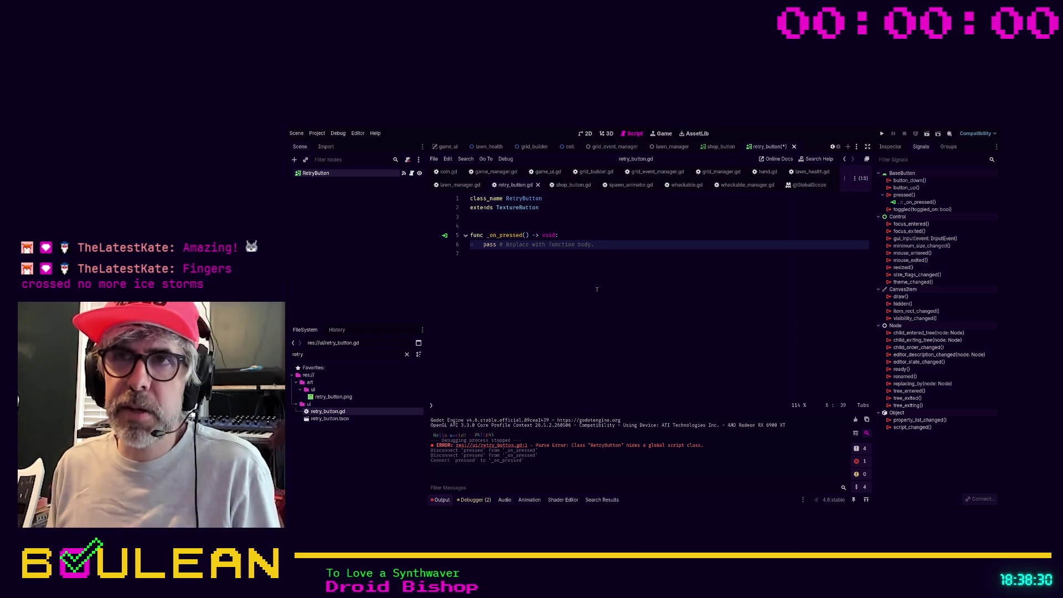
key(shift+Home)
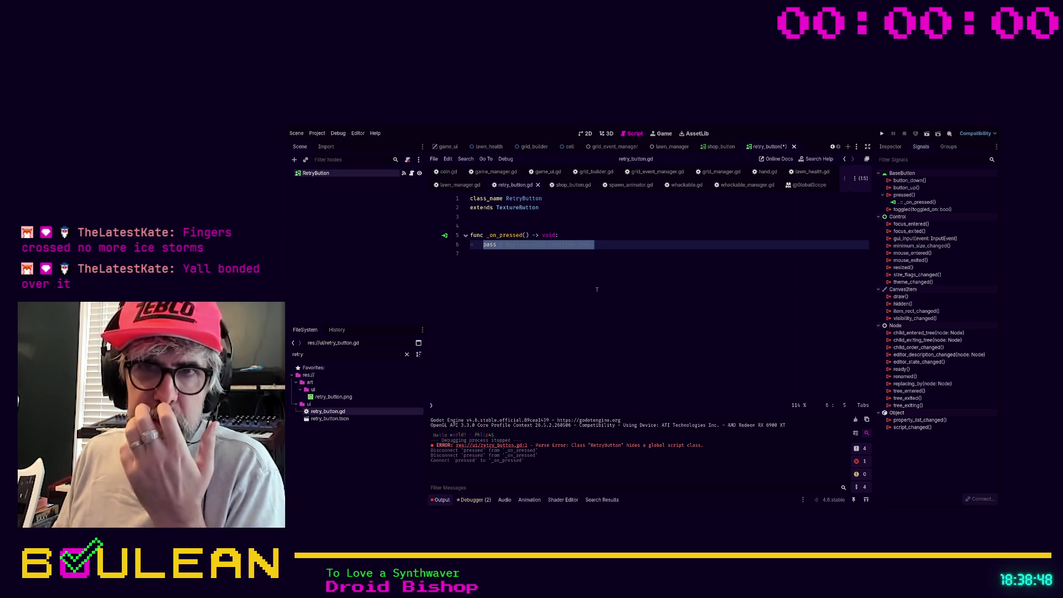
click(610, 243)
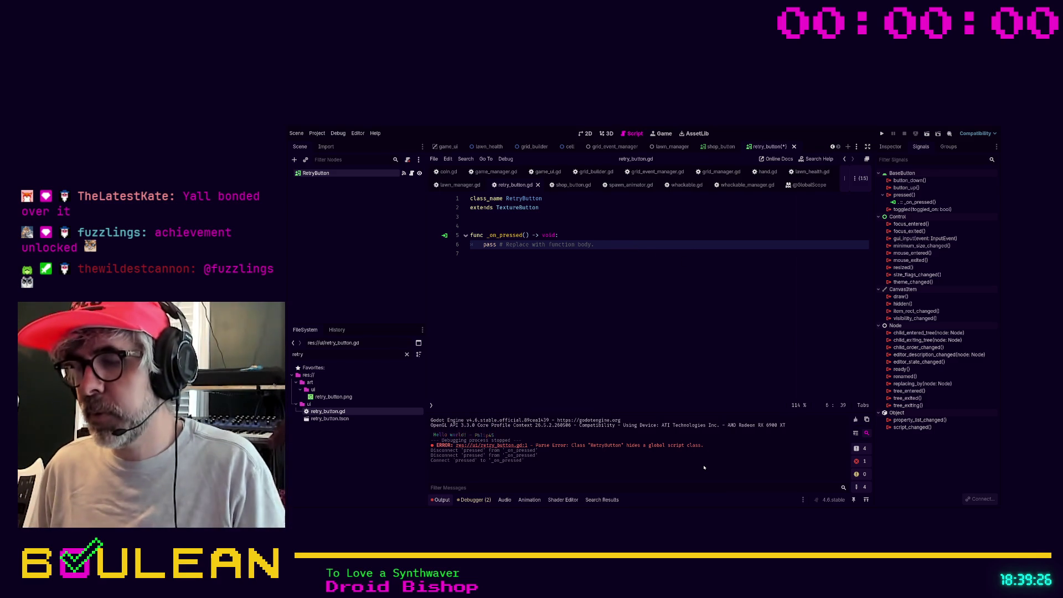
Save retry_button.gd and return to the pass line of _on_pressed()
click(638, 292)
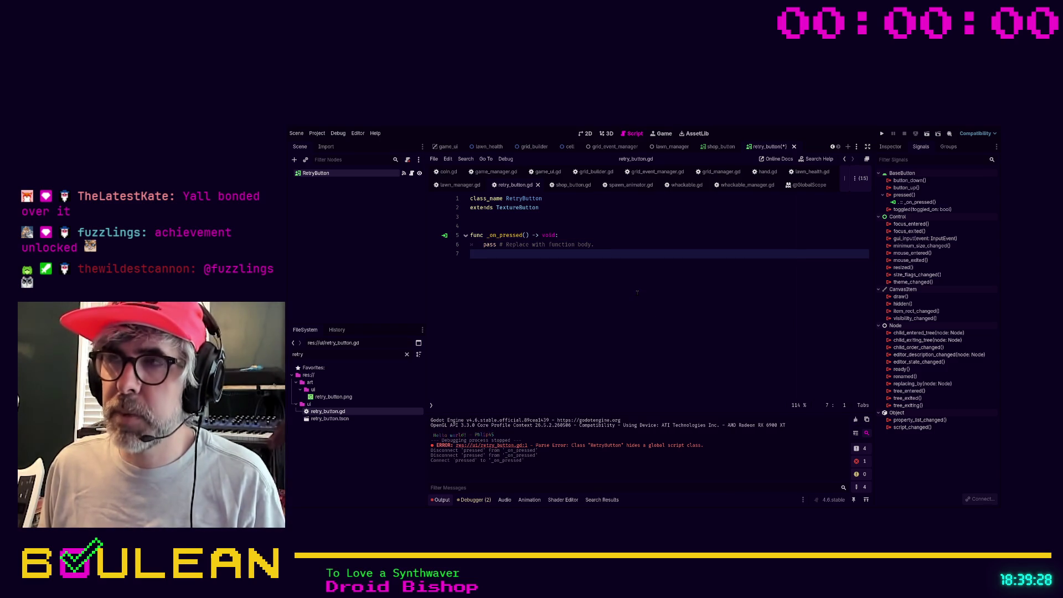
key(ctrl+s)
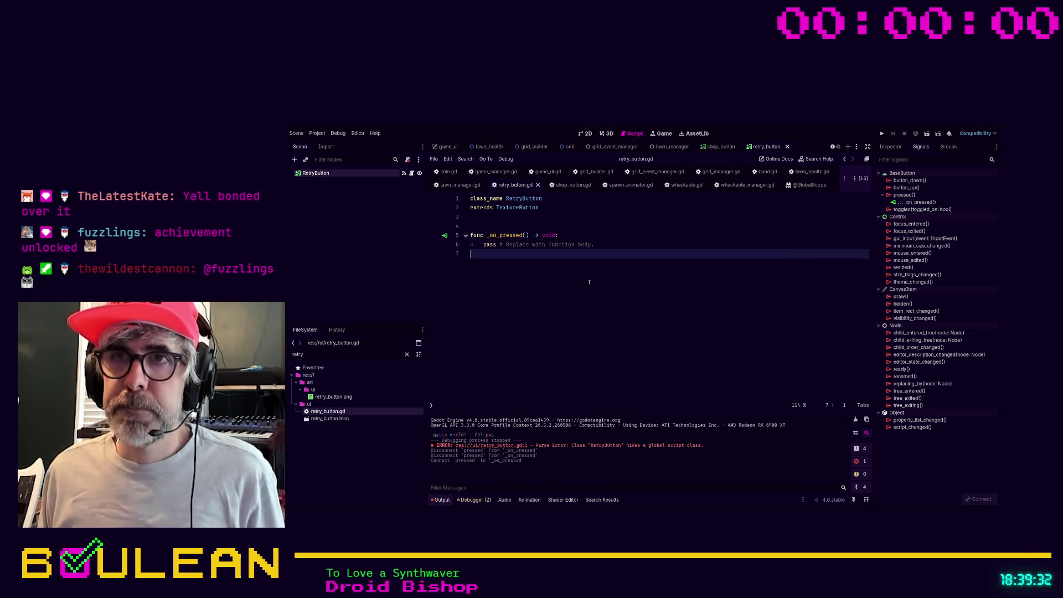
click(615, 244)
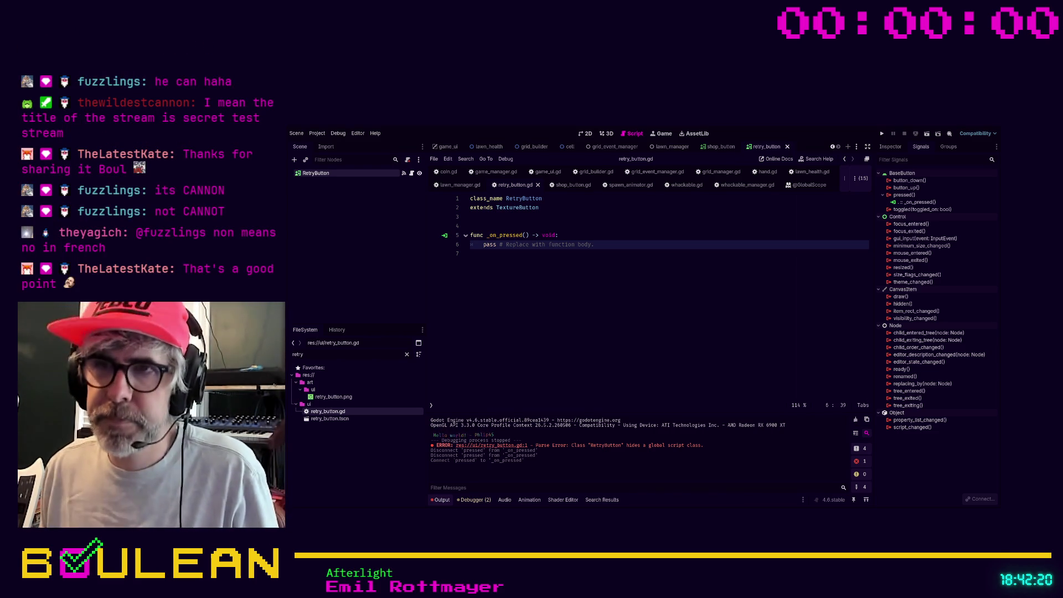
click(533, 268)
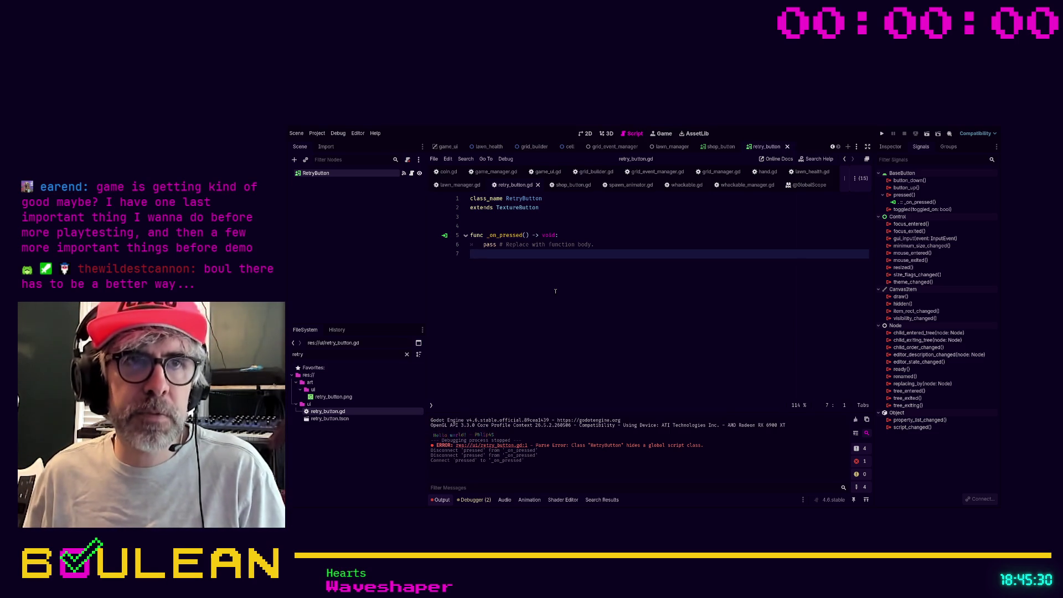
click(605, 244)
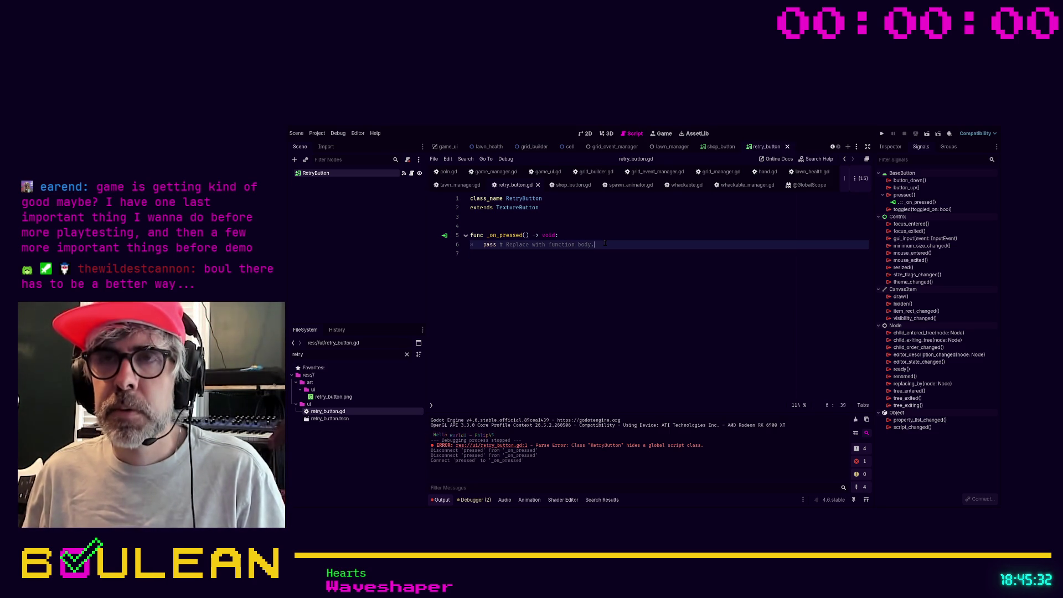
Declare 'signal retry_button_pressed' below the retry_button.gd header
key(shift+Home)
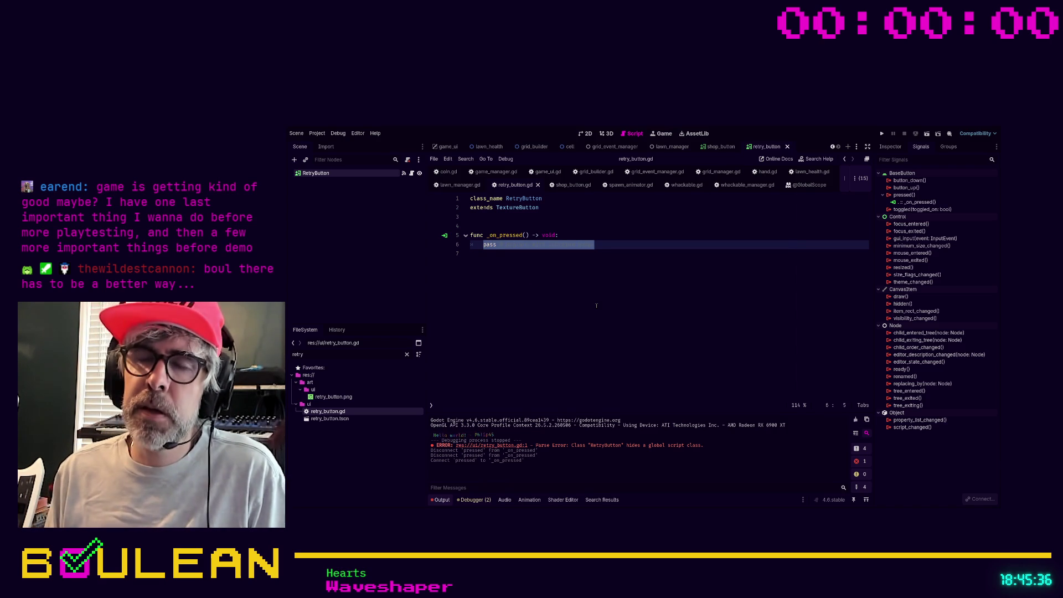
key(Up)
key(Up)
key(Up)
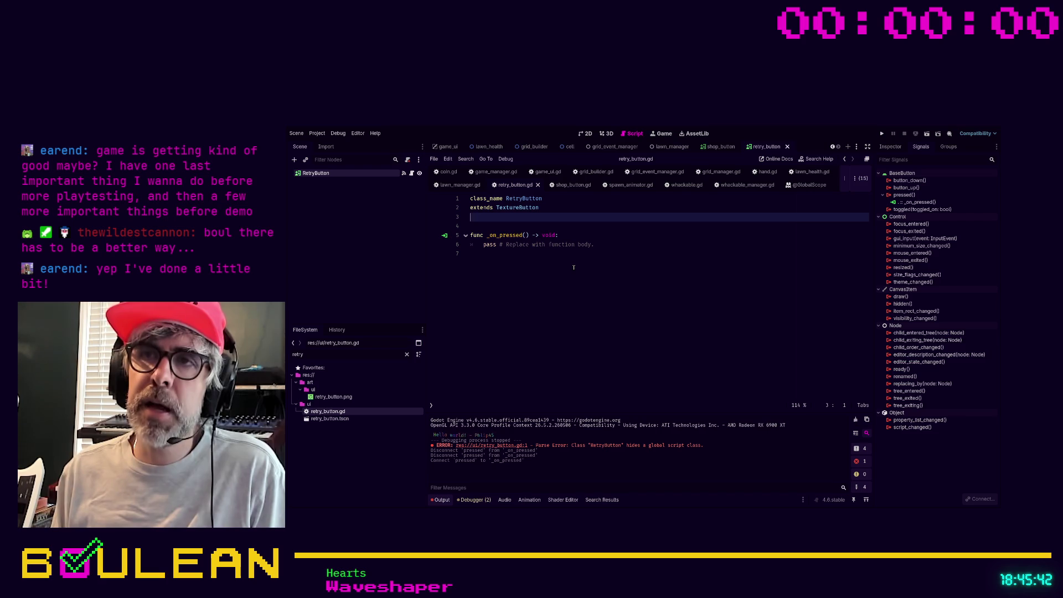
key(Return)
text(signal )
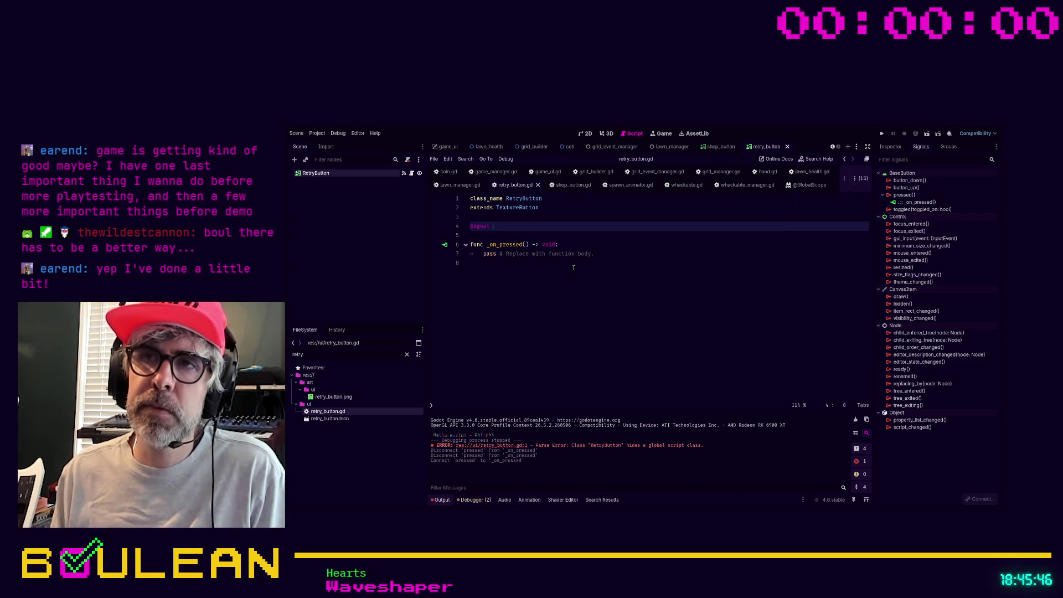
text(replay)
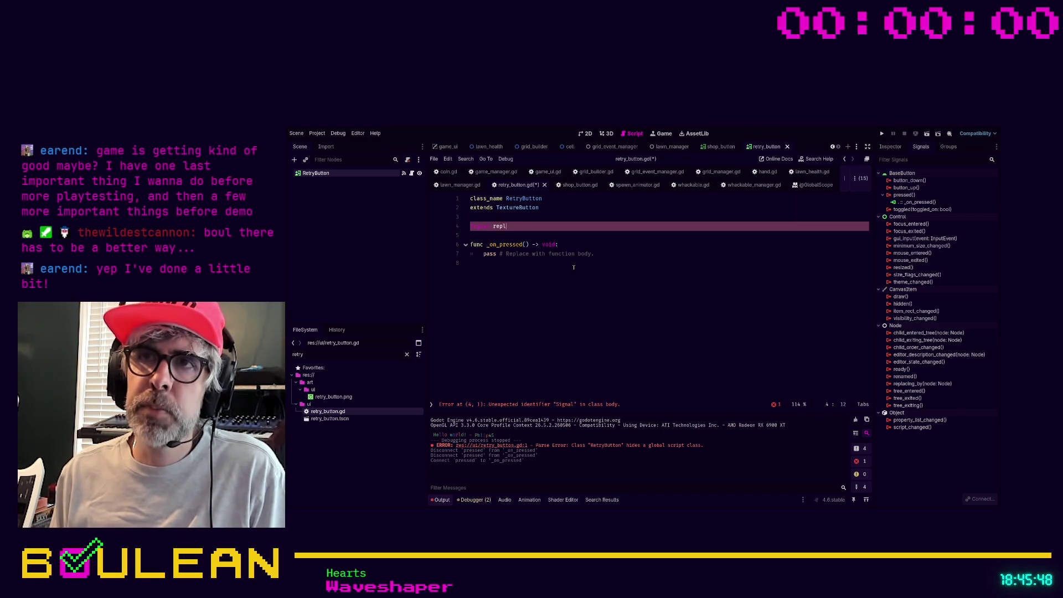
key(BackSpace)
key(BackSpace)
key(BackSpace)
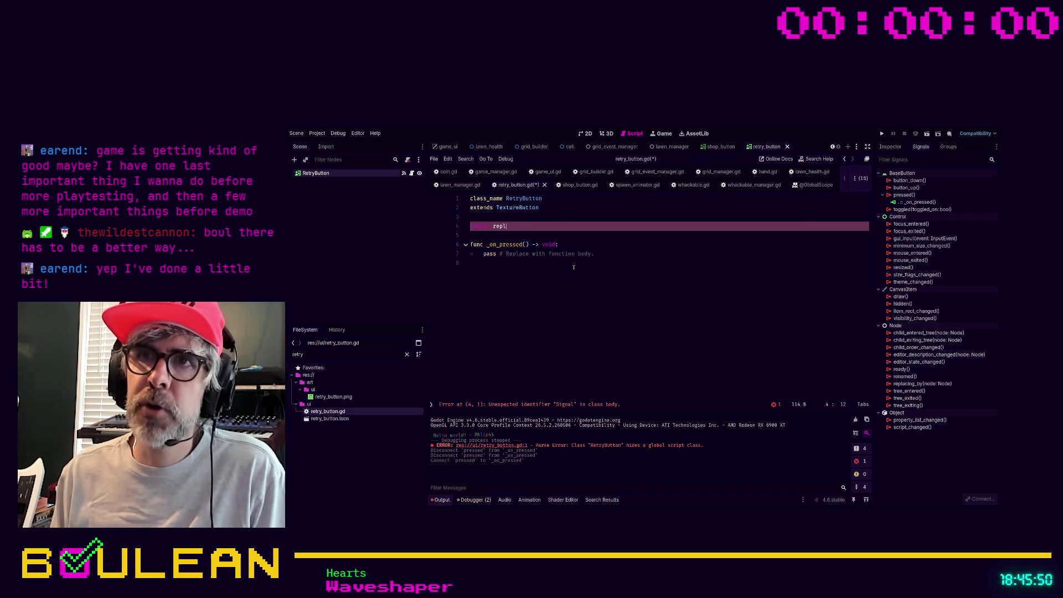
text(y_button_pr)
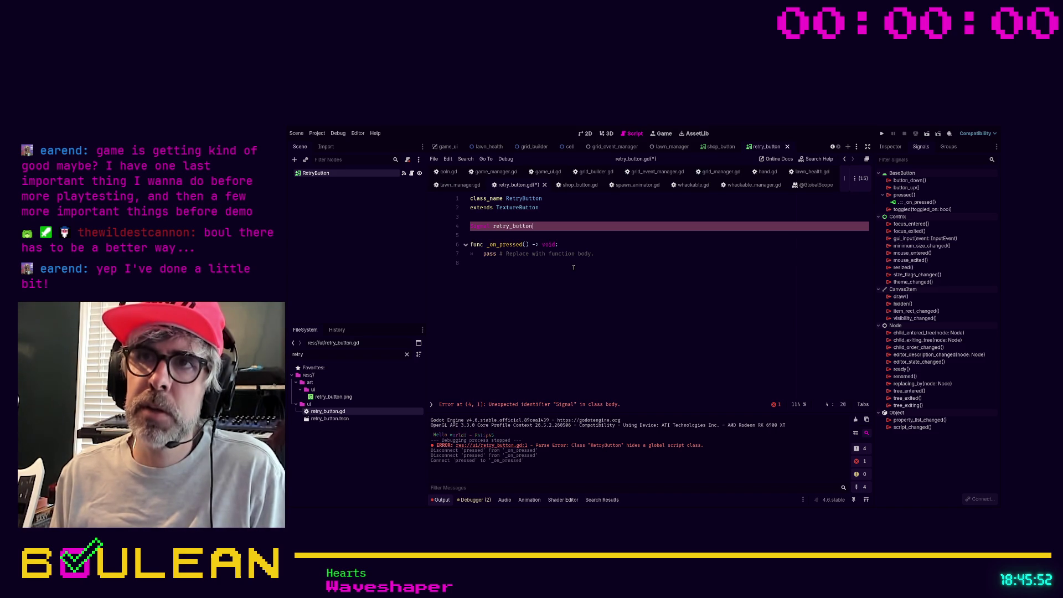
text(essed)
key(Down)
key(Down)
key(Down)
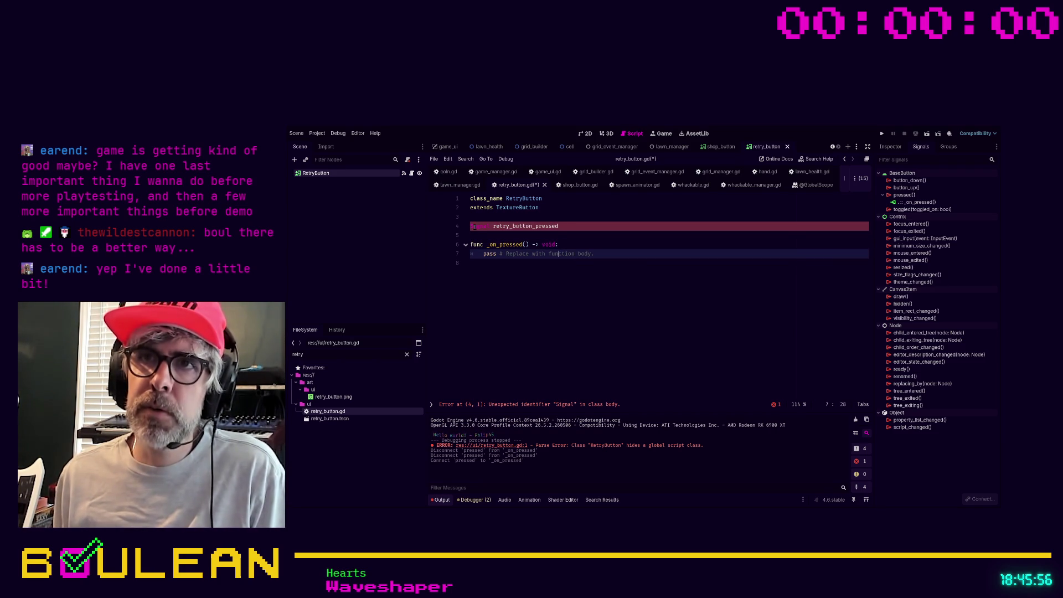
click(488, 235)
Replace pass in _on_pressed() with retry_button_pressed.emit() and save the script
key(Down)
key(Down)
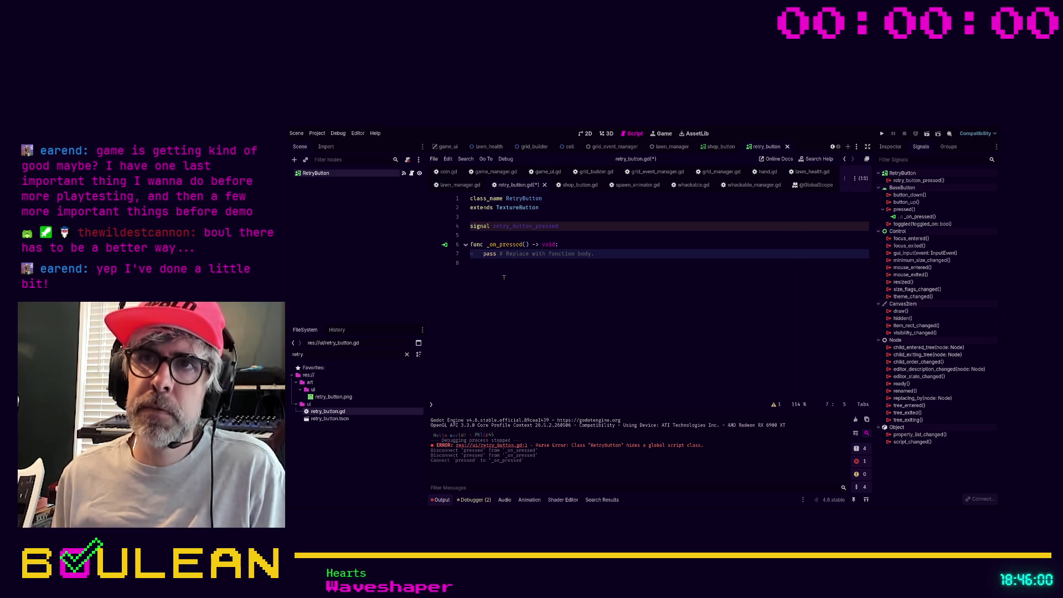
key(shift+End)
text(retr)
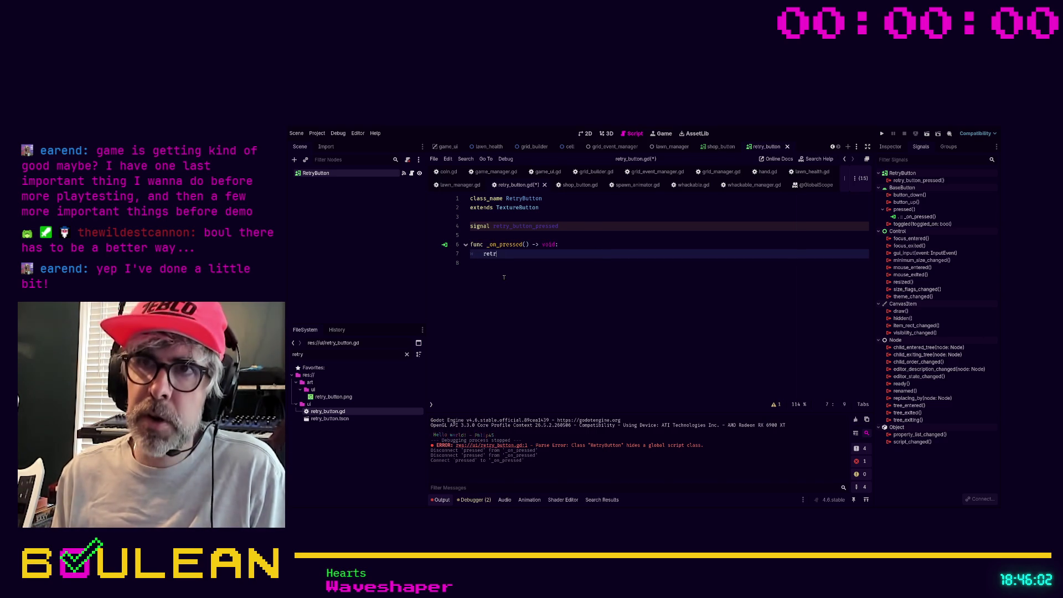
text(y)
key(Return)
text(.emit)
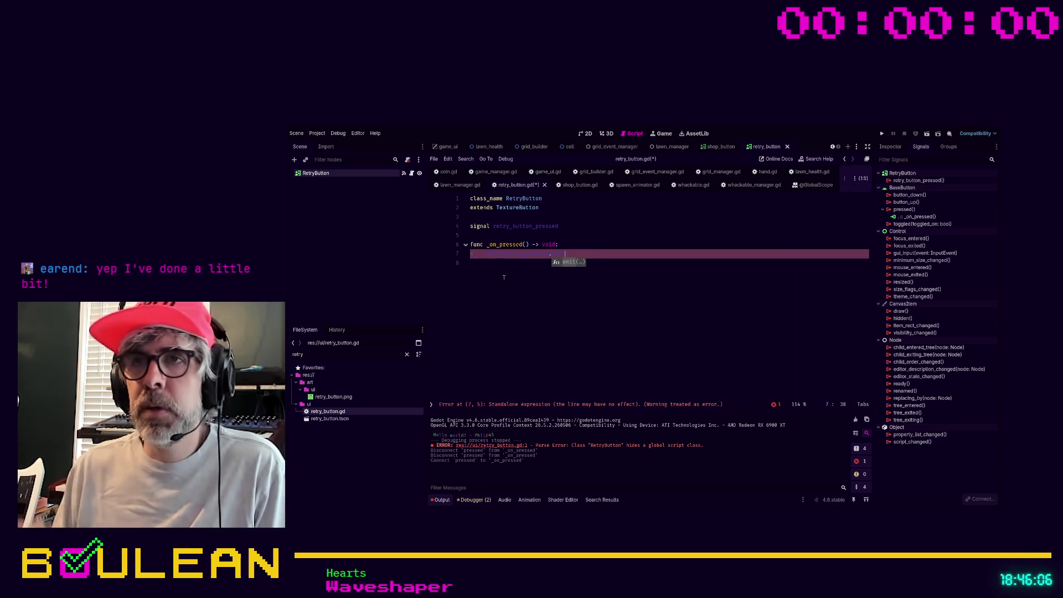
text(()
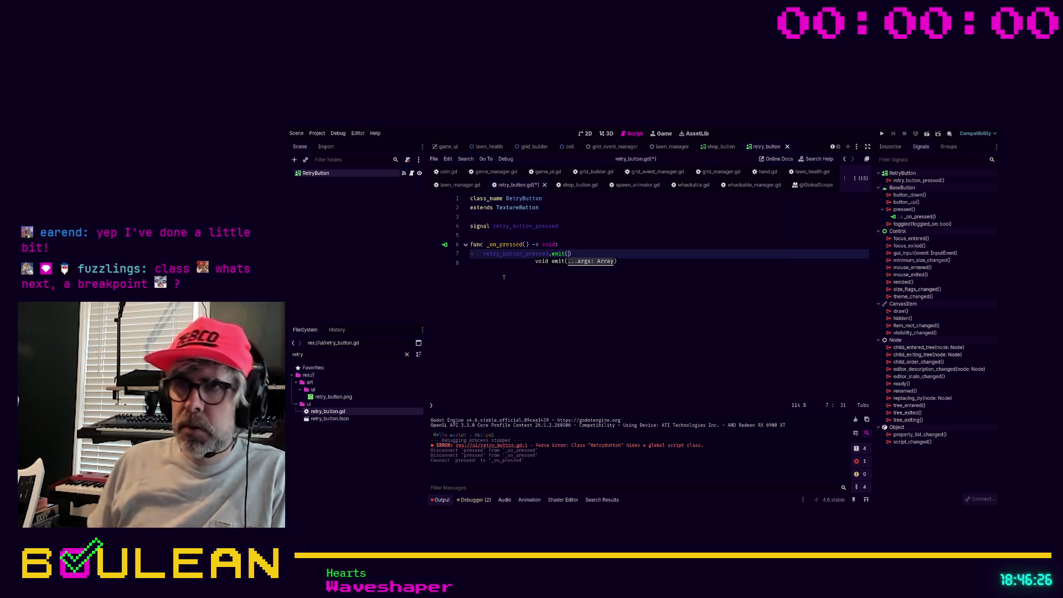
click(593, 282)
key(ctrl+s)
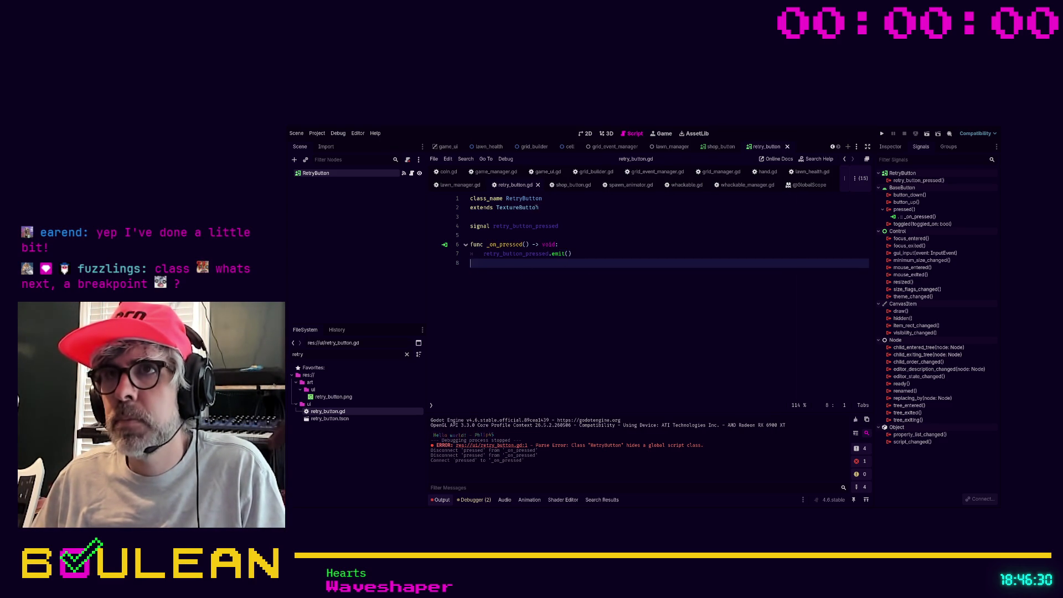
Open the game_ui scene and its GameUI script
click(543, 173)
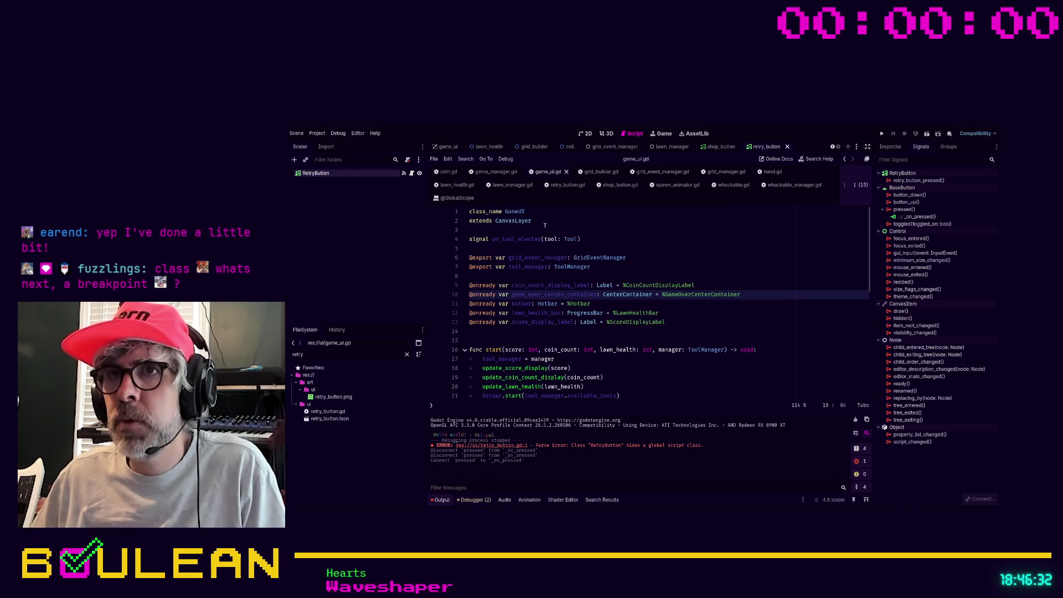
click(582, 134)
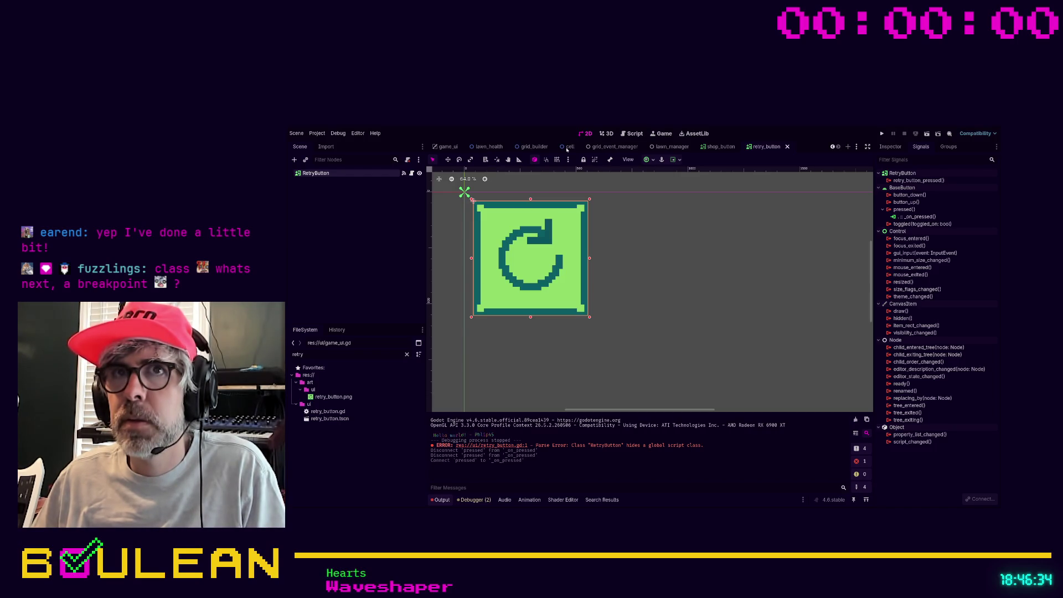
click(446, 147)
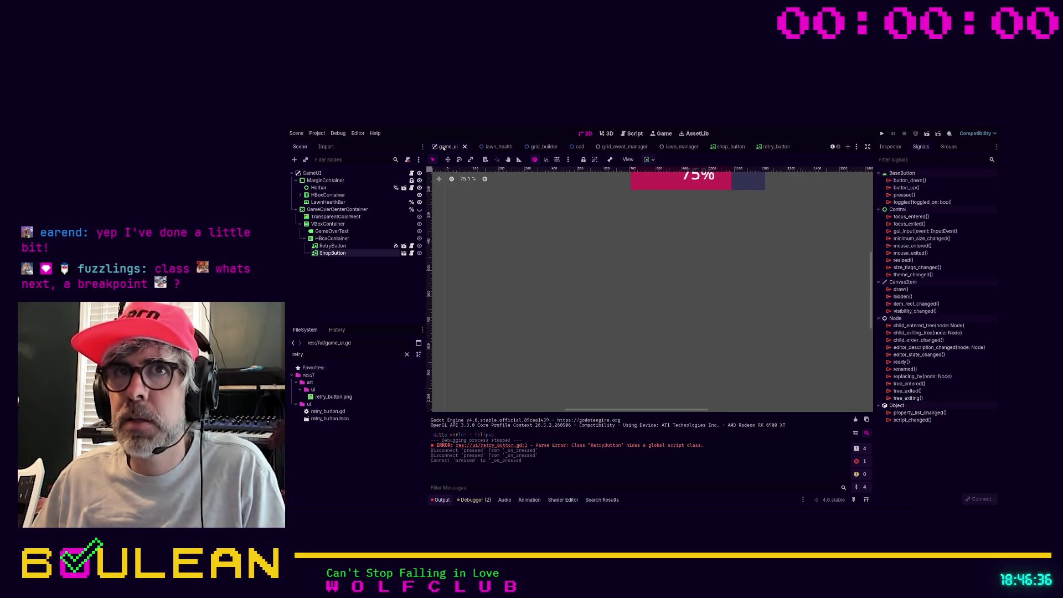
click(375, 249)
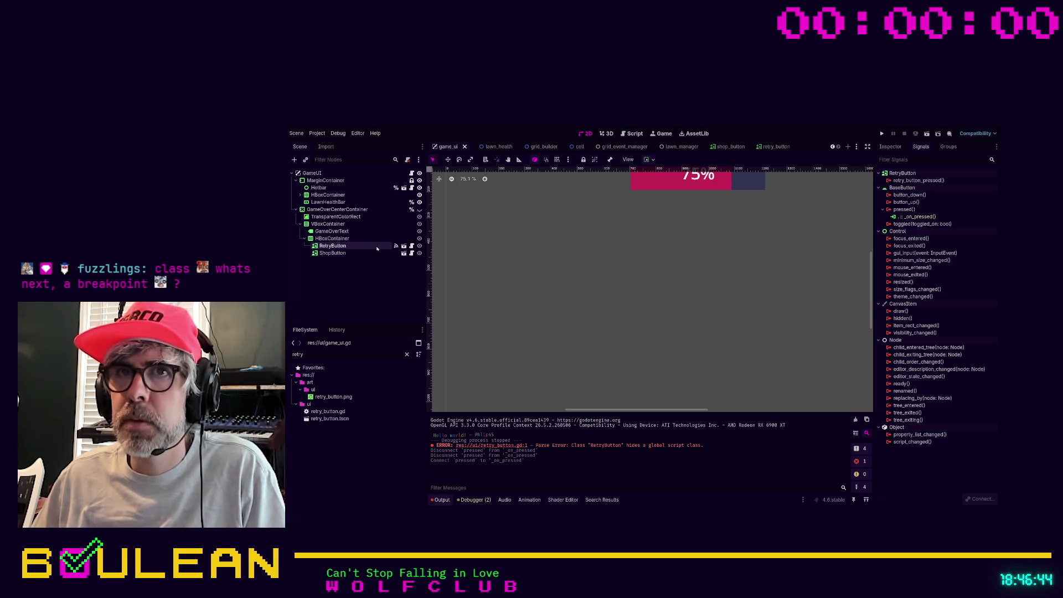
click(412, 174)
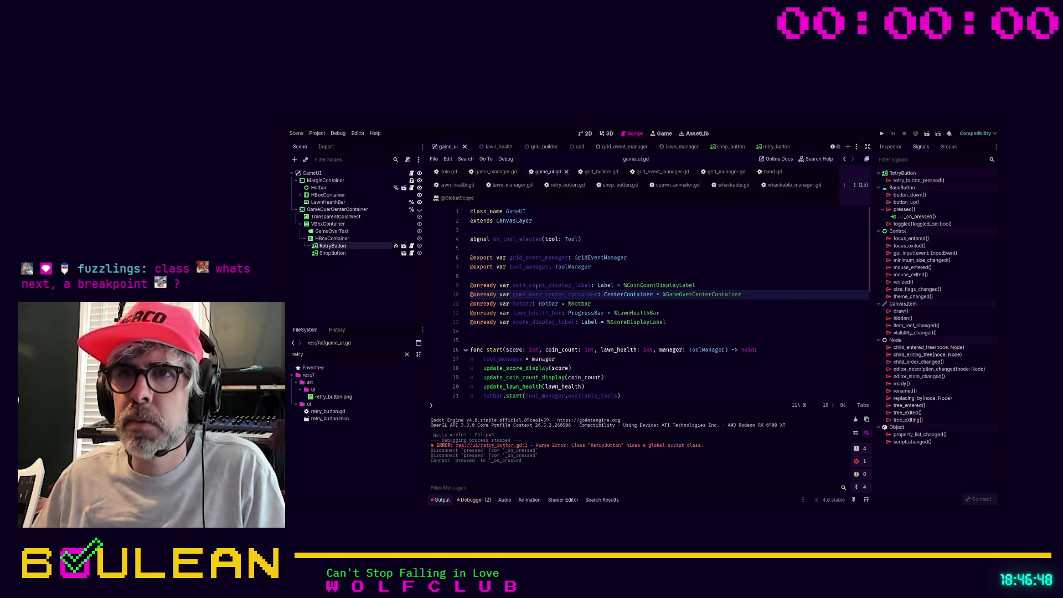
Give RetryButton and ShopButton scene unique names via Access as Unique Name and Ctrl+U
right_click(357, 246)
click(360, 290)
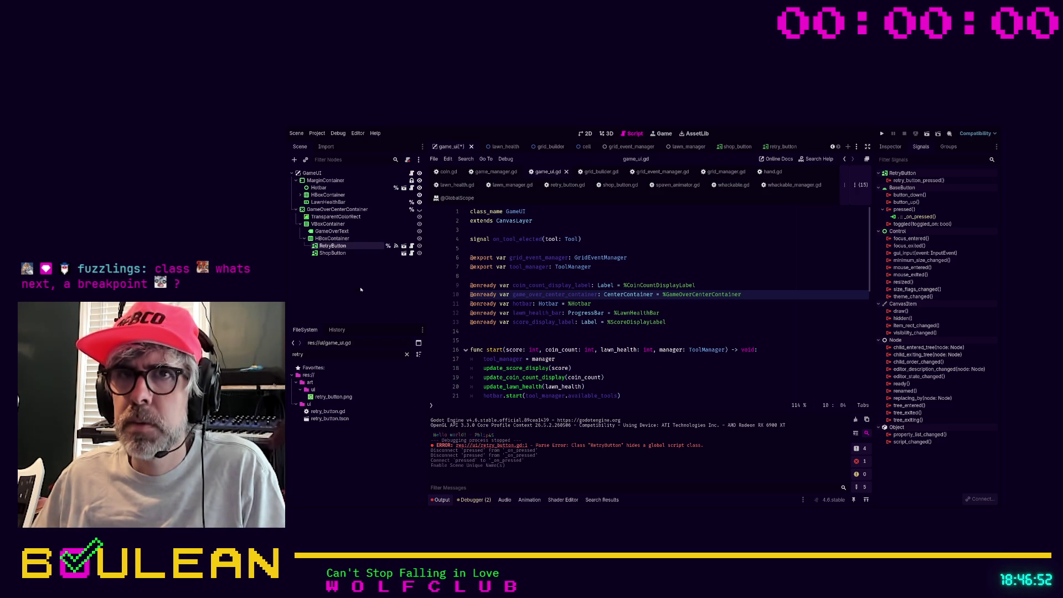
click(333, 253)
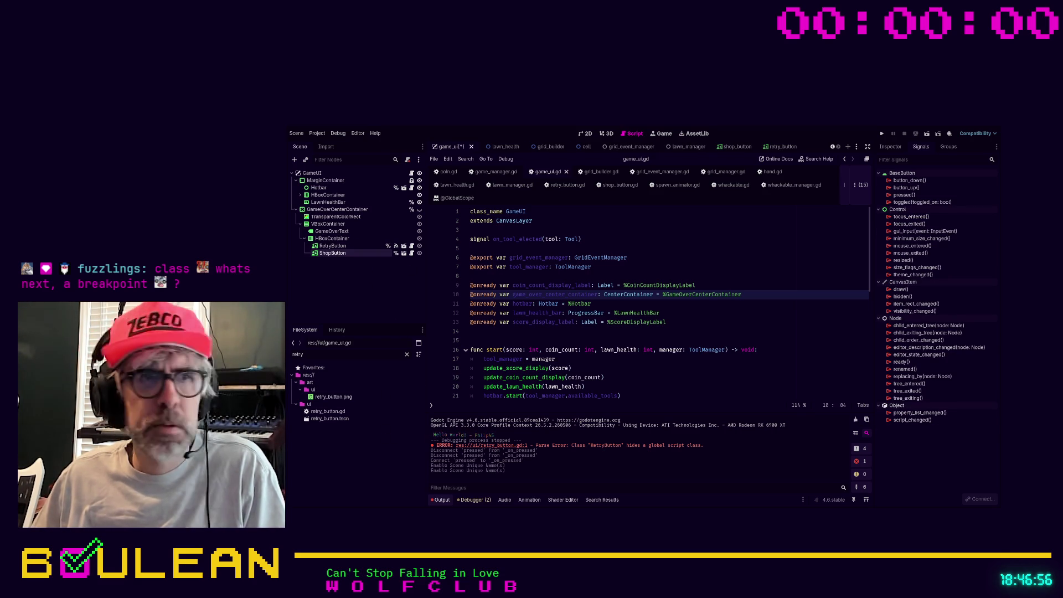
key(ctrl+u)
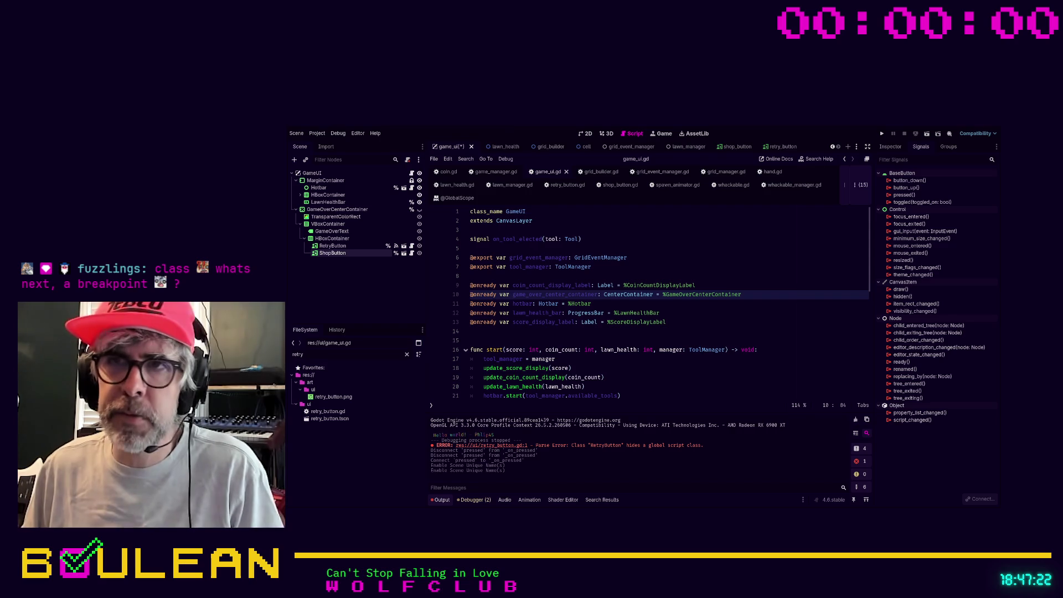
click(684, 326)
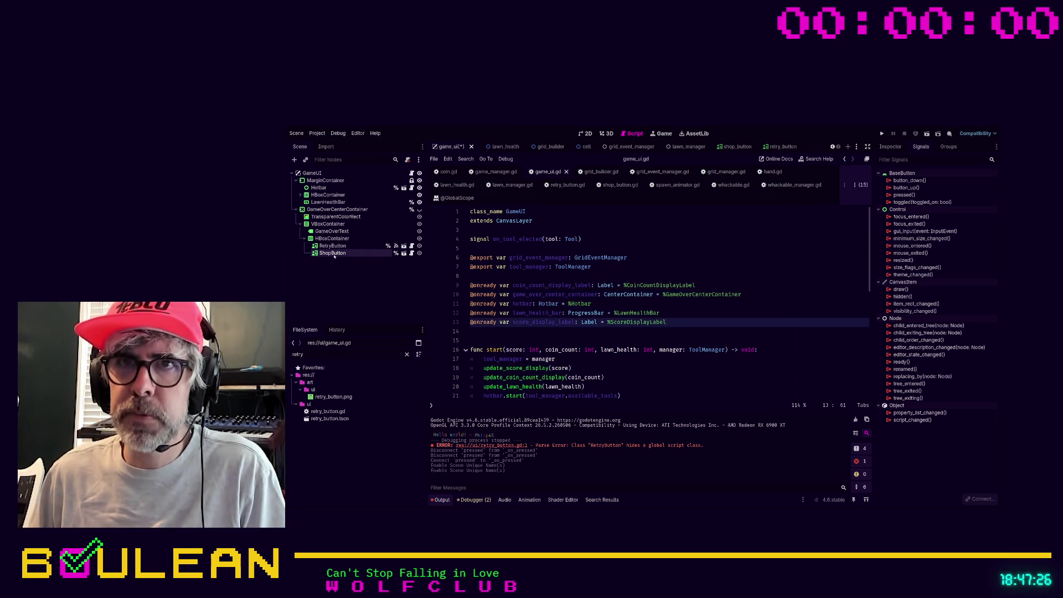
shift+click(332, 246)
mouse_move(333, 246)
mouse_down()
mouse_move(473, 321)
mouse_move(477, 336)
mouse_up()
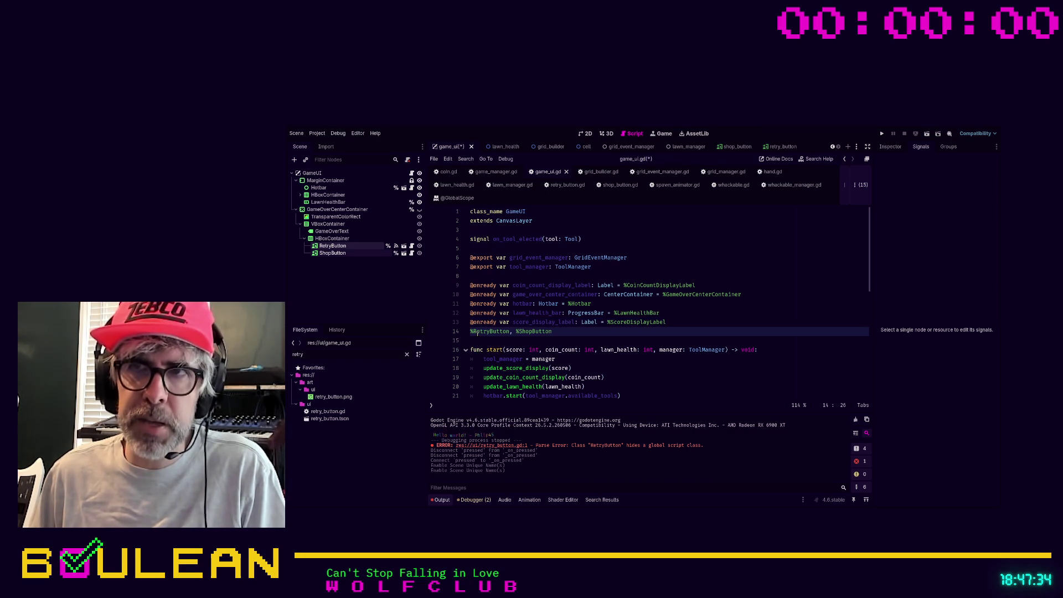
key(ctrl+z)
drag(336, 249, 470, 327)
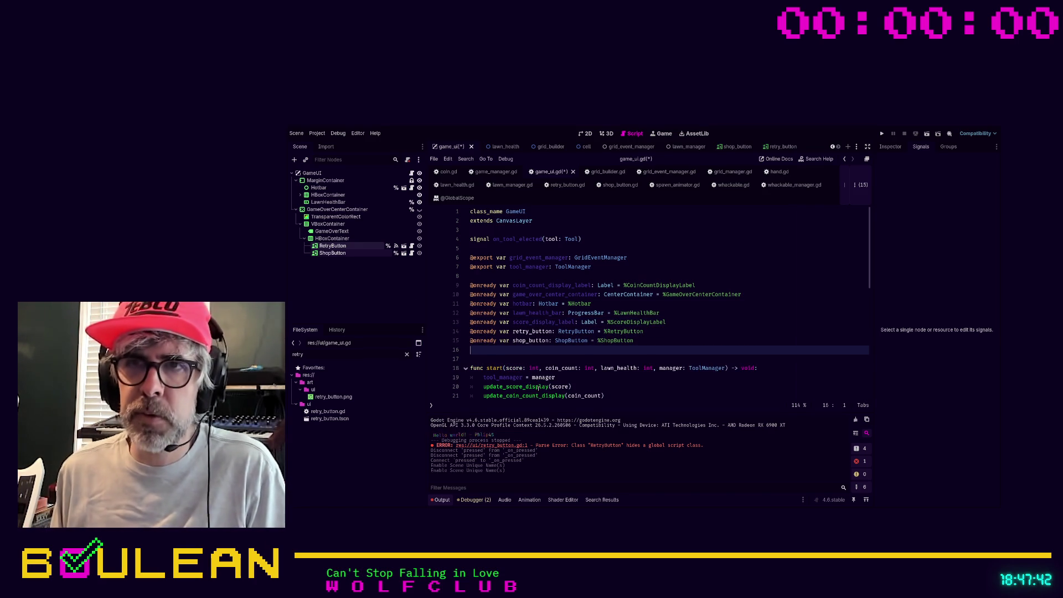
Move the retry_button declaration above shop_button with Alt+Up and save game_ui.gd
key(Up)
key(Up)
key(Down)
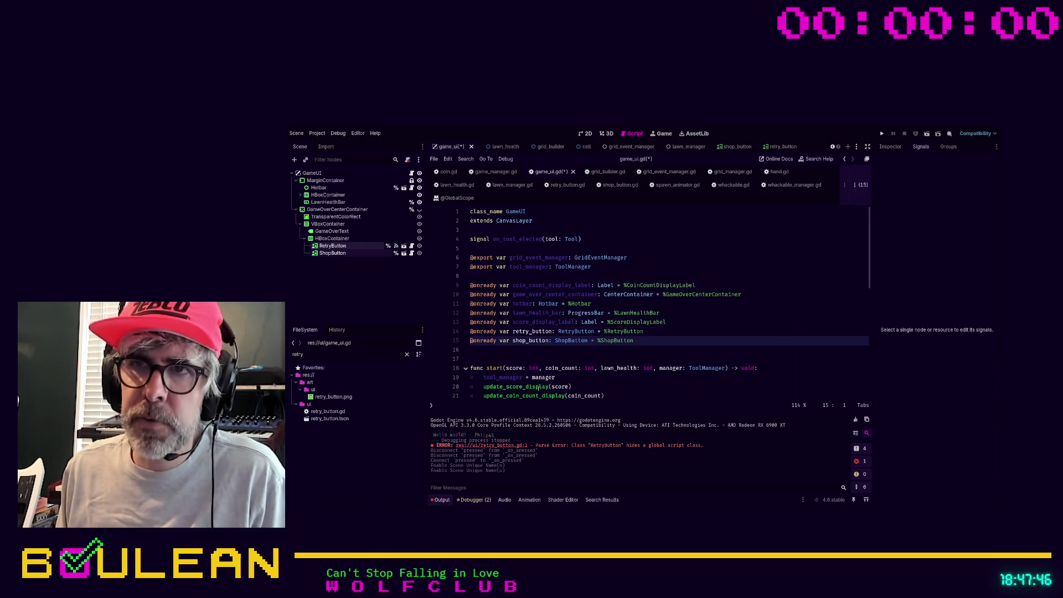
key(Up)
key(alt+Up)
key(Down)
key(Down)
key(Up)
key(Up)
key(Up)
key(Down)
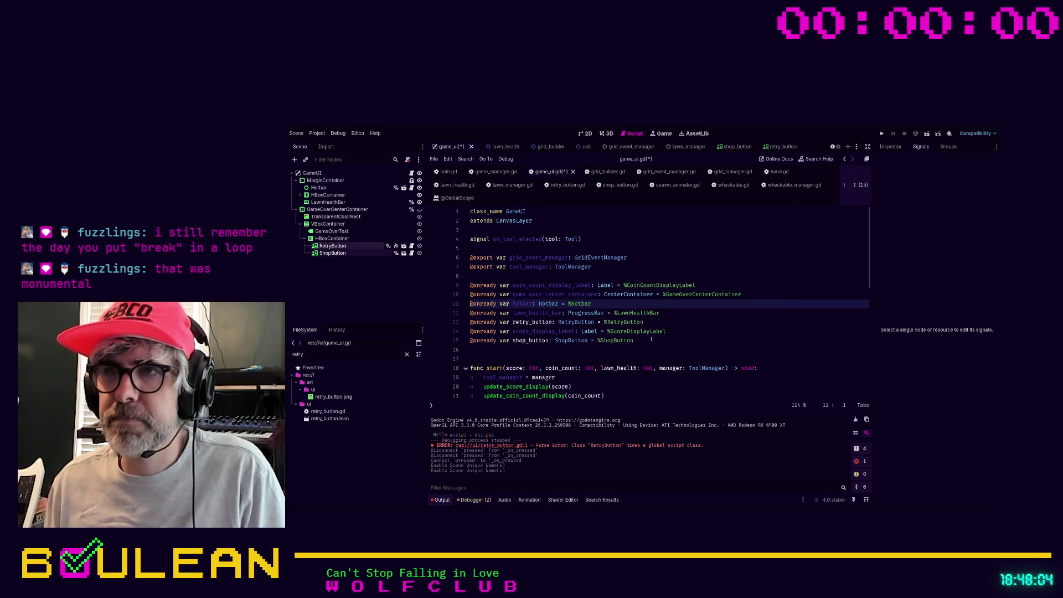
click(631, 340)
click(620, 355)
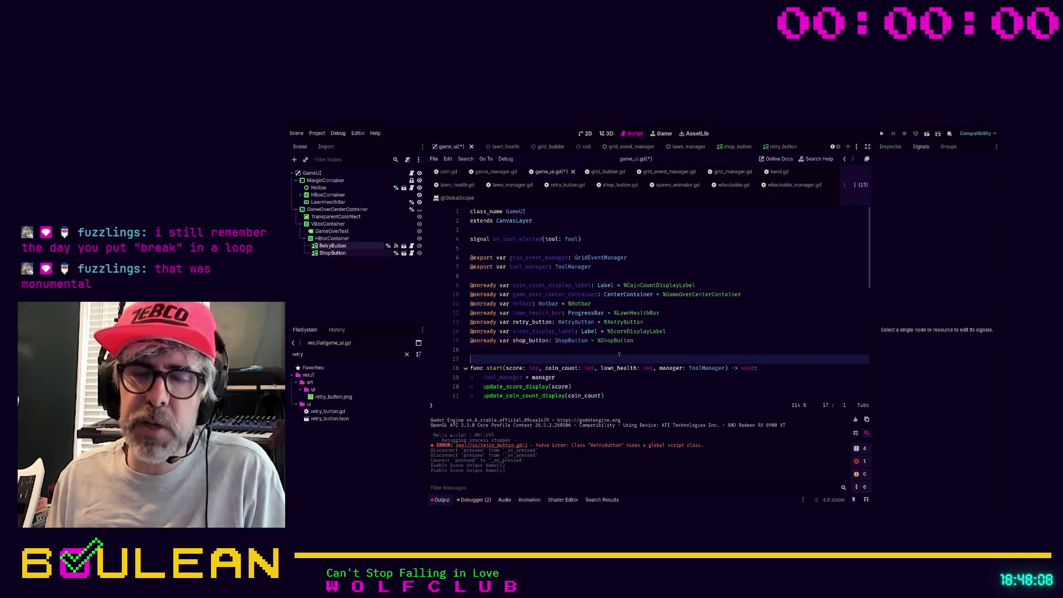
key(ctrl+s)
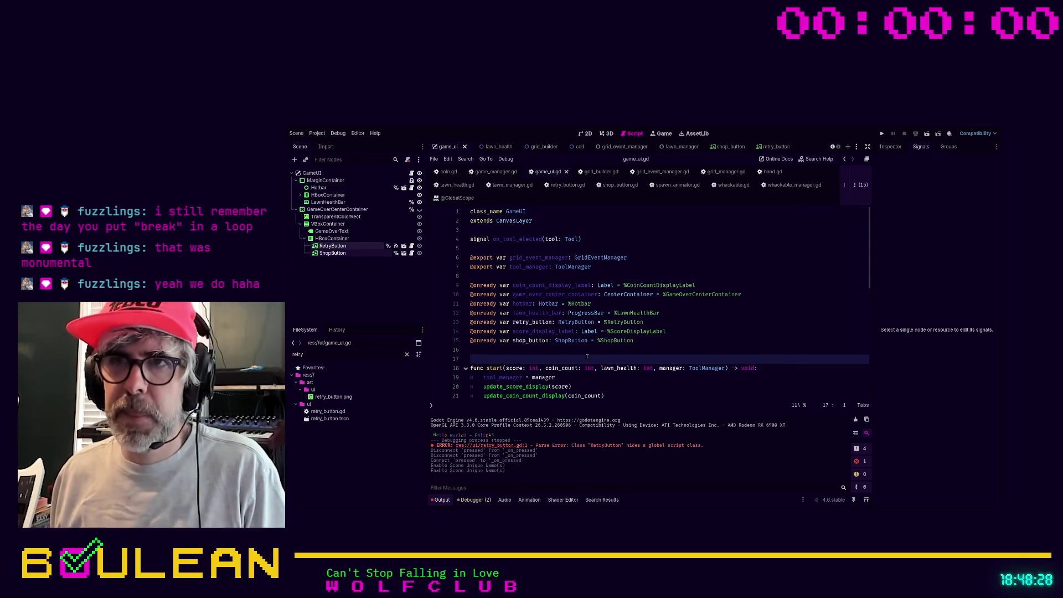
scroll(609, 317, down, 3)
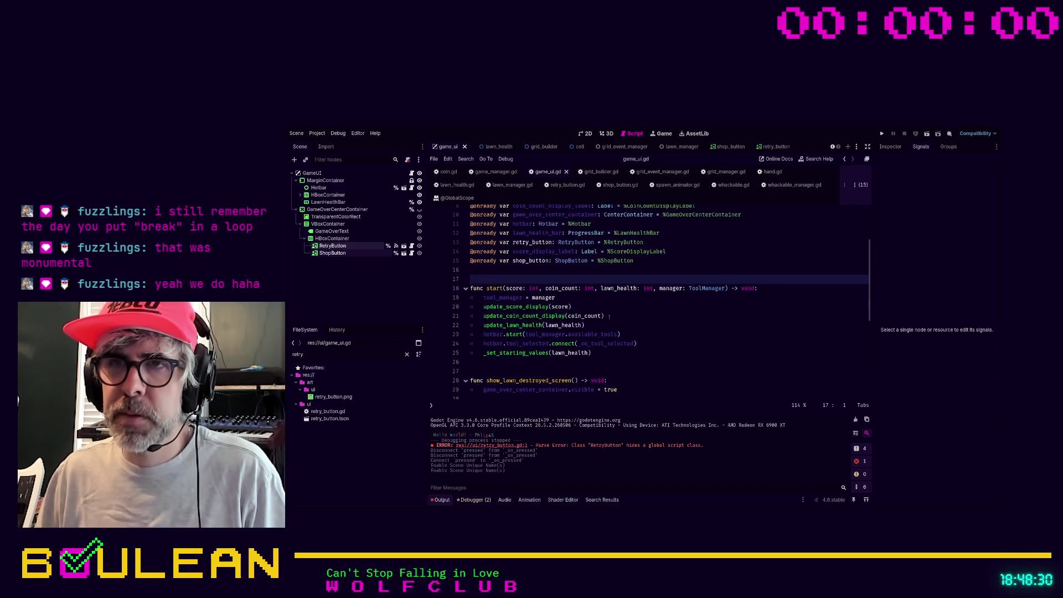
scroll(610, 315, up, 2)
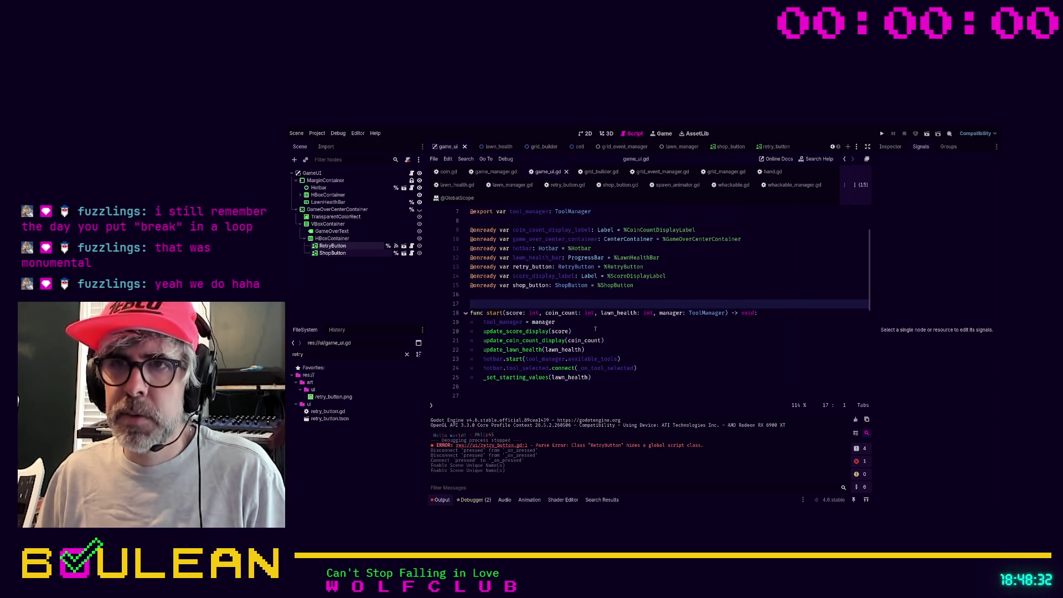
click(497, 322)
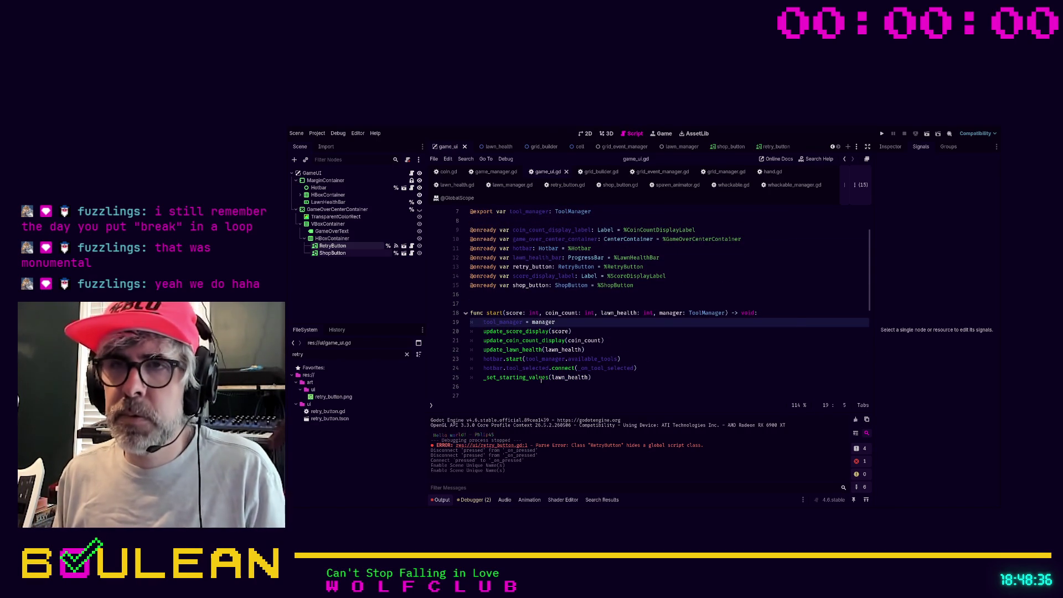
Add an empty func _ready() -> void: above start() in game_ui.gd
key(Return)
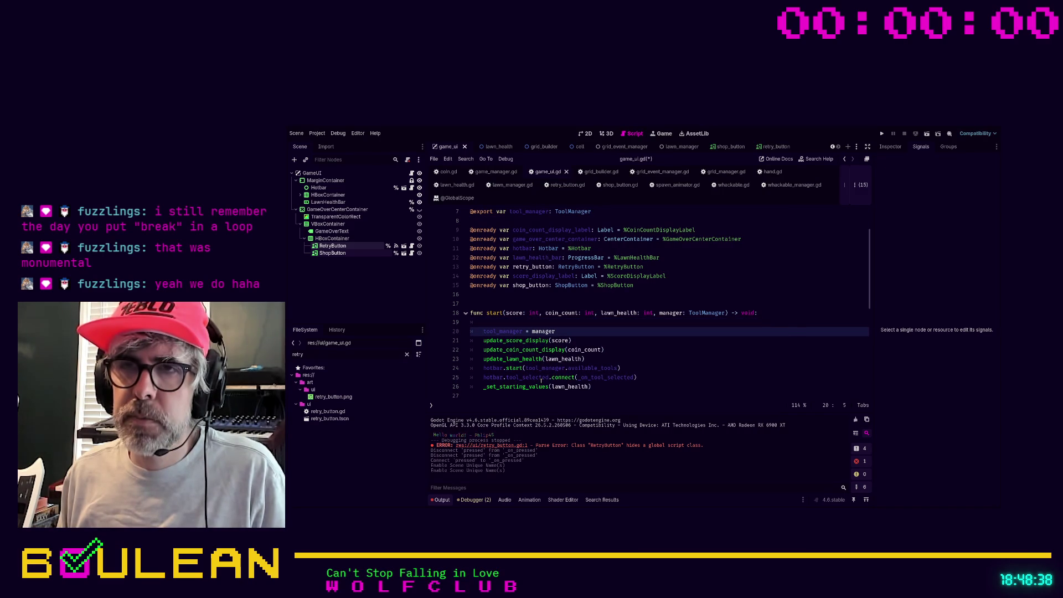
key(Up)
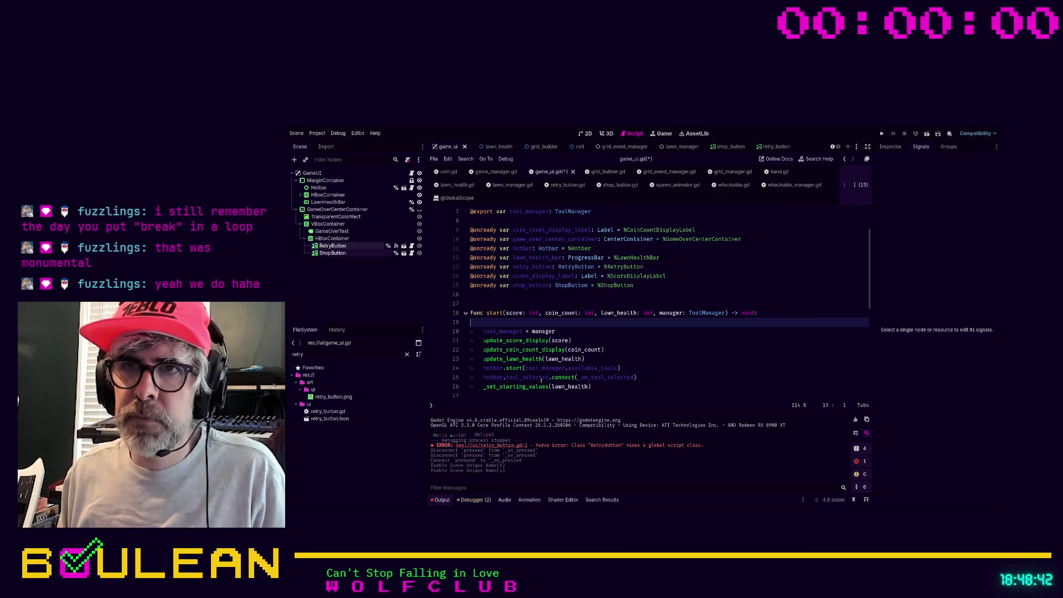
key(ctrl+shift+k)
key(Up)
key(Up)
key(ctrl+shift+Return)
key(ctrl+shift+Return)
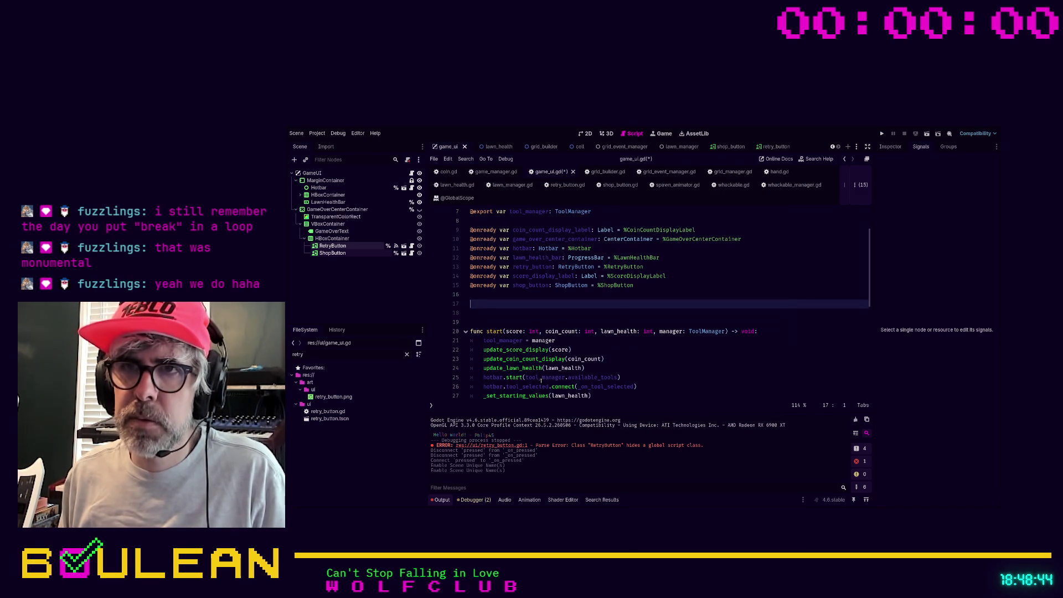
key(Return)
text(func _read)
key(Return)
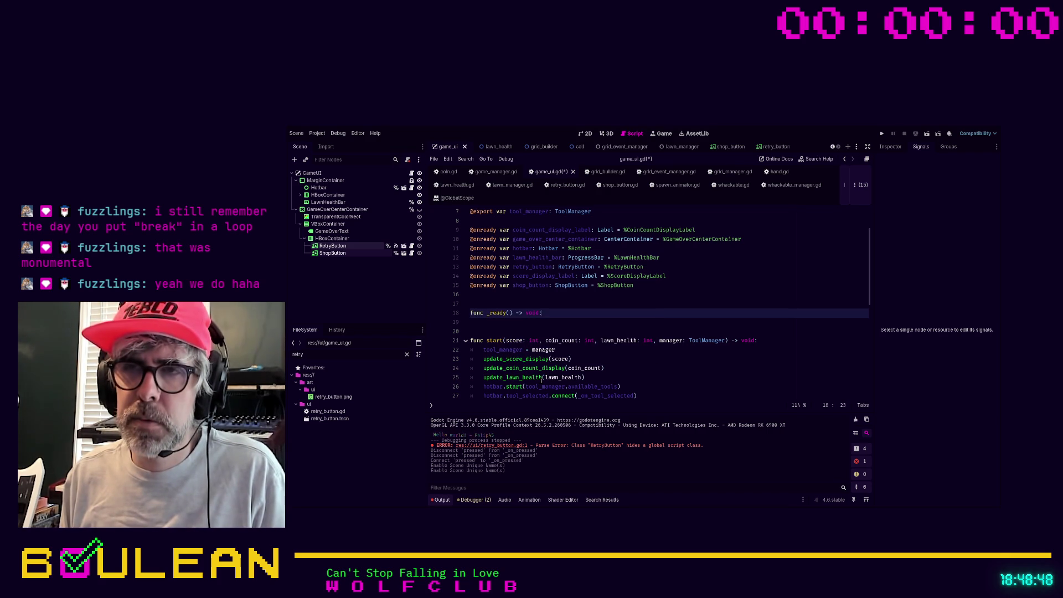
key(Return)
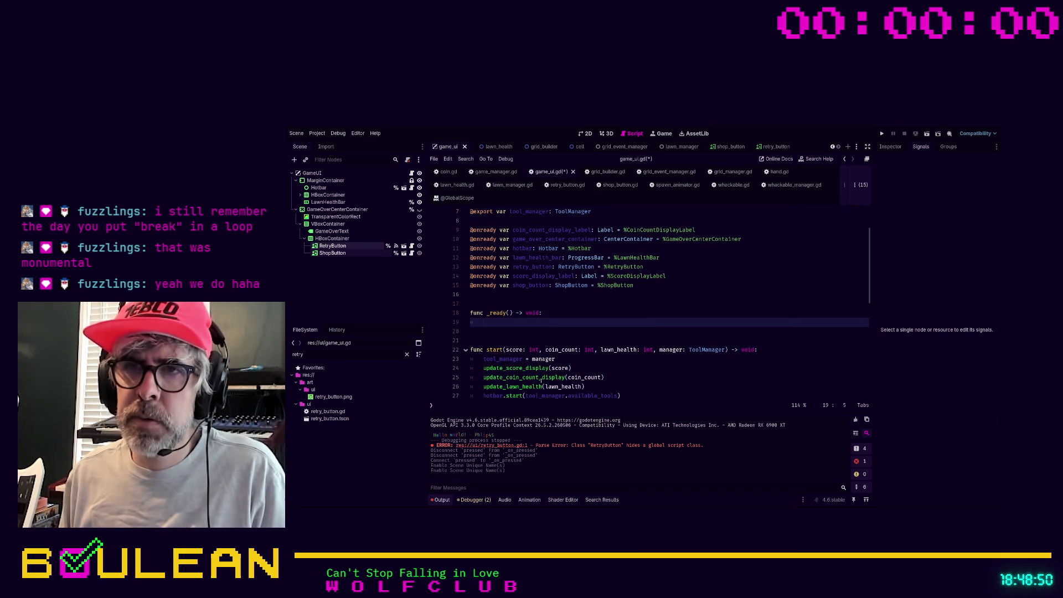
key(shift+Up)
key(shift+Home)
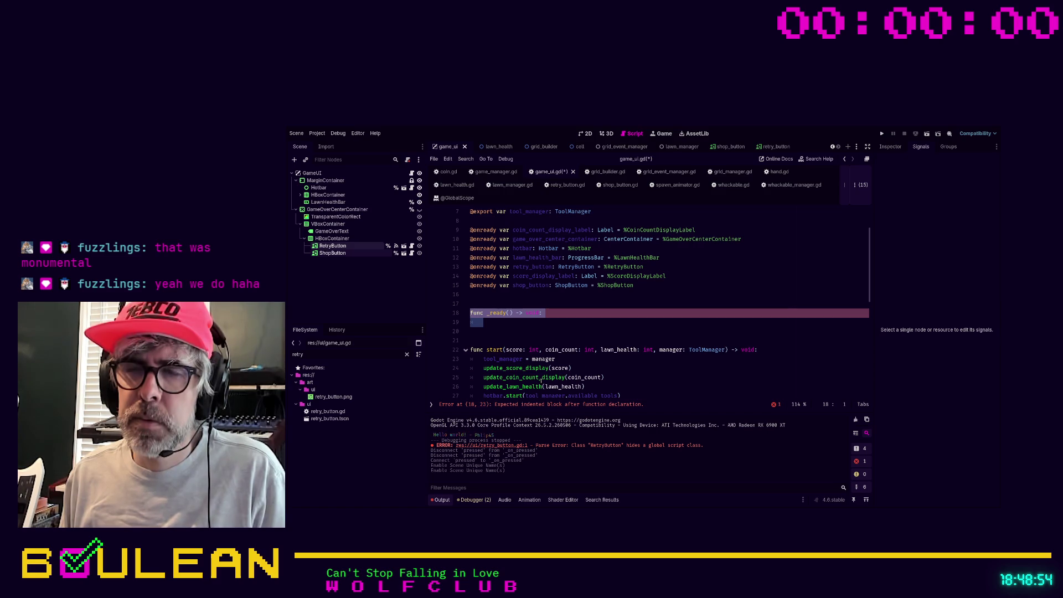
key(Right)
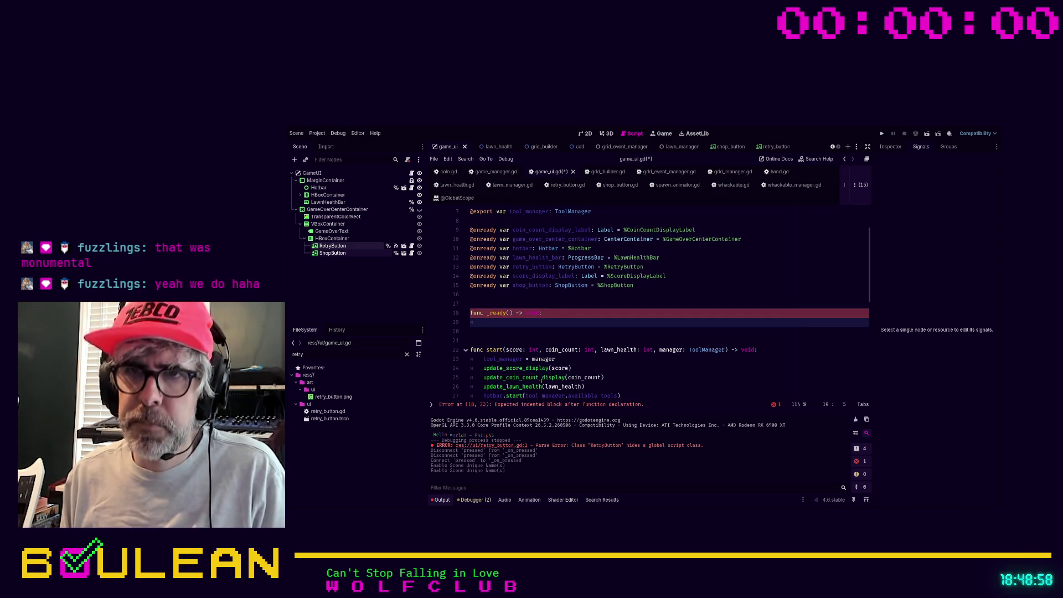
In _ready(), write retry_button.retry_button_pressed.connect(_on_retry_button_pressed) using autocomplete
text(retry_button)
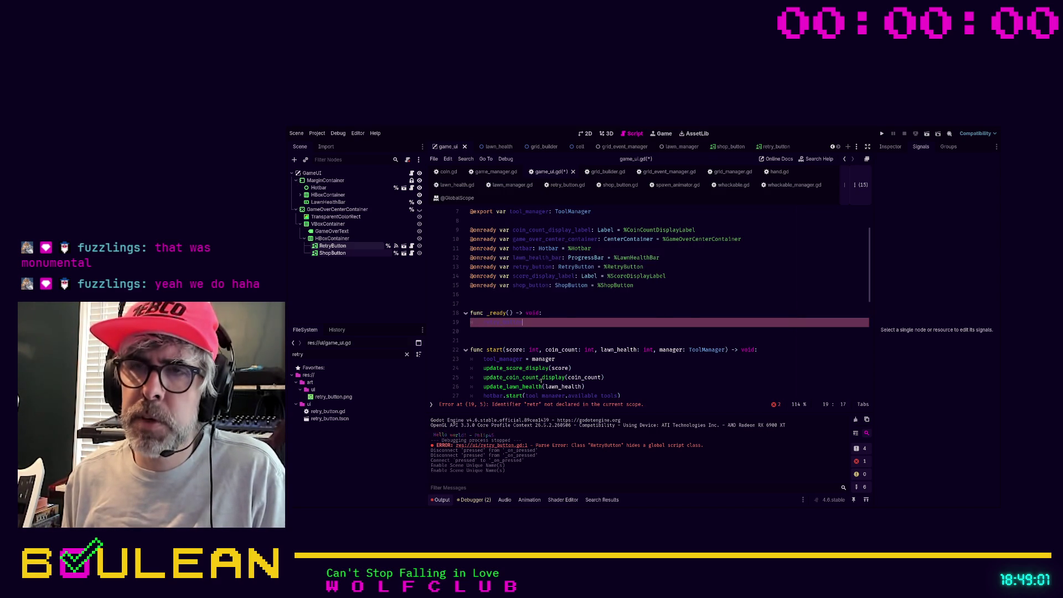
key(Return)
text(.on)
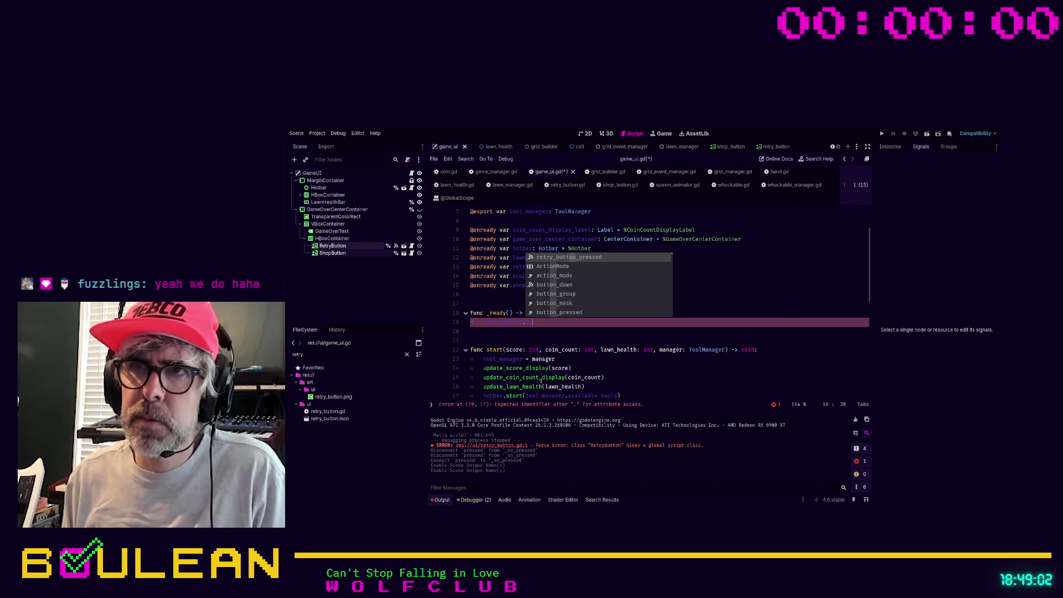
key(Return)
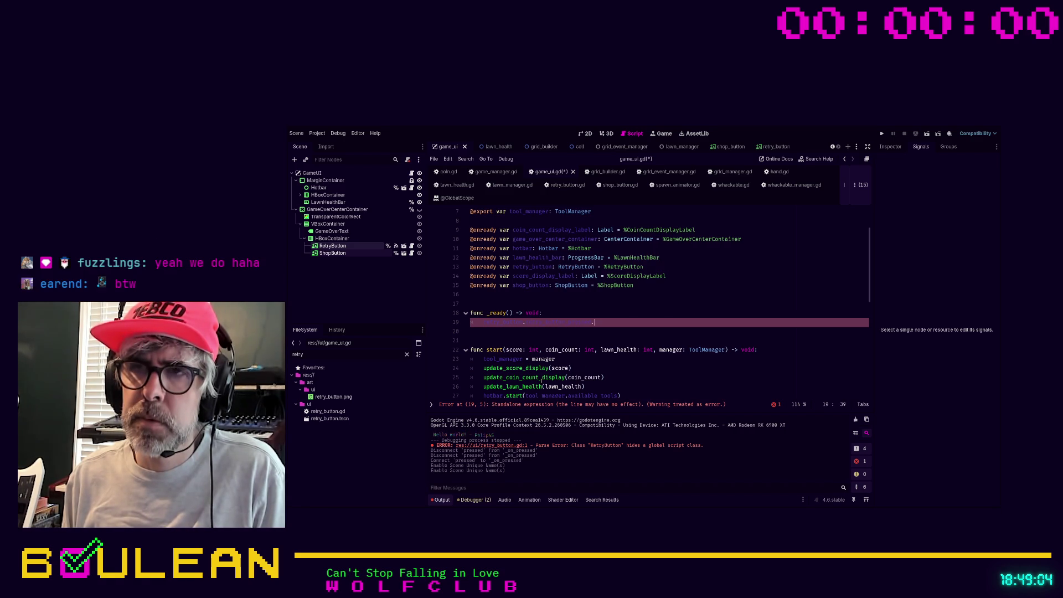
text(.conn)
key(Return)
text(_on_retry_button_)
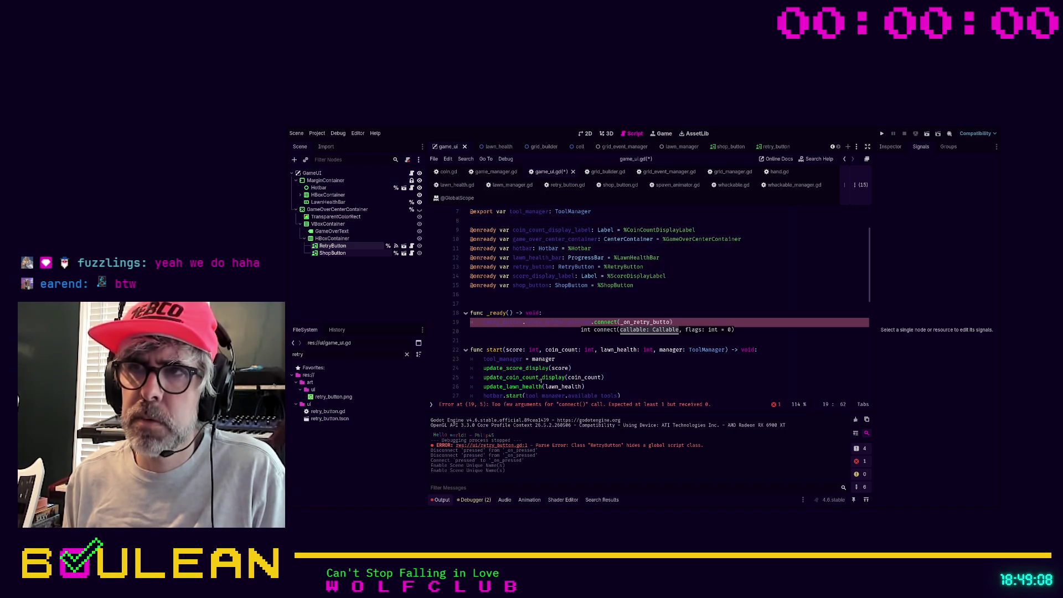
text(pressed)
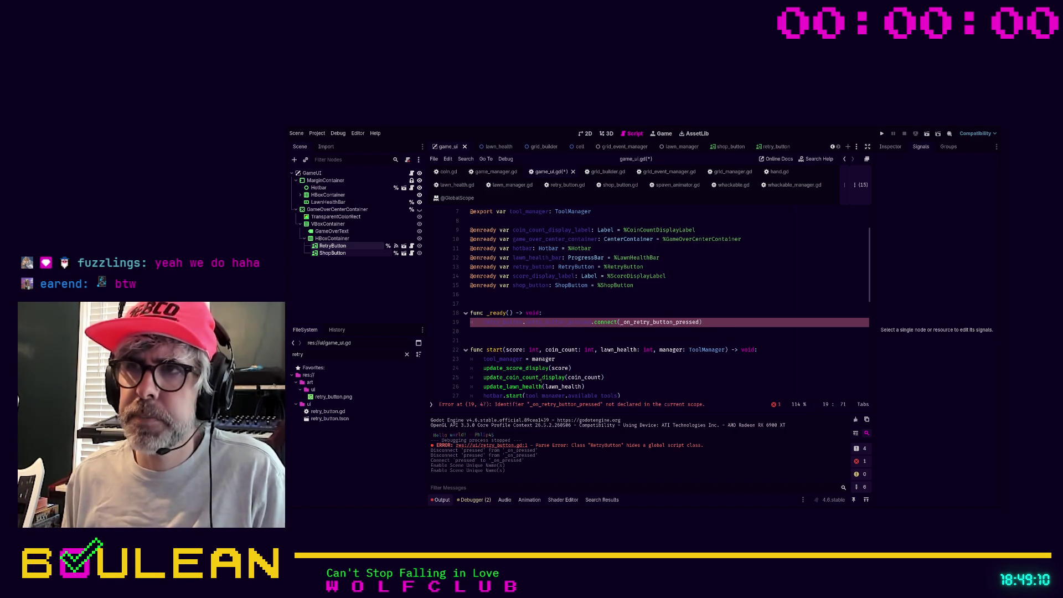
key(shift+Home)
key(Right)
scroll(584, 323, down, 8)
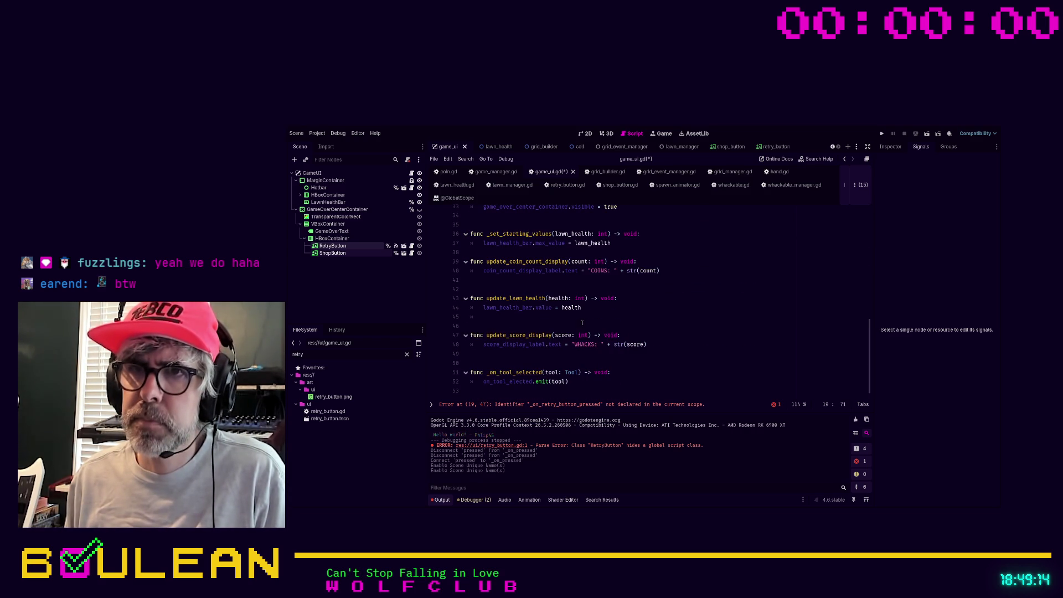
Cut the _on_tool_selected function and write func _on_retry_button_pressed() -> void with an empty body
click(532, 364)
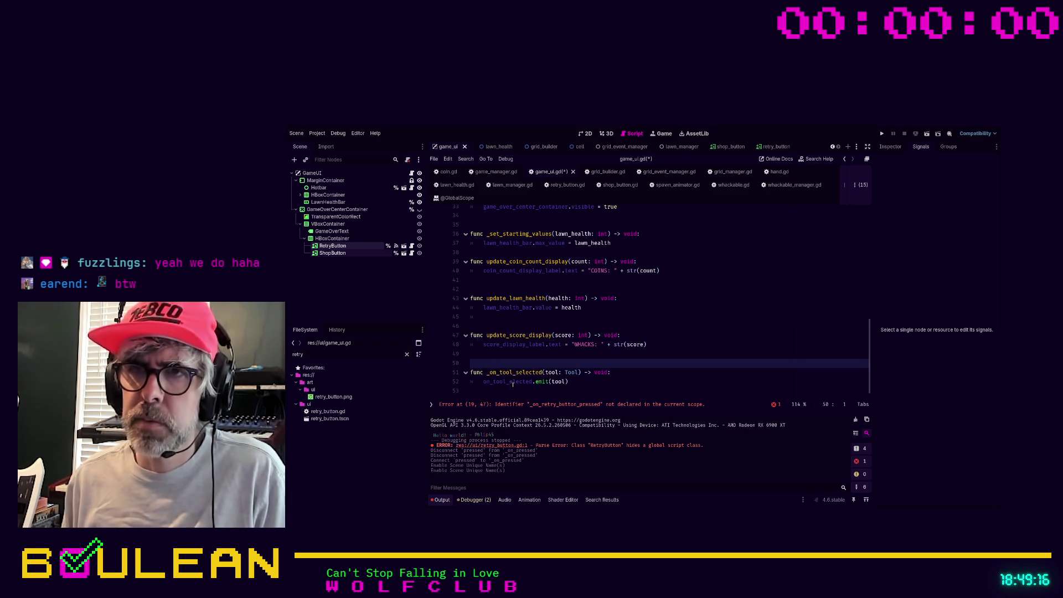
key(Down)
key(ctrl+x)
key(ctrl+x)
text(func )
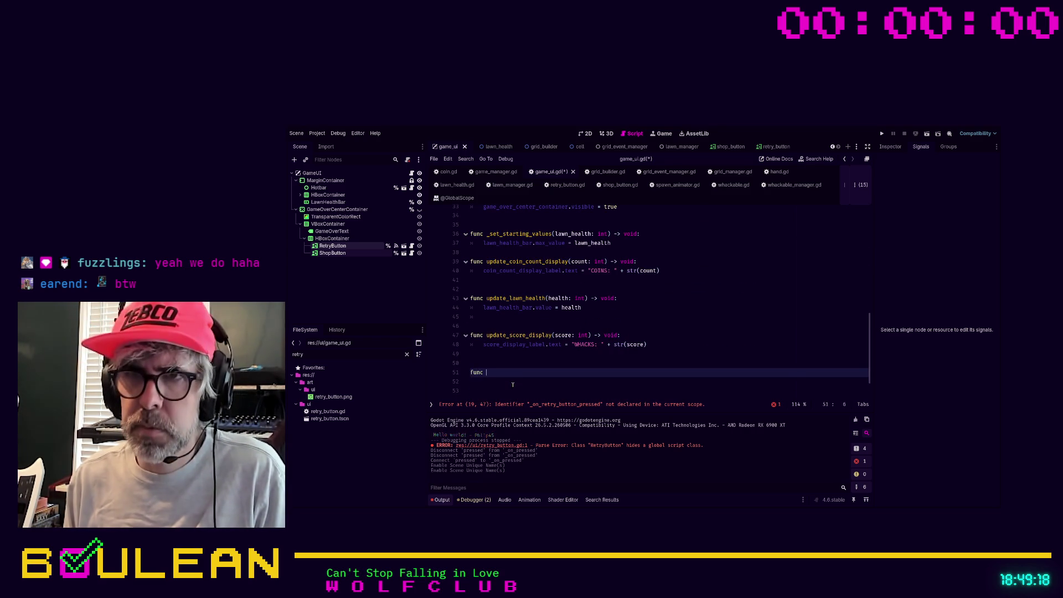
text(_on_ret)
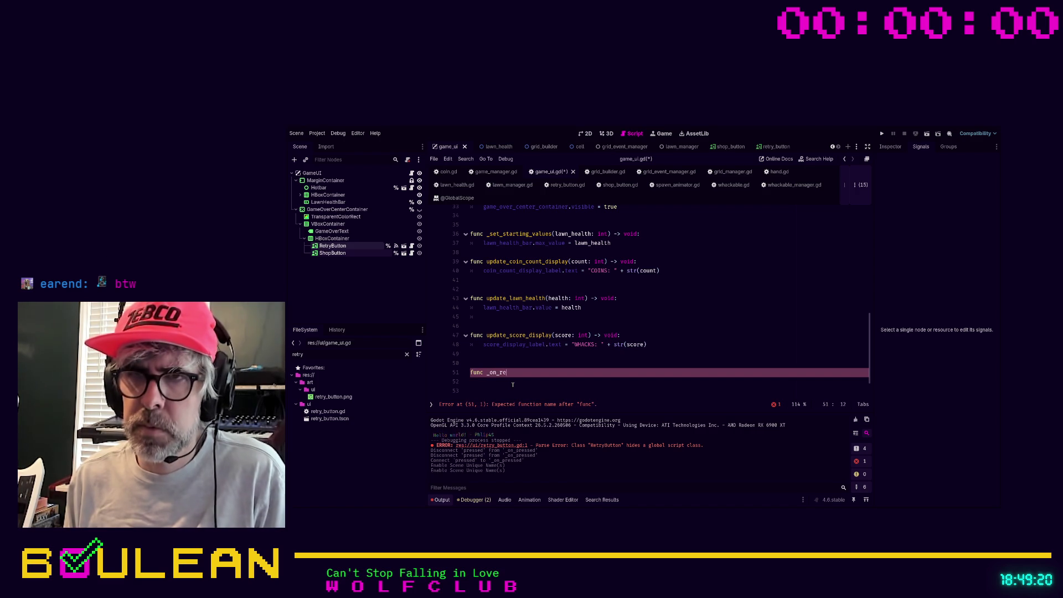
text(ry_button_pressed() -> void:)
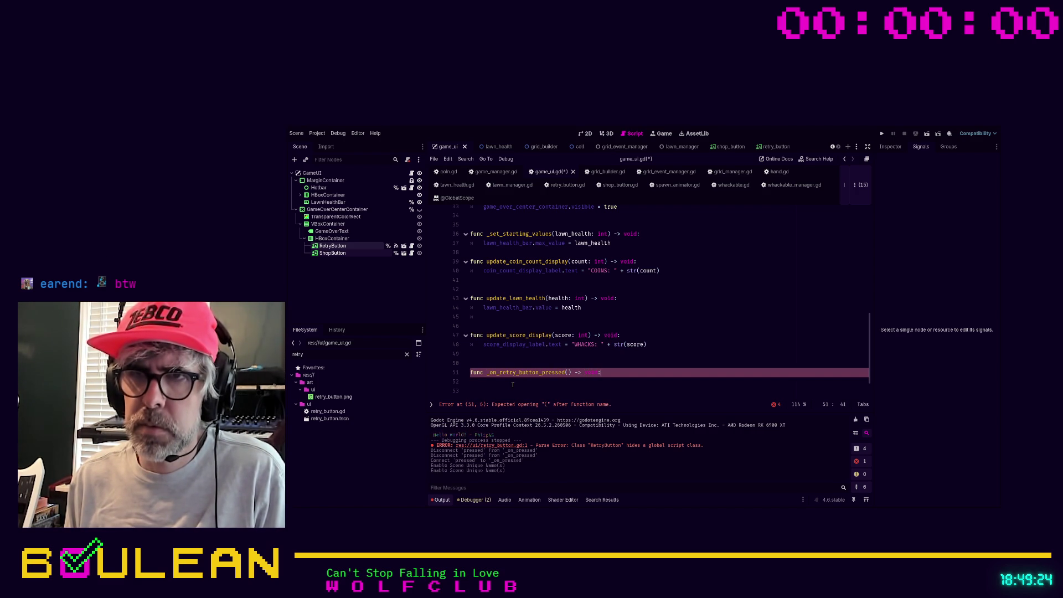
key(Return)
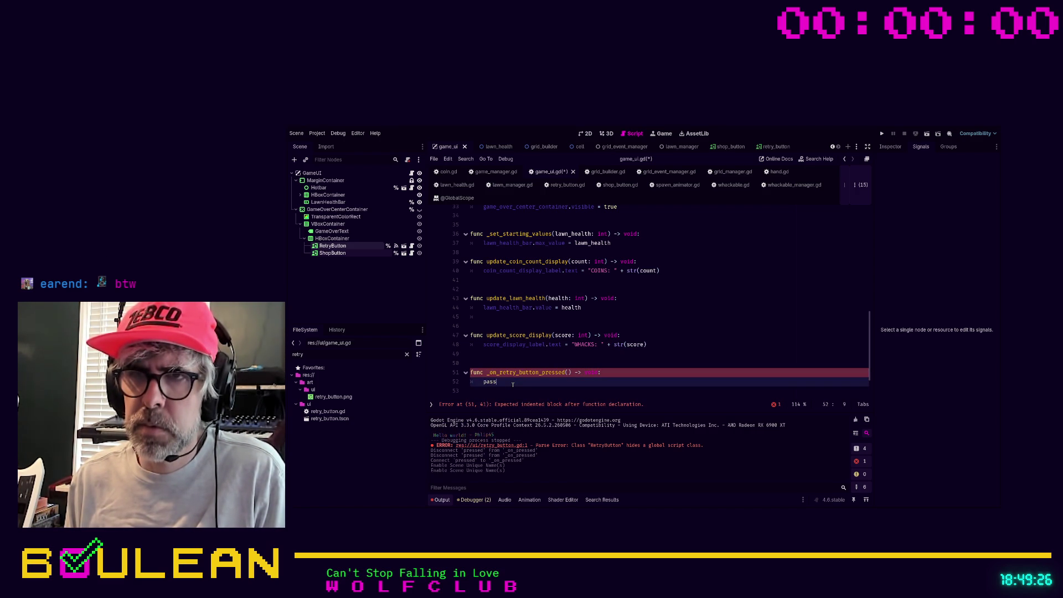
key(ctrl+shift+Left)
key(BackSpace)
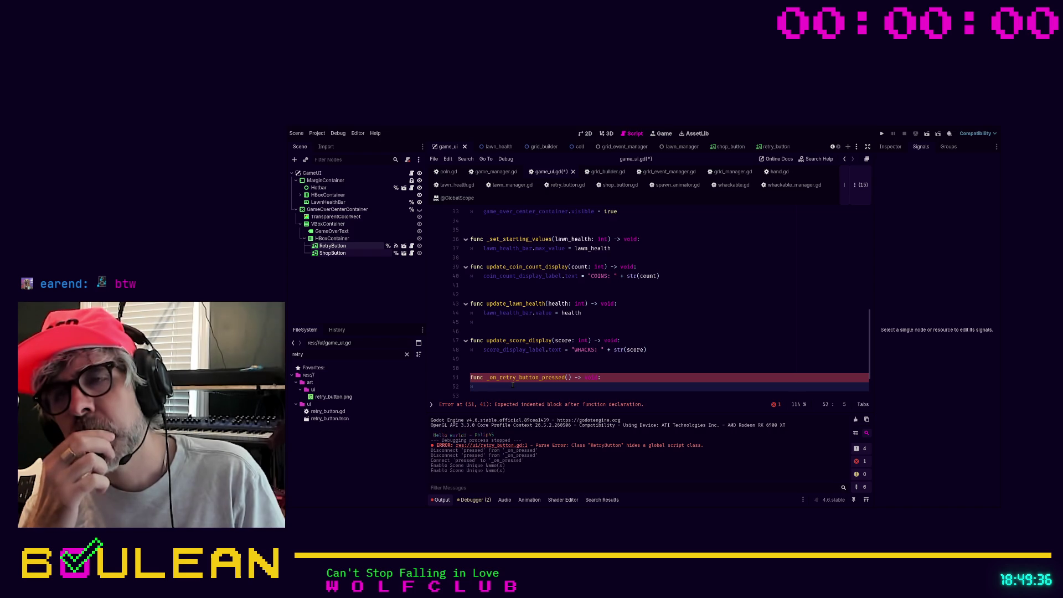
Close the lawn_manager and grid_event_manager scenes and switch to the game_manager scene
scroll(578, 353, up, 10)
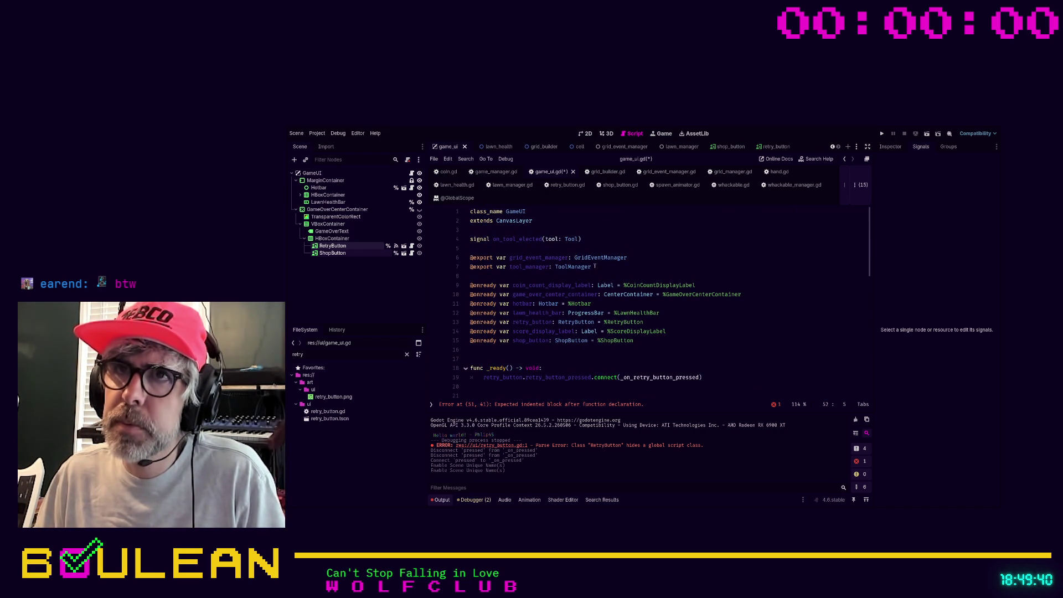
click(496, 172)
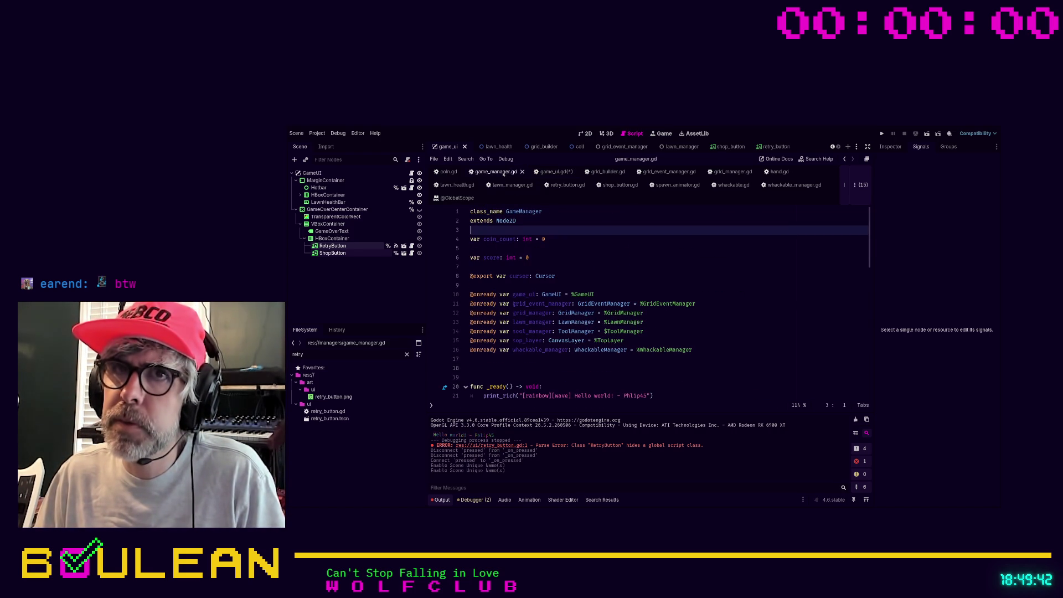
click(547, 172)
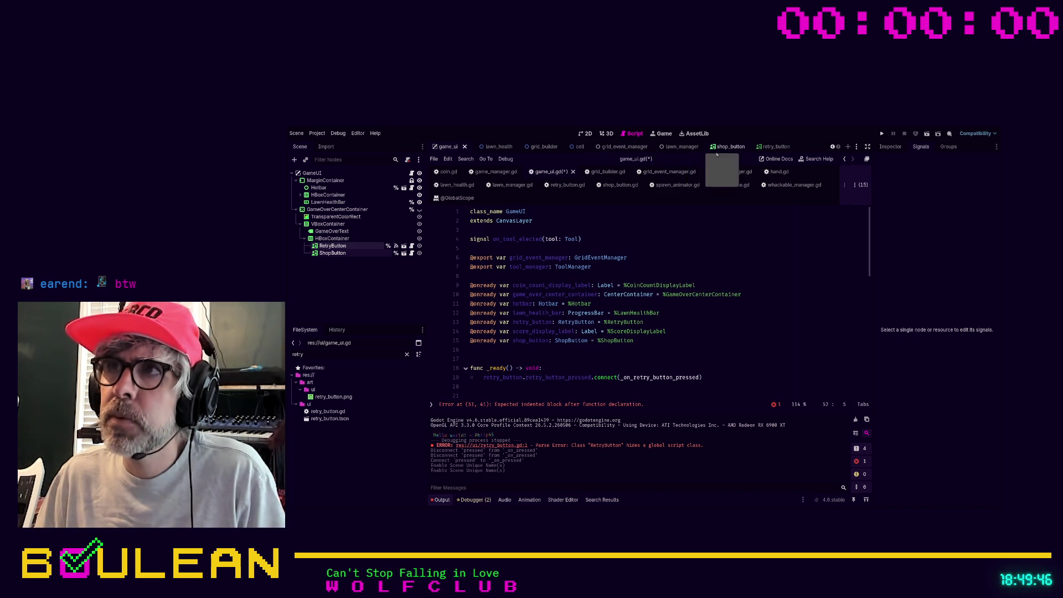
click(695, 148)
click(696, 147)
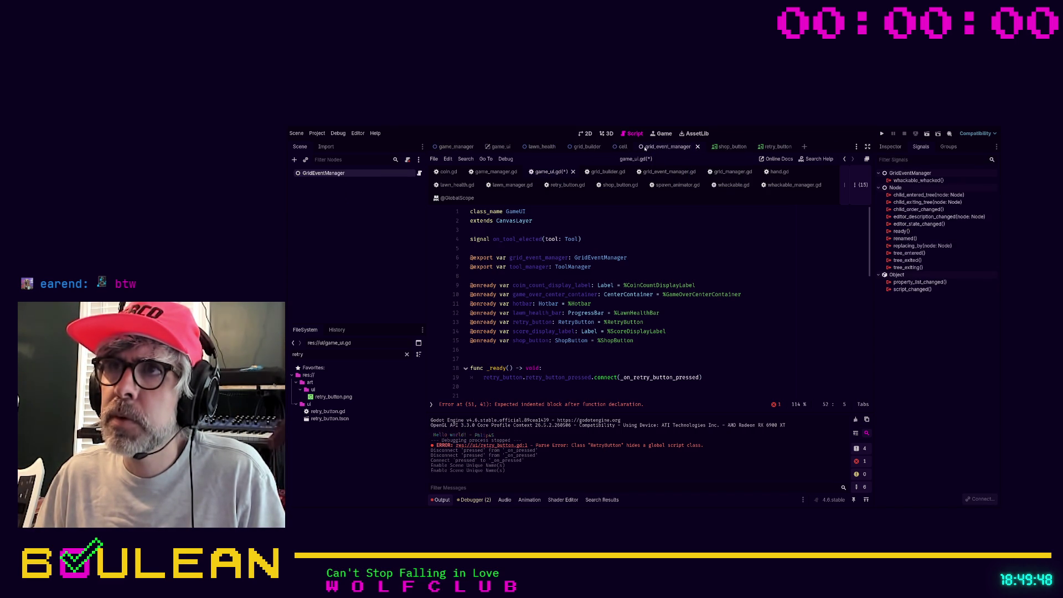
click(698, 147)
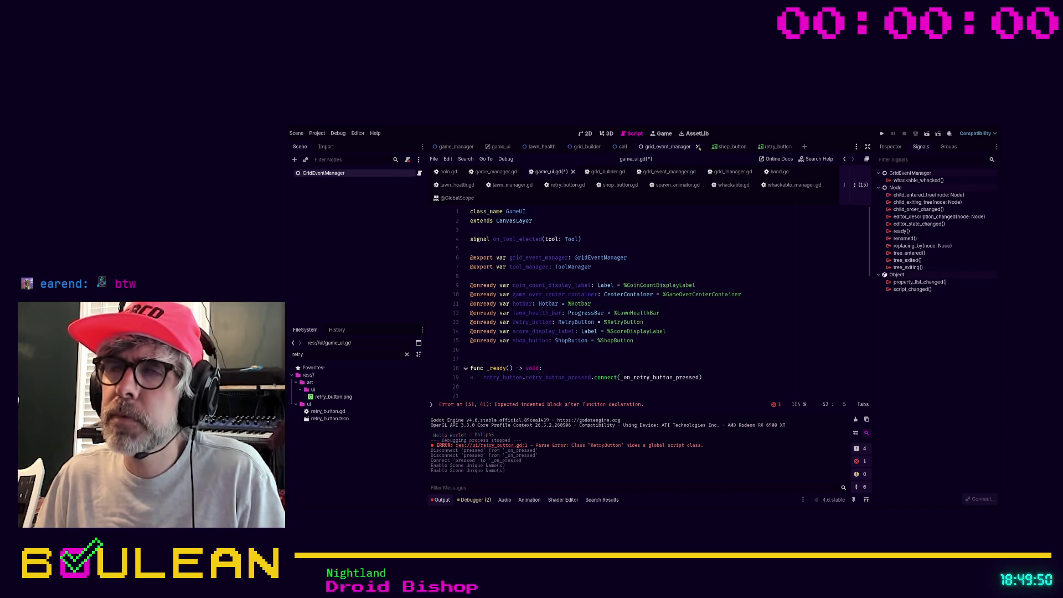
click(453, 147)
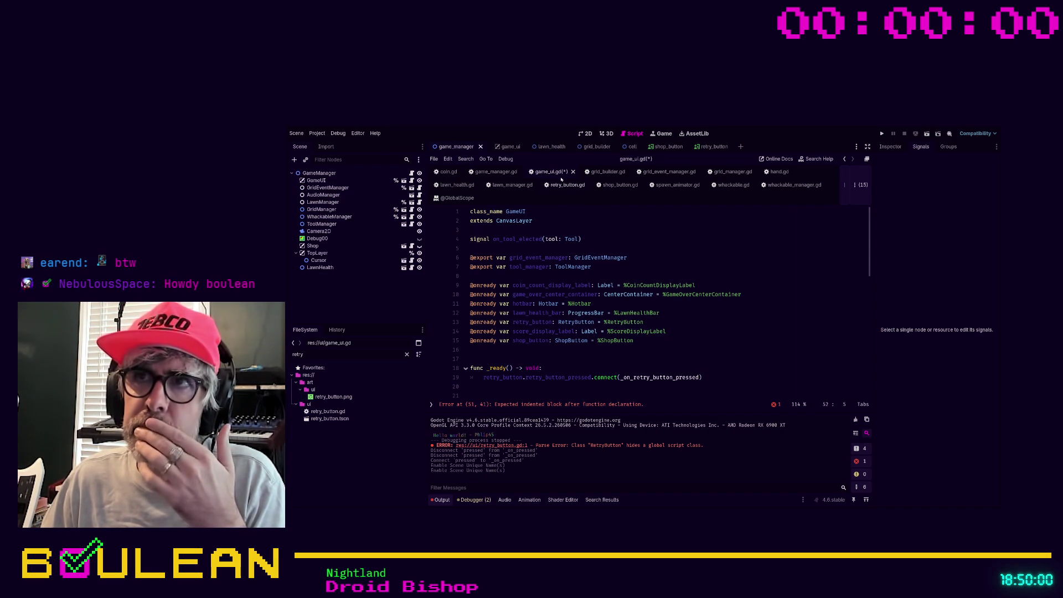
Select the on_tool_elected signal name on line 4 and search the script for it
scroll(614, 232, down, 3)
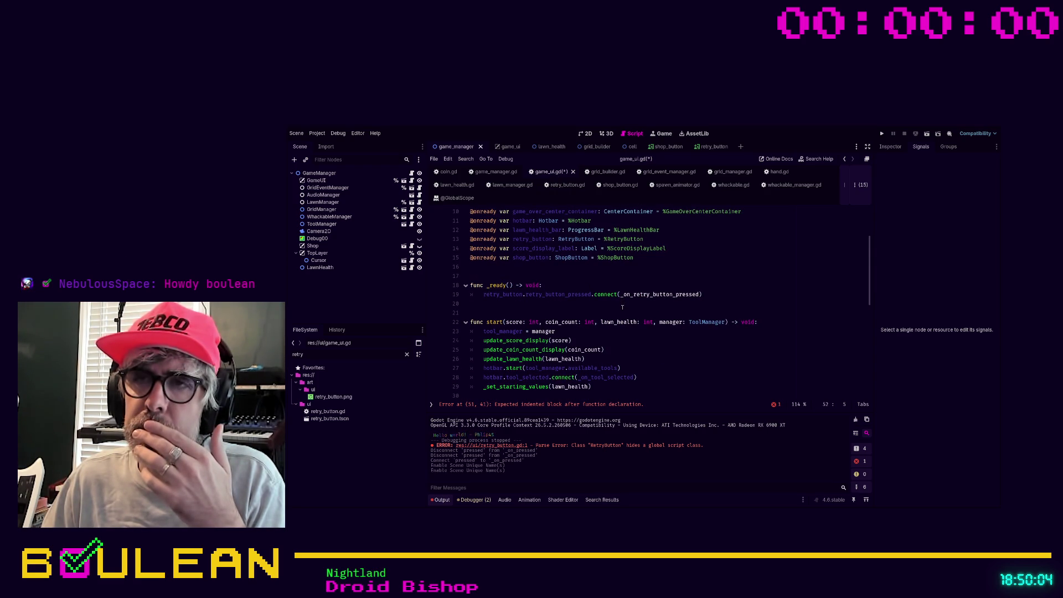
scroll(623, 311, up, 2)
scroll(622, 310, up, 1)
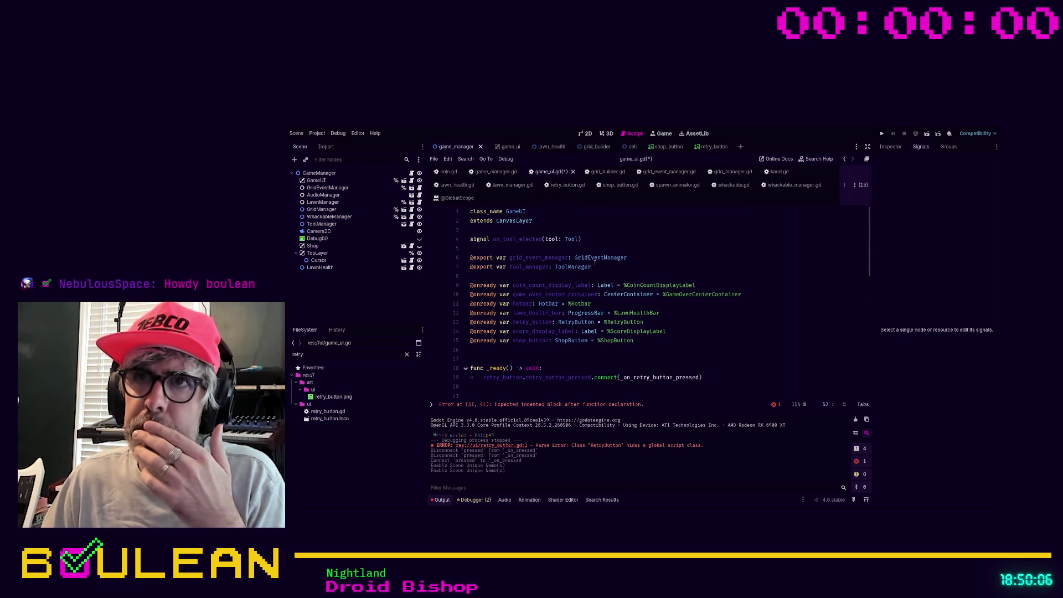
click(609, 239)
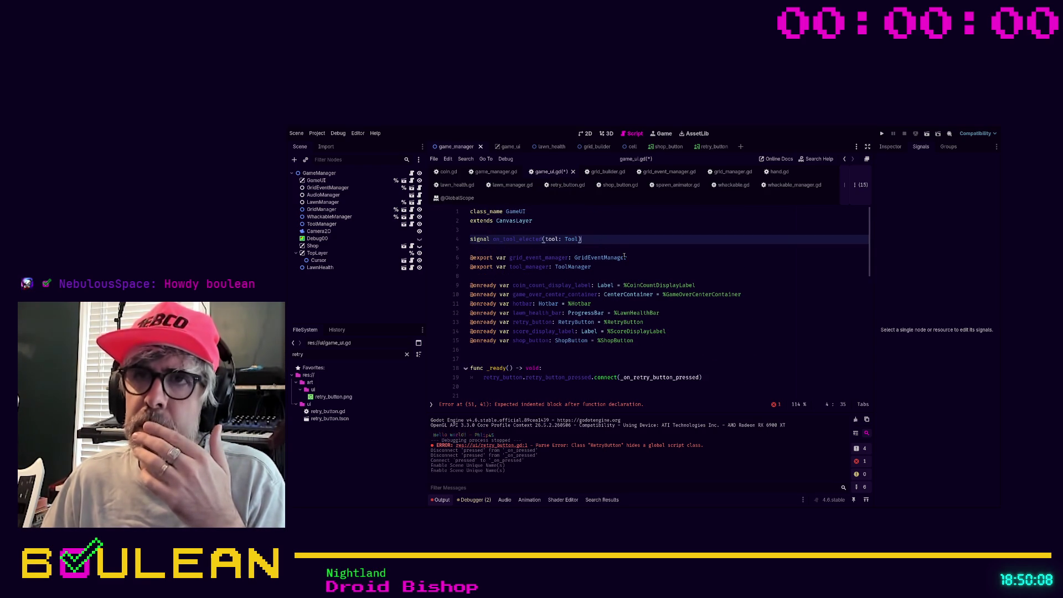
double_click(520, 238)
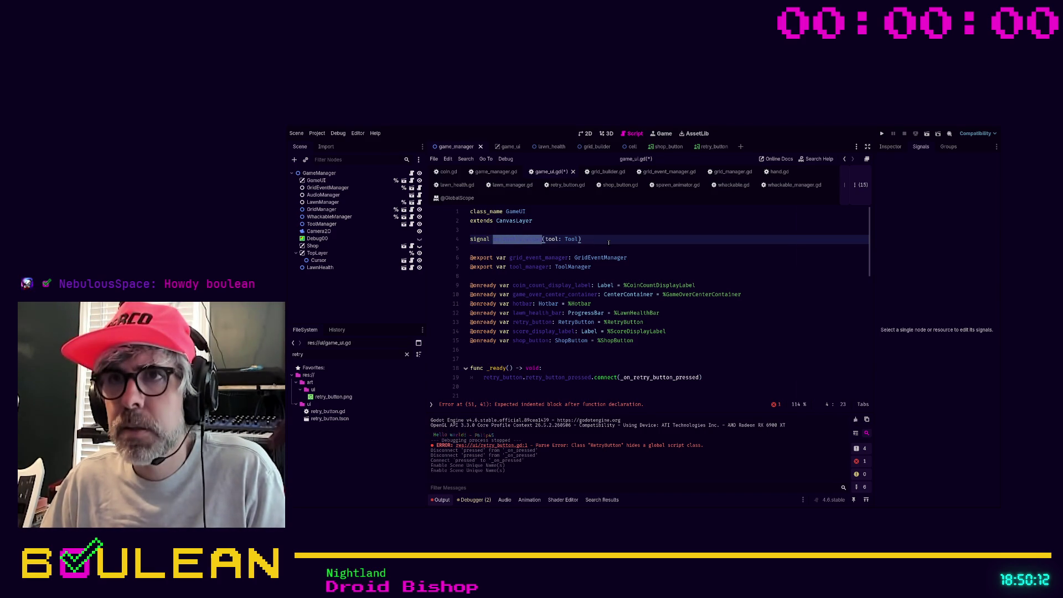
key(ctrl+f)
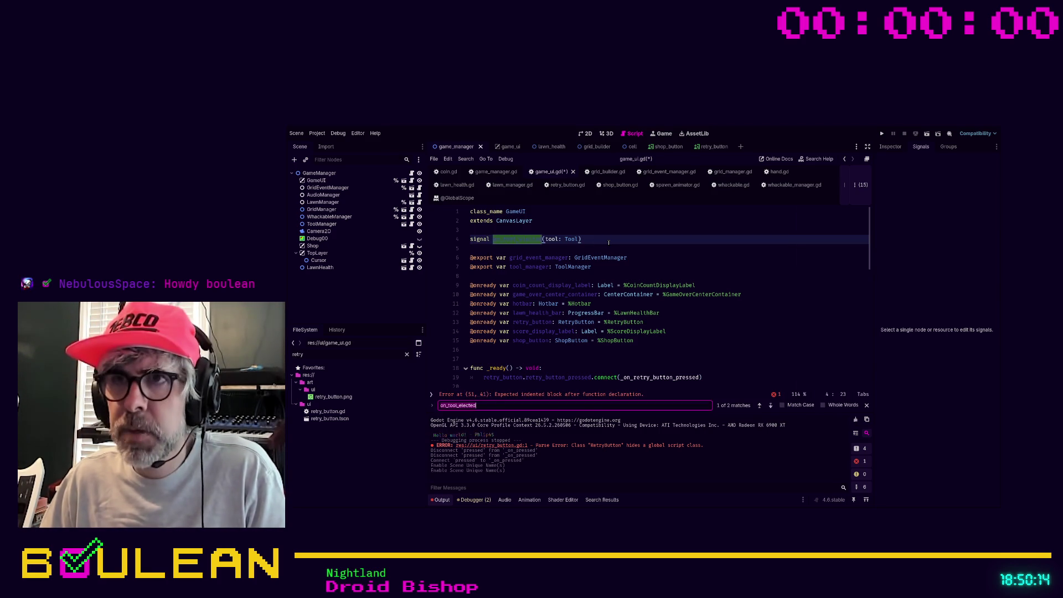
Select the line 56 emit match and search all project files for on_tool_elected
click(770, 406)
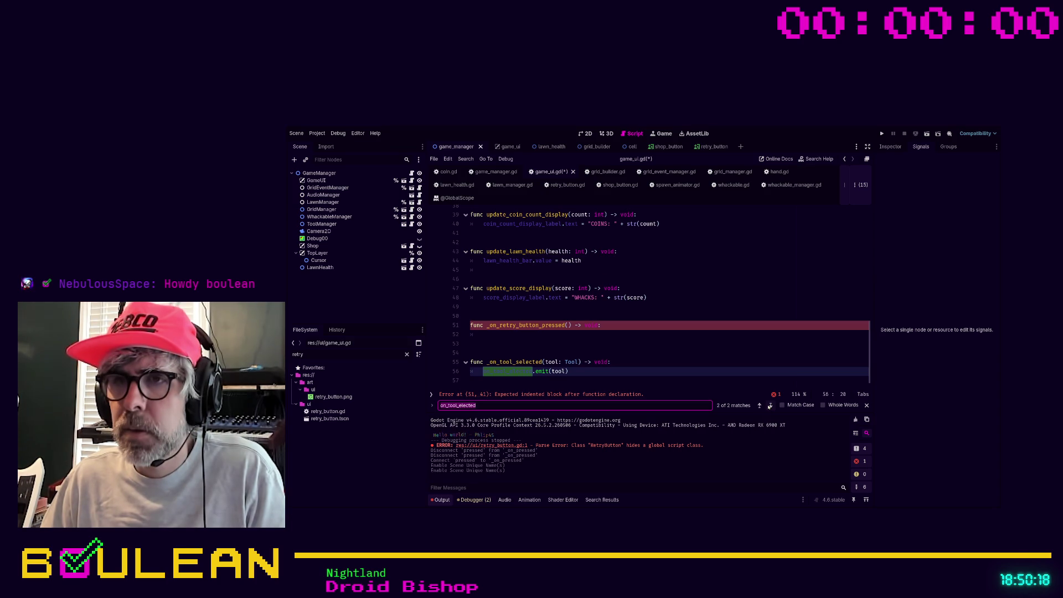
click(510, 372)
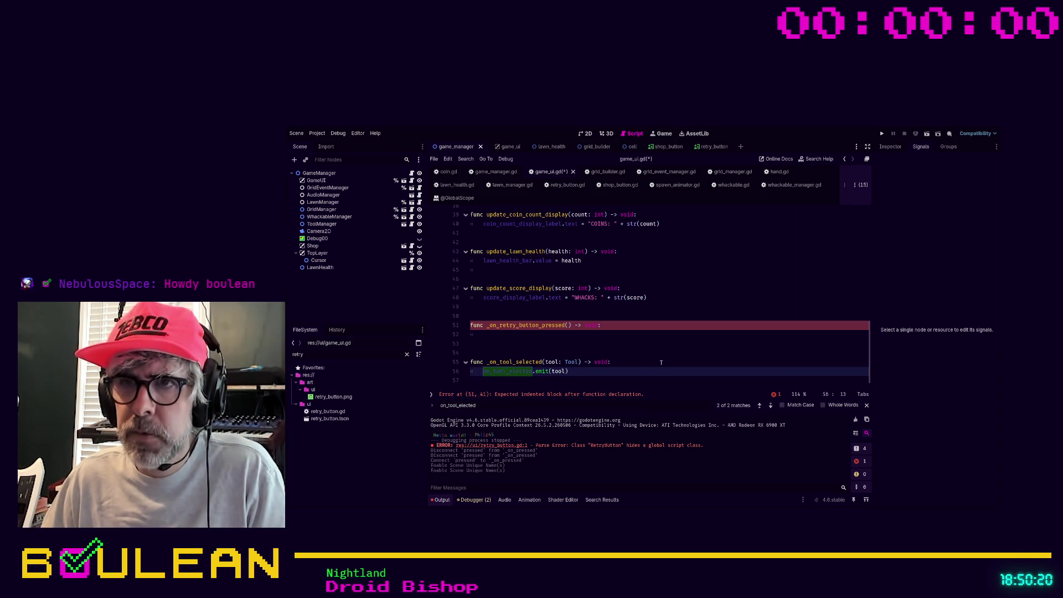
key(ctrl+shift+Right)
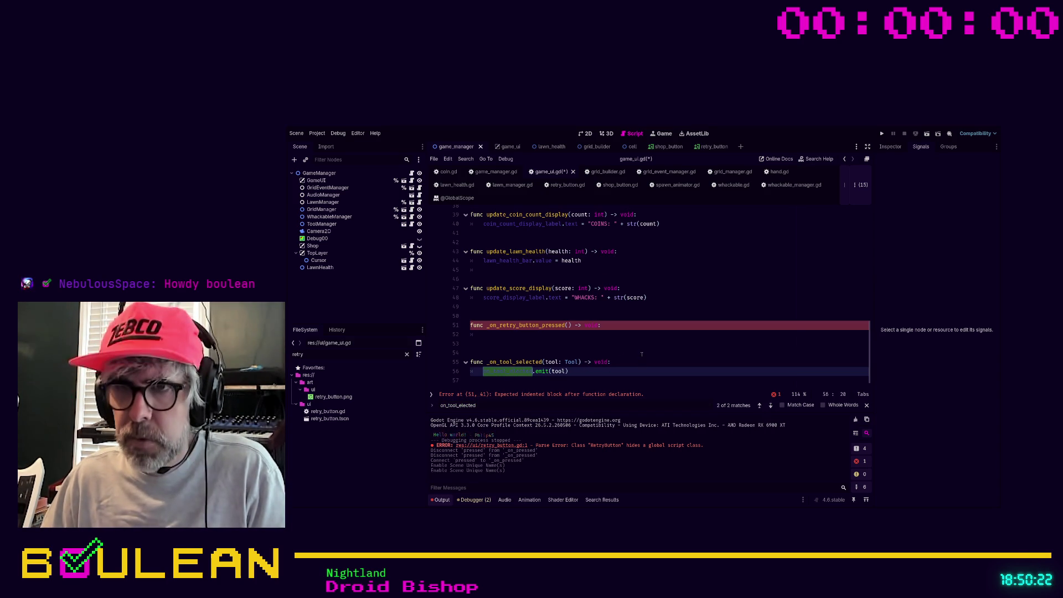
key(ctrl+shift+f)
key(Return)
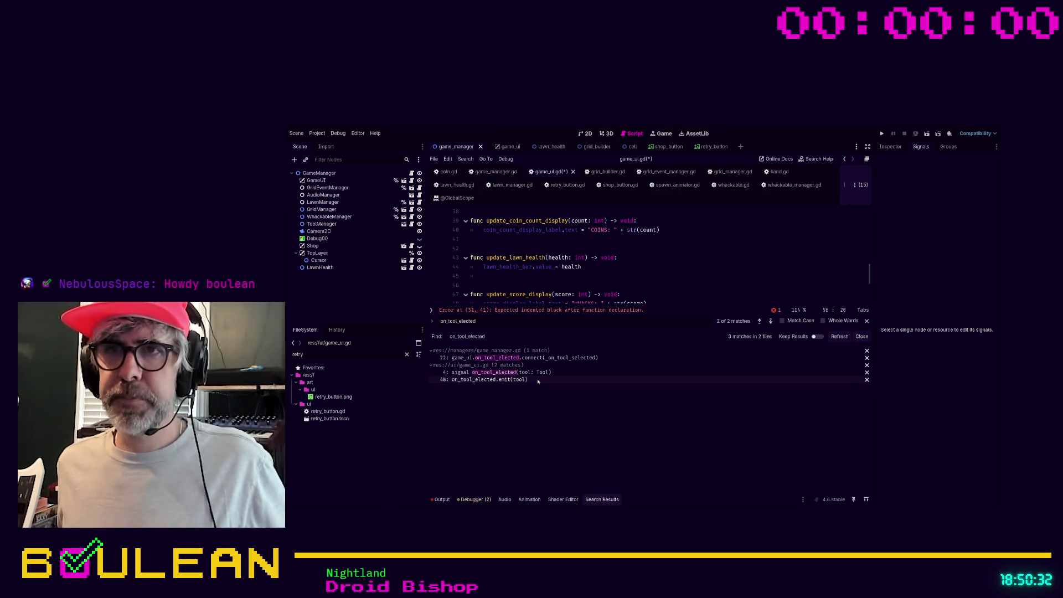
Correct on_tool_elected to on_tool_selected in game_manager.gd's connect call and game_ui.gd's signal declaration
click(499, 358)
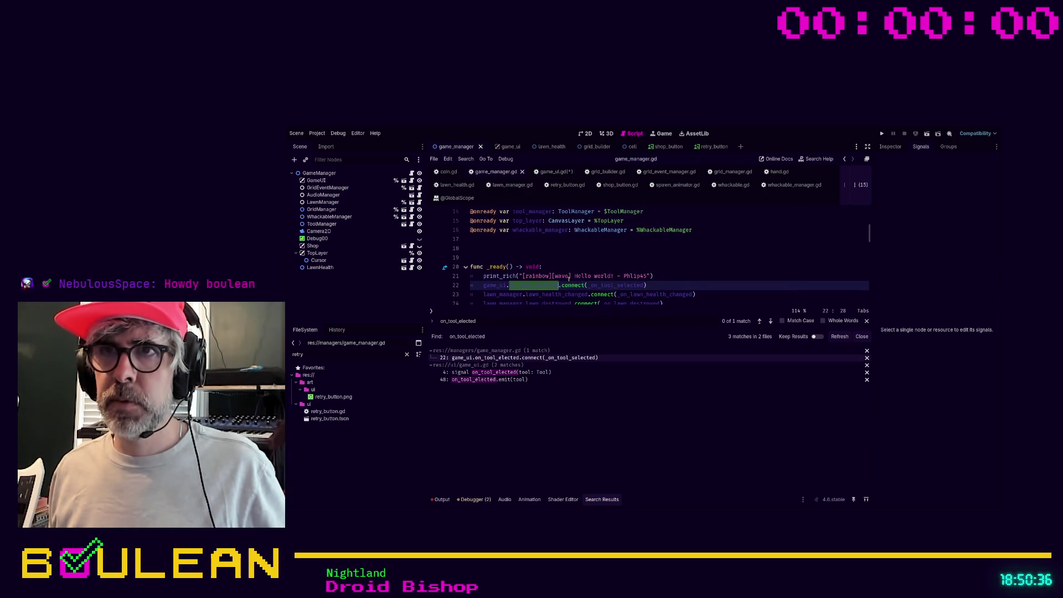
click(537, 285)
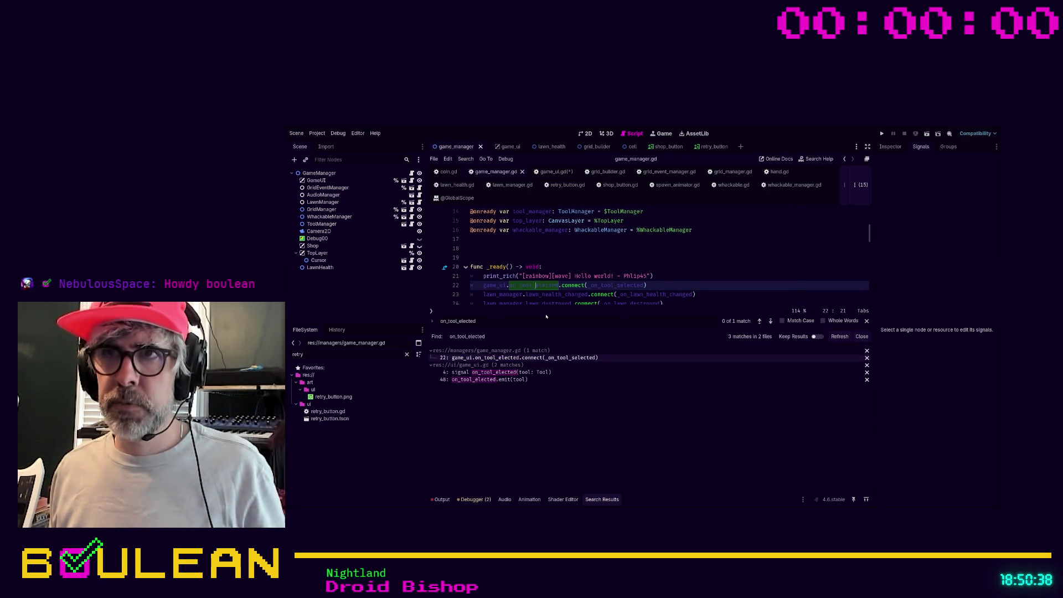
text(s)
click(493, 372)
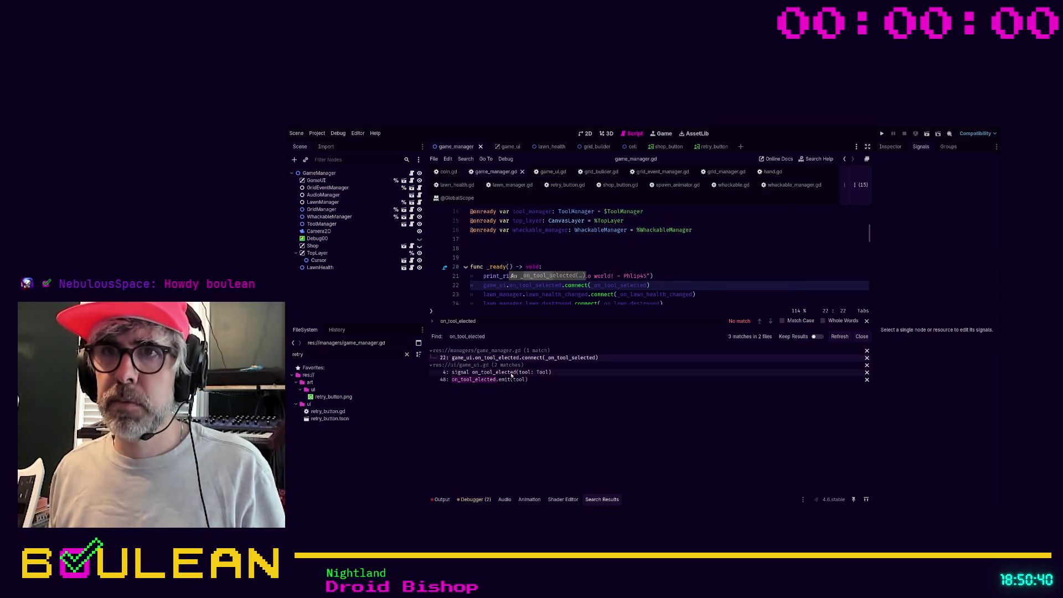
click(519, 211)
text(s)
Review the remaining matches, then put pass in the _on_retry_button_pressed body
click(487, 380)
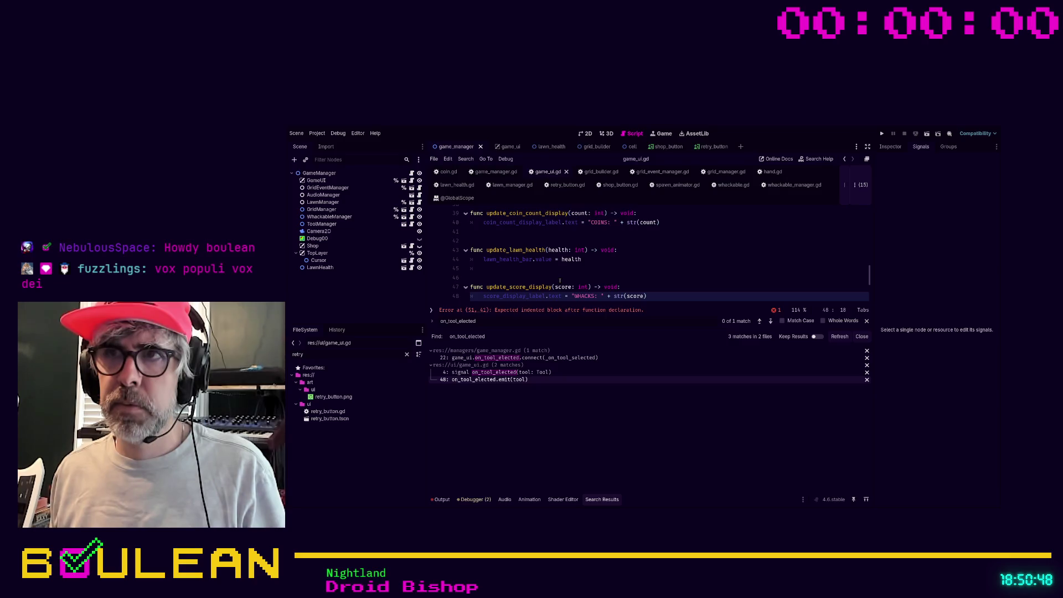
click(492, 380)
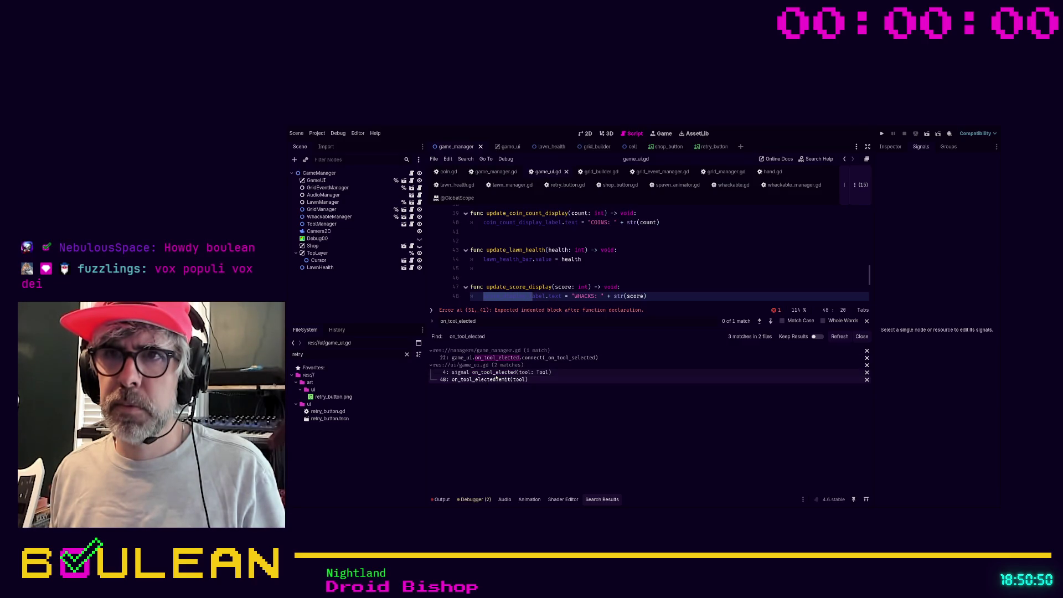
click(498, 373)
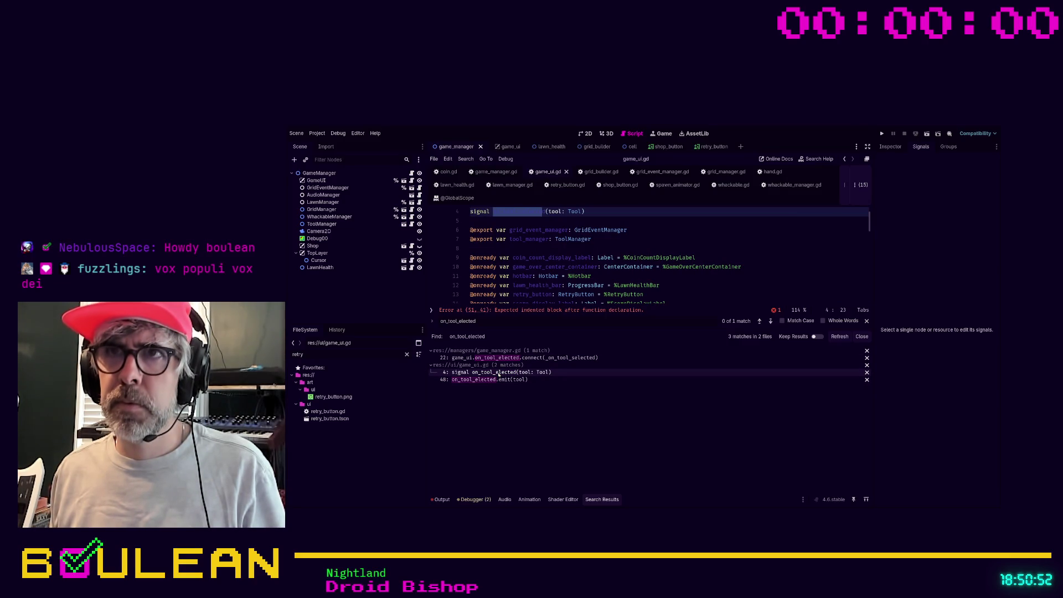
click(500, 359)
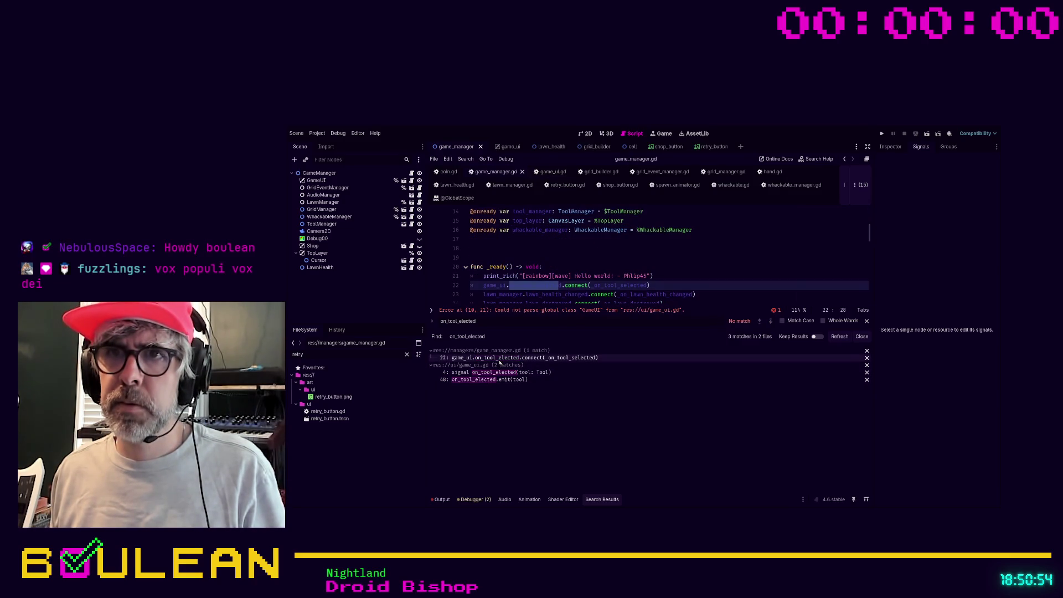
key(Up)
key(Up)
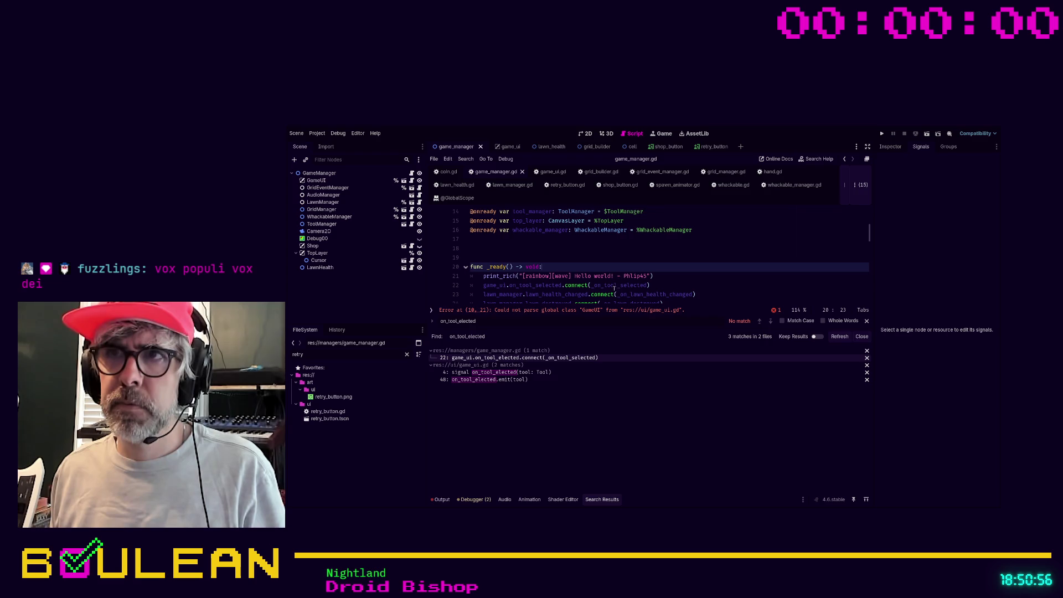
click(507, 380)
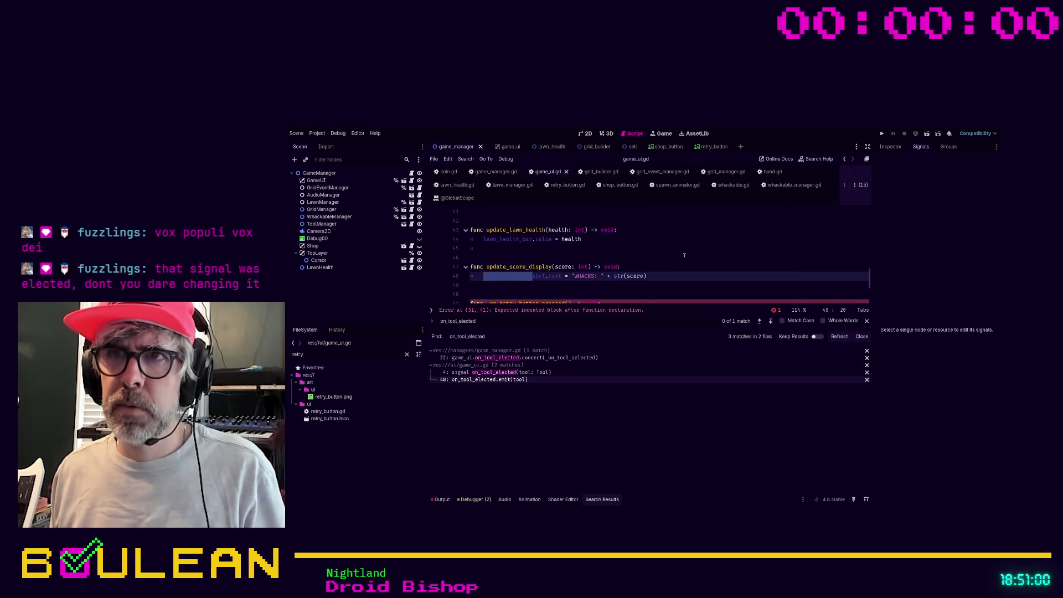
click(557, 287)
scroll(602, 265, down, 1)
scroll(602, 265, down, 1)
click(523, 266)
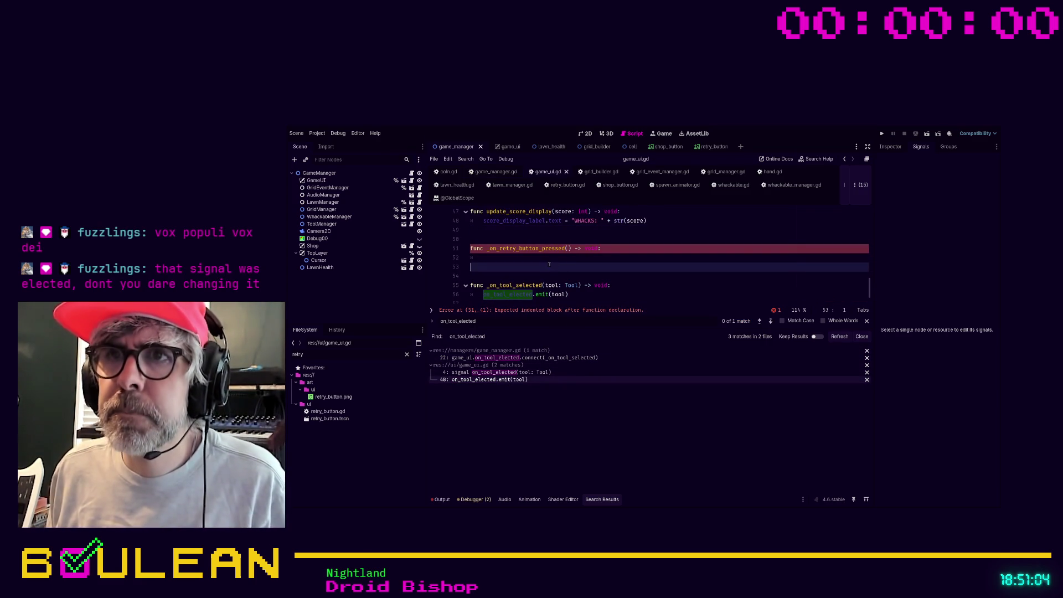
click(523, 258)
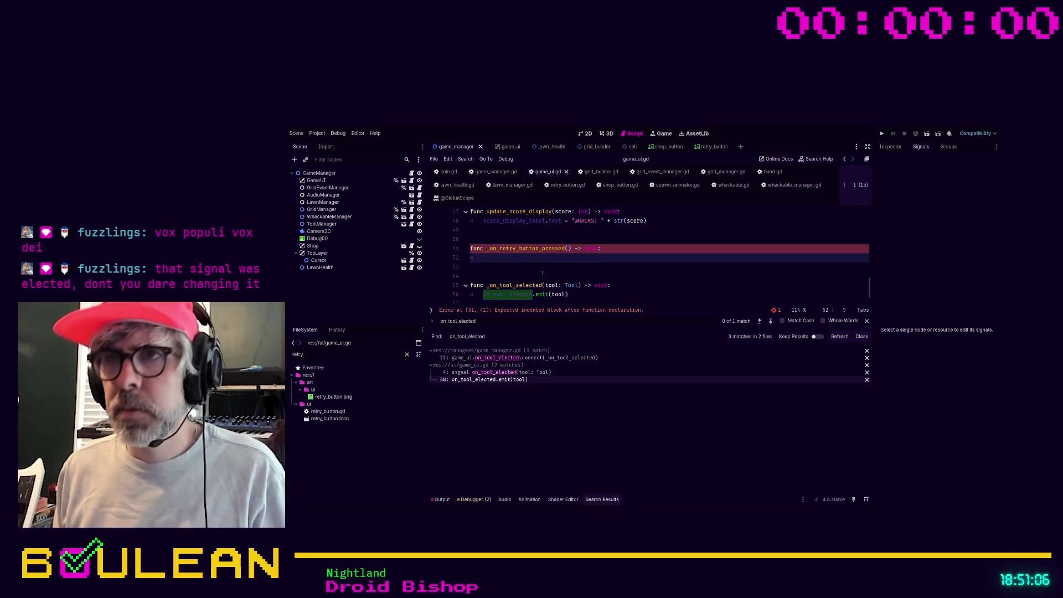
text(pass)
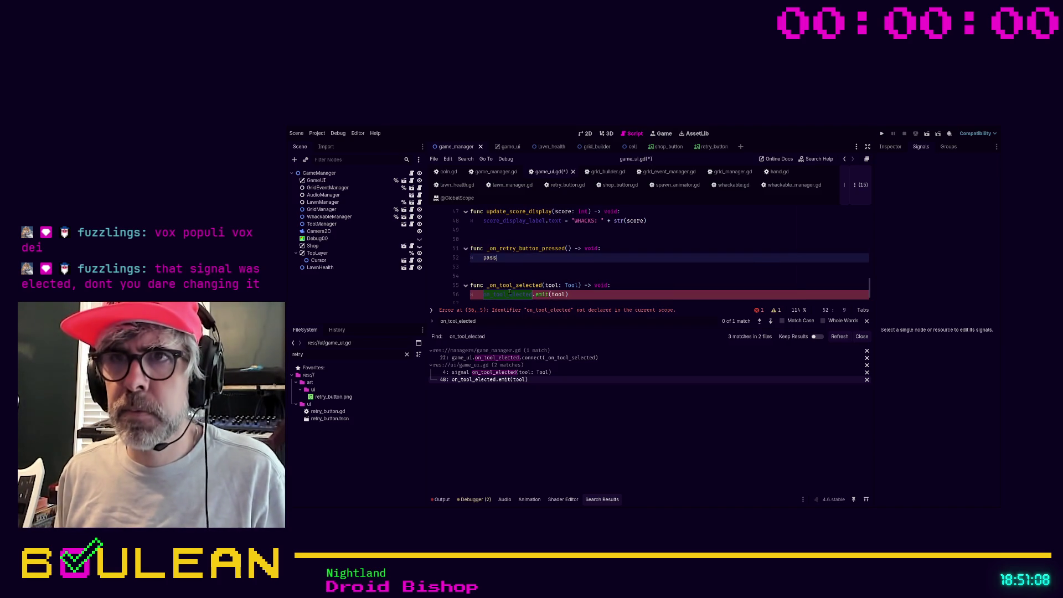
Fix the emit line to on_tool_selected.emit(tool) and save game_ui.gd
click(511, 294)
text(s)
click(634, 269)
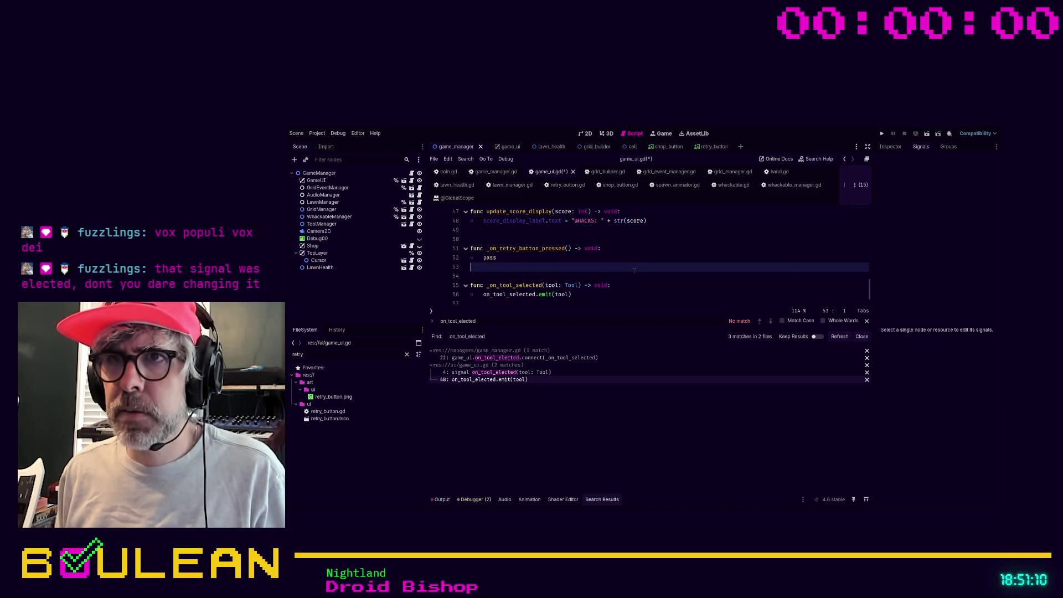
key(ctrl+s)
scroll(637, 269, up, 15)
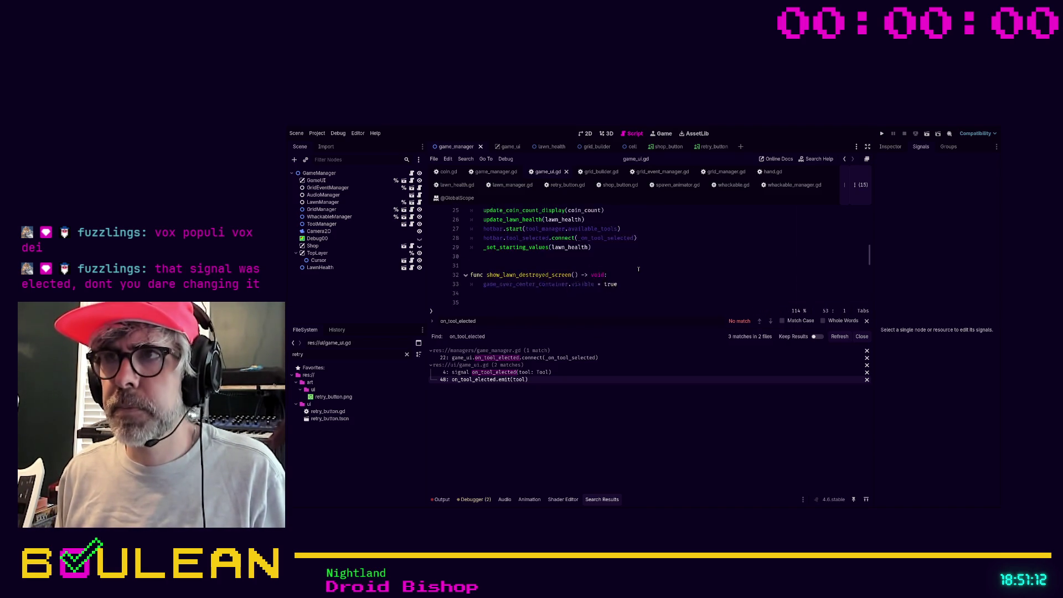
click(631, 248)
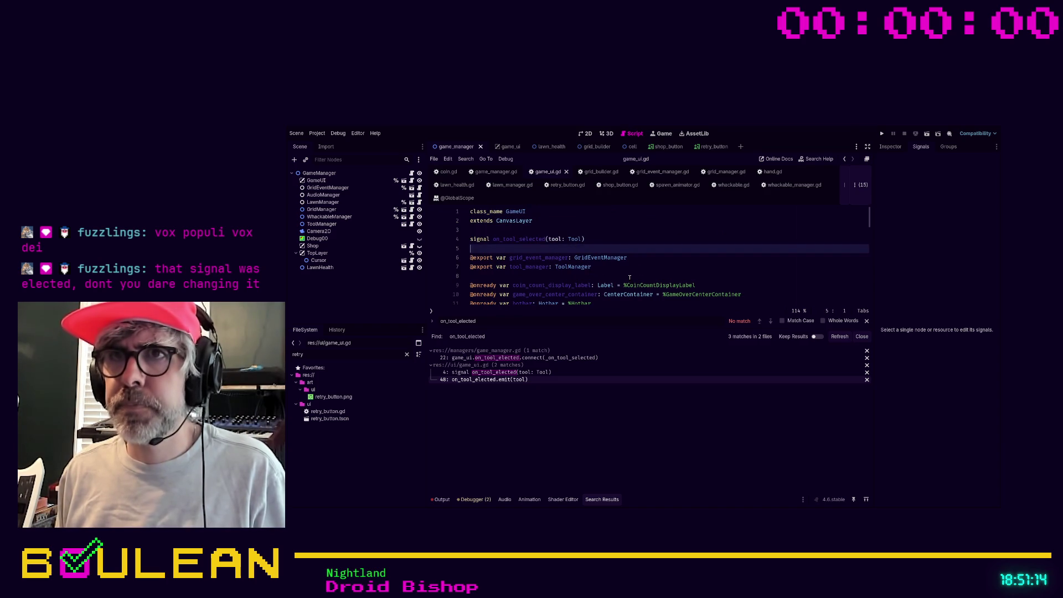
Declare a new signal on_retry_button_pressed below the existing signal
key(Return)
key(Up)
text(s)
text(l on_re)
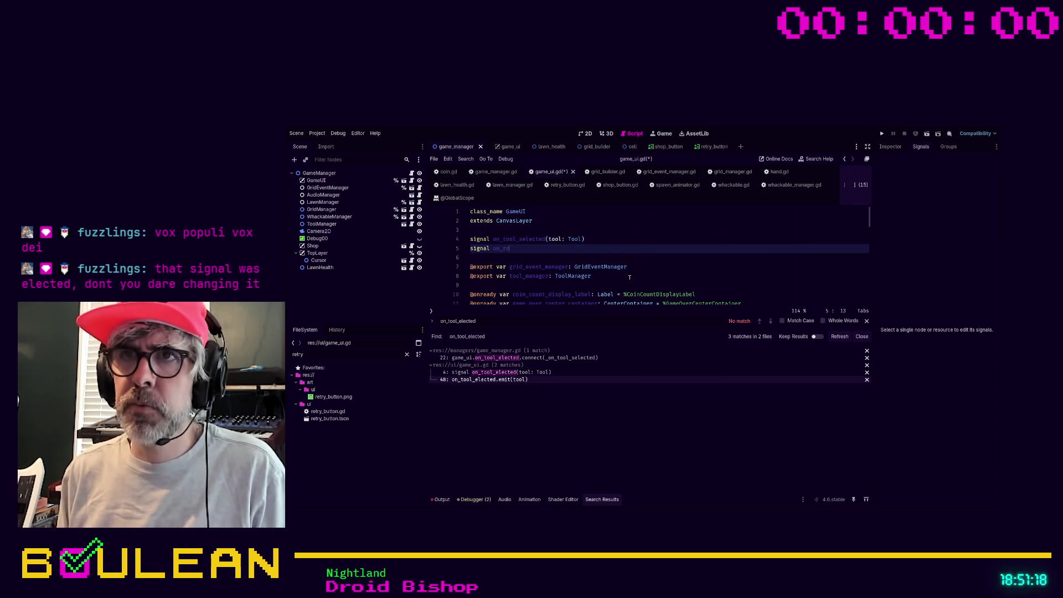
text(tton)
text(re)
text(())
Replace pass in the retry handler with on_retry_button_pressed.emit() and save the script
scroll(626, 278, down, 5)
scroll(618, 280, down, 10)
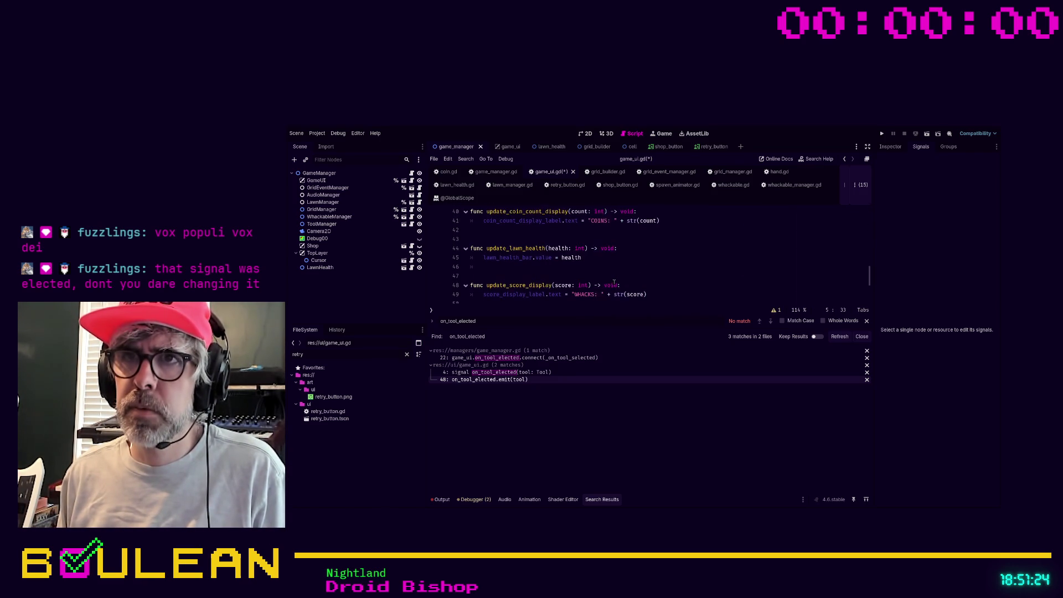
click(504, 252)
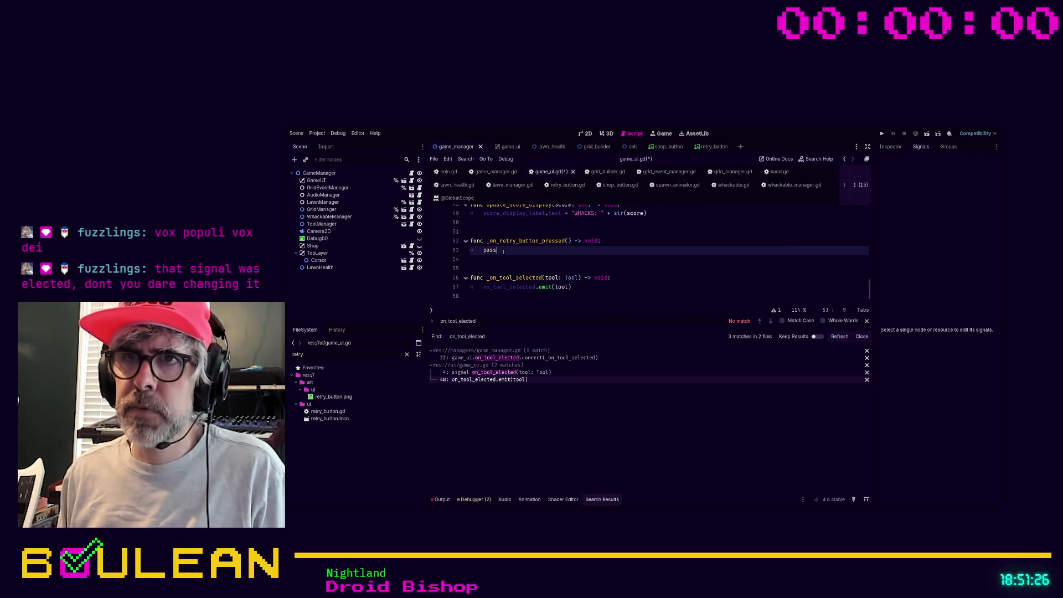
key(BackSpace)
key(BackSpace)
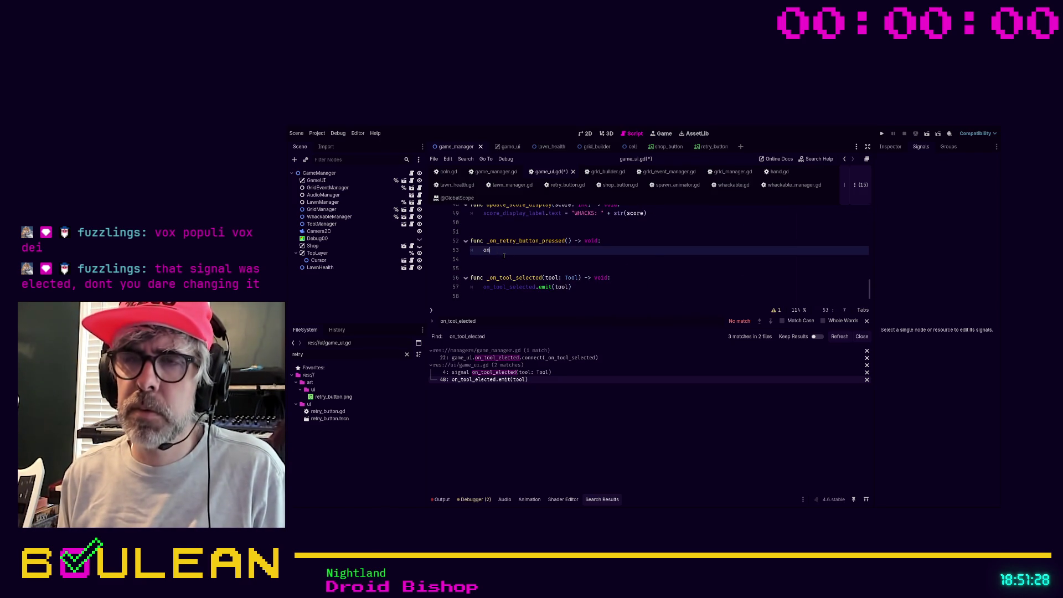
key(Return)
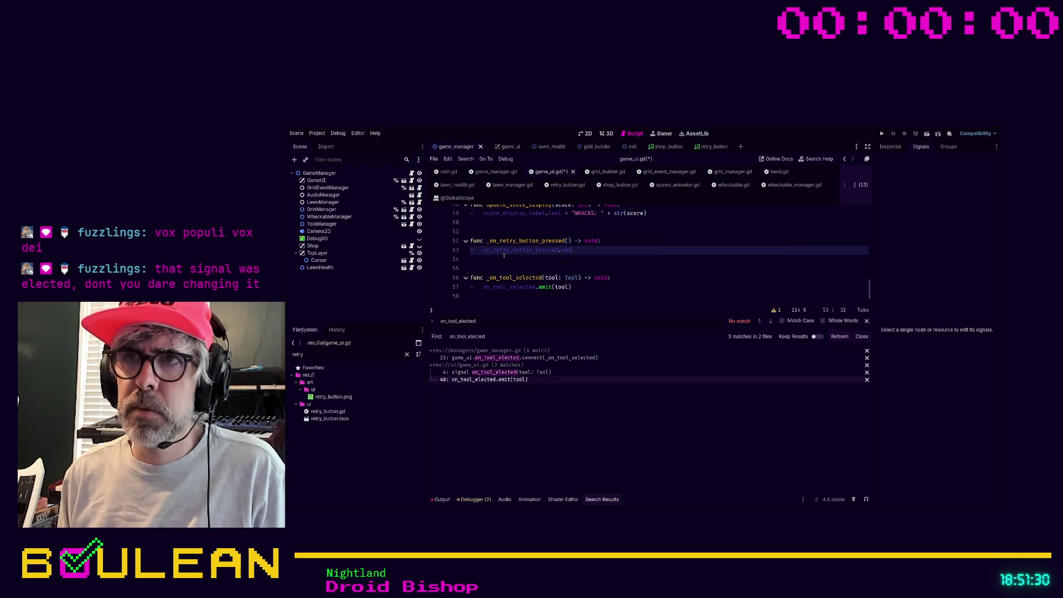
text(t)
key(Return)
click(490, 262)
key(ctrl+s)
Add game_ui.on_retry_button_pressed.connect(_on_retry_button_pressed) after the lawn_destroyed connection in game_manager.gd's _ready()
click(411, 172)
scroll(523, 243, up, 1)
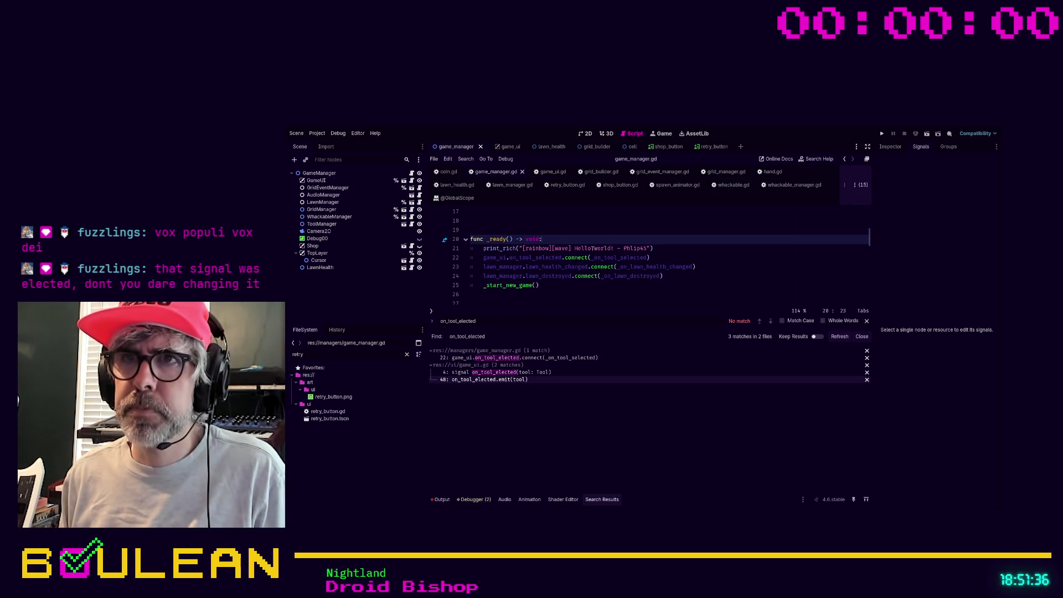
click(670, 277)
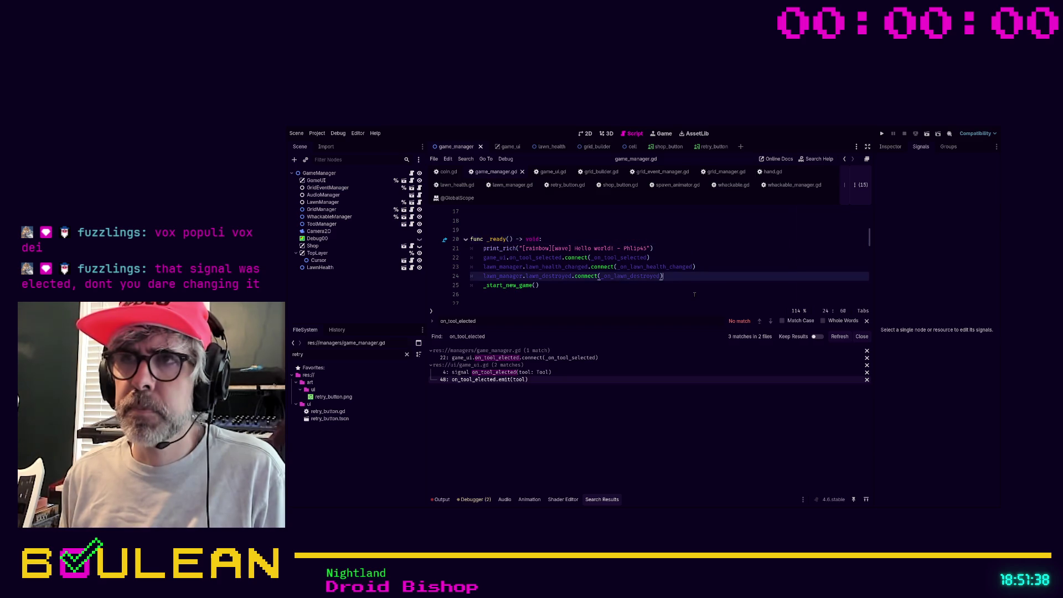
key(Return)
text(game_ui.)
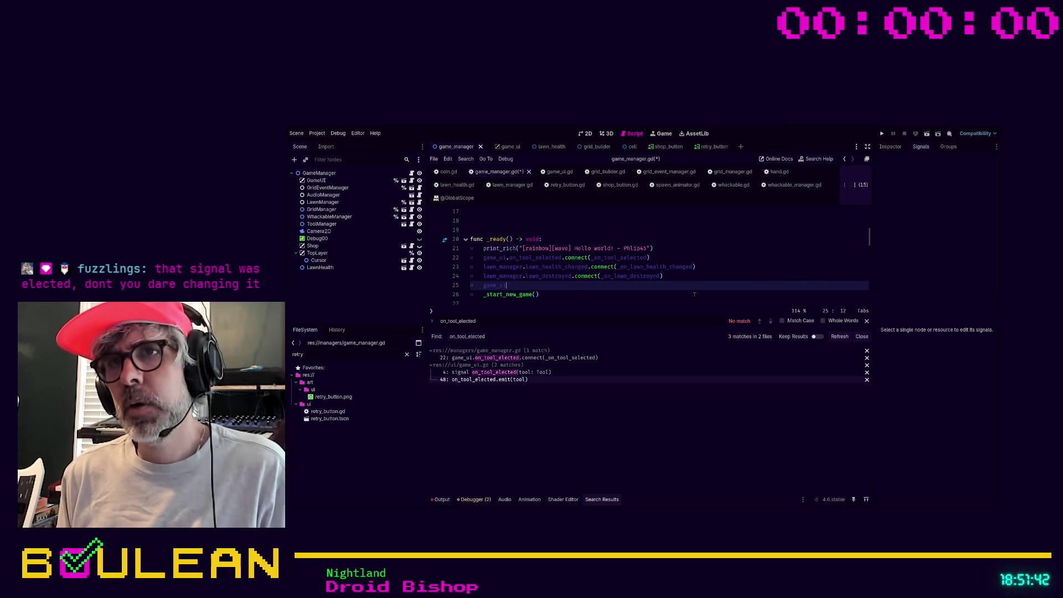
text(on)
key(Return)
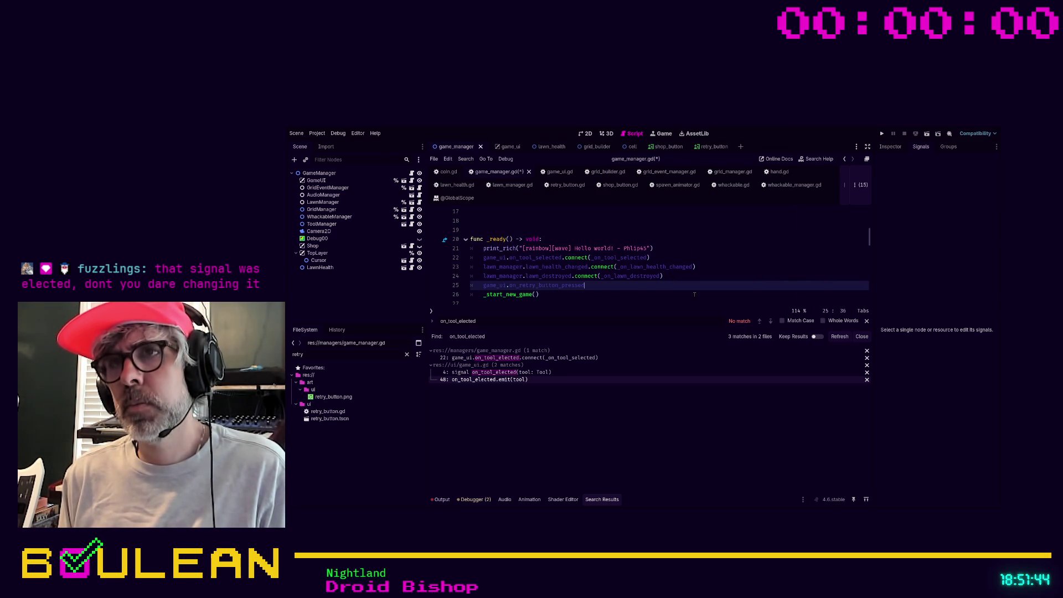
text(t(_on_ret)
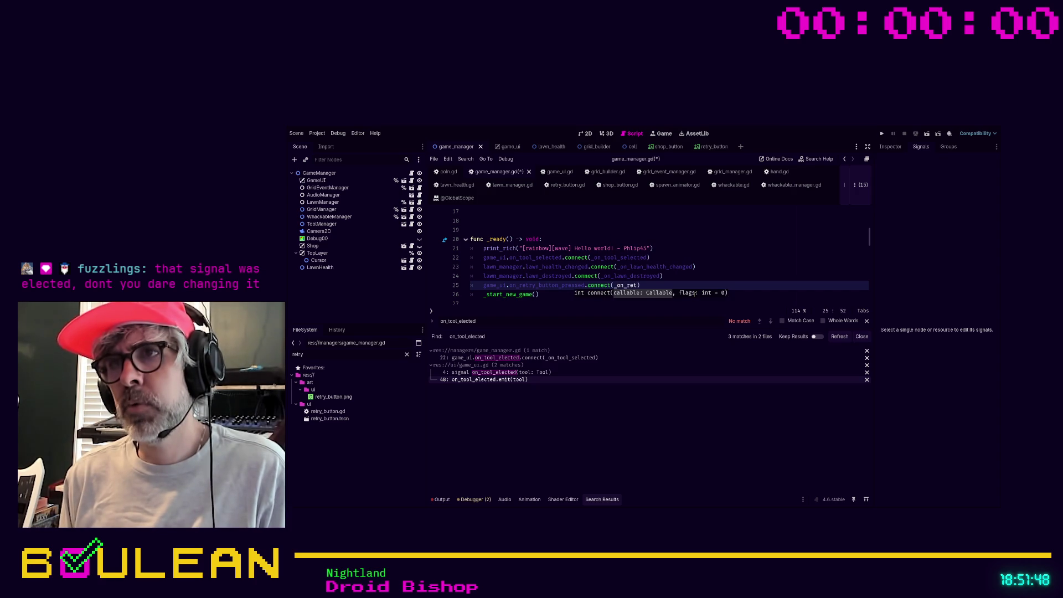
text(ry_button_press)
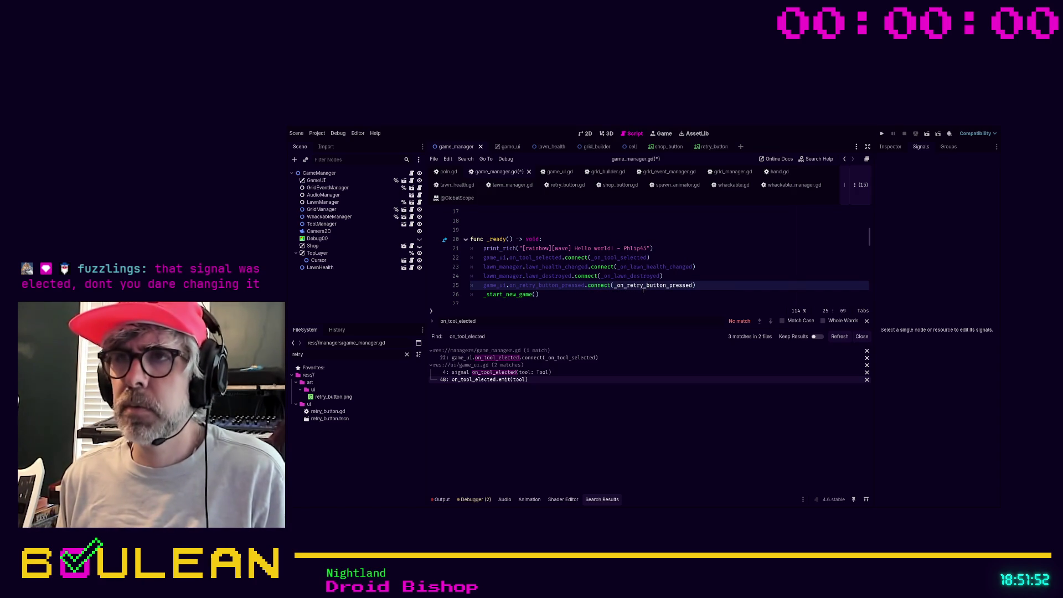
text(ed)
scroll(638, 288, down, 10)
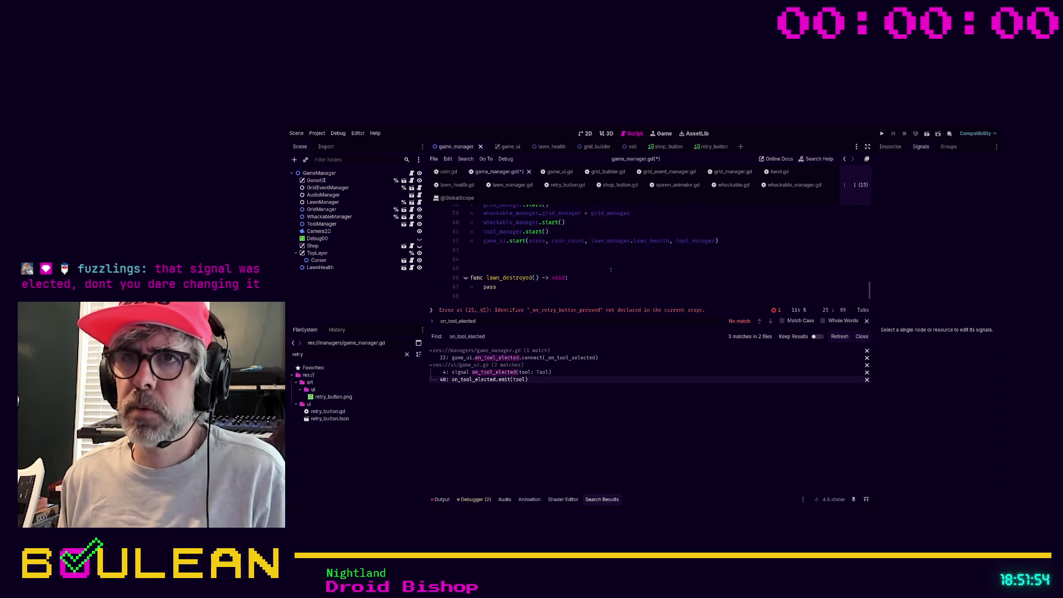
Above _on_tool_selected, write the header func _on_retry_button_pressed() -> void: from the pasted name
scroll(606, 272, up, 3)
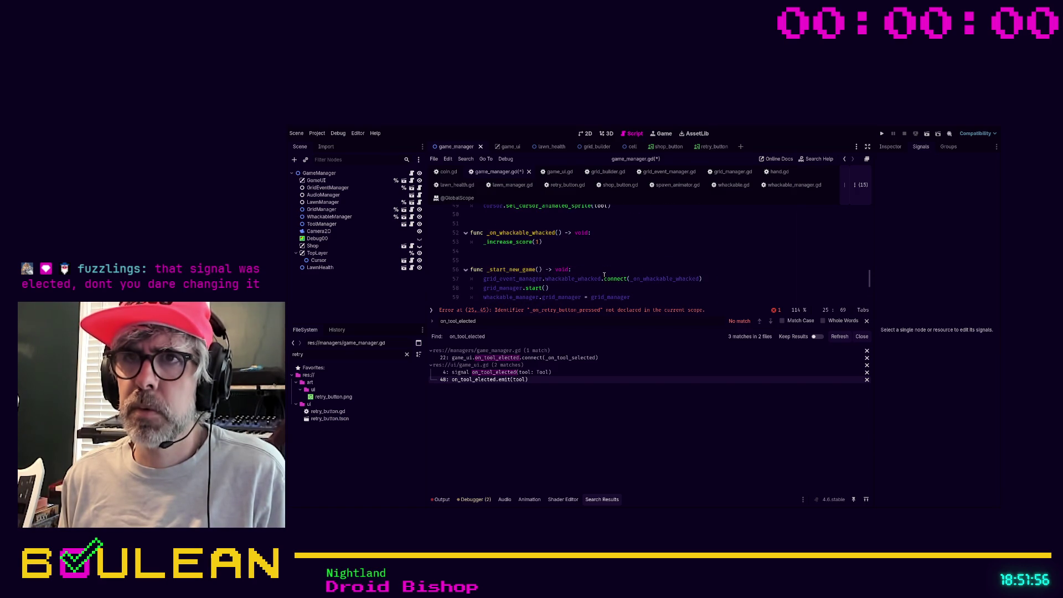
scroll(590, 277, down, 3)
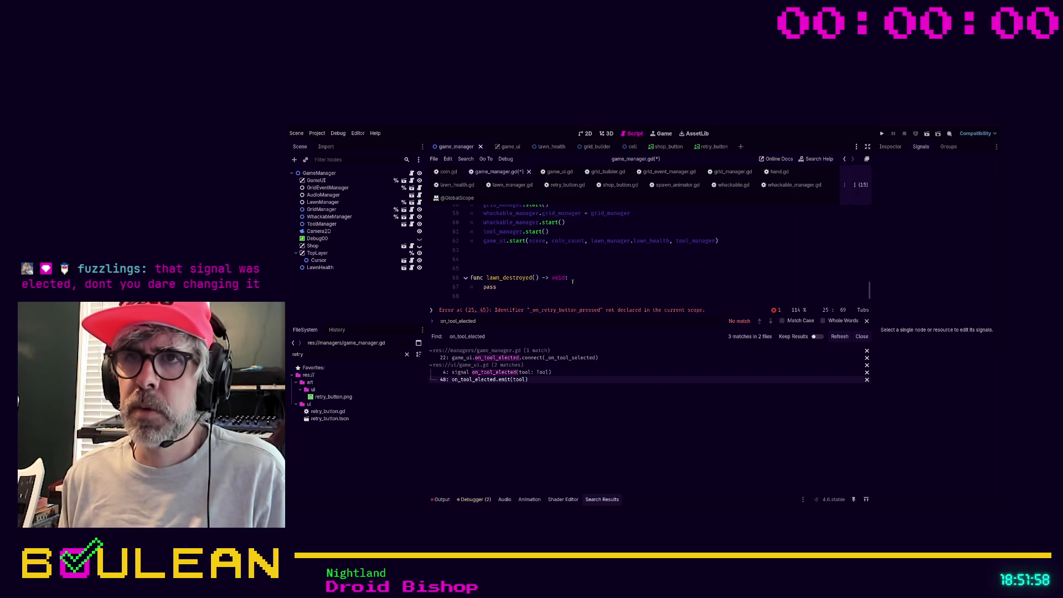
click(511, 287)
scroll(496, 261, up, 3)
click(475, 250)
scroll(517, 278, up, 3)
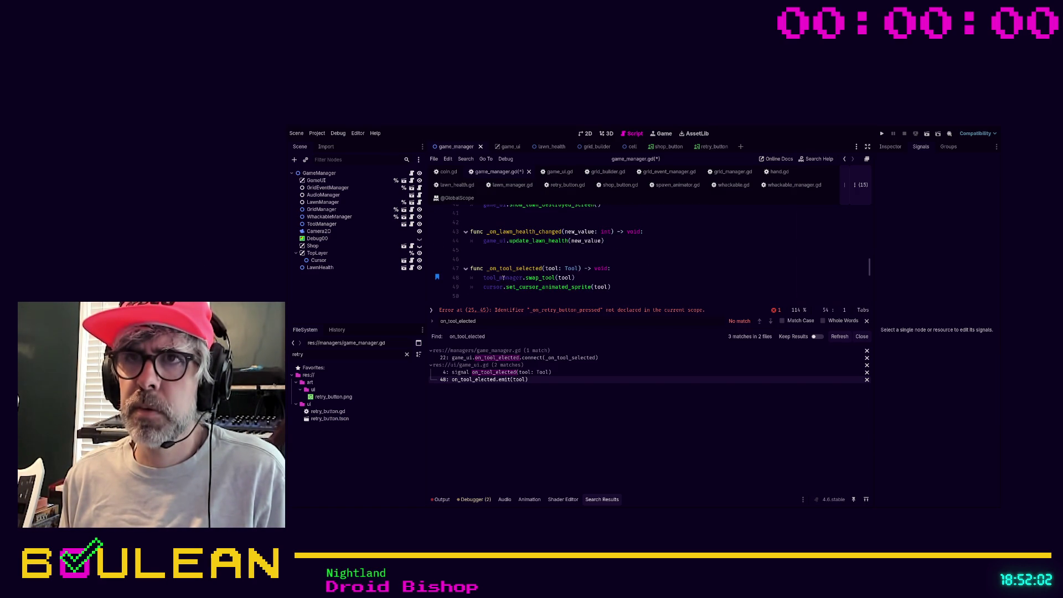
click(496, 257)
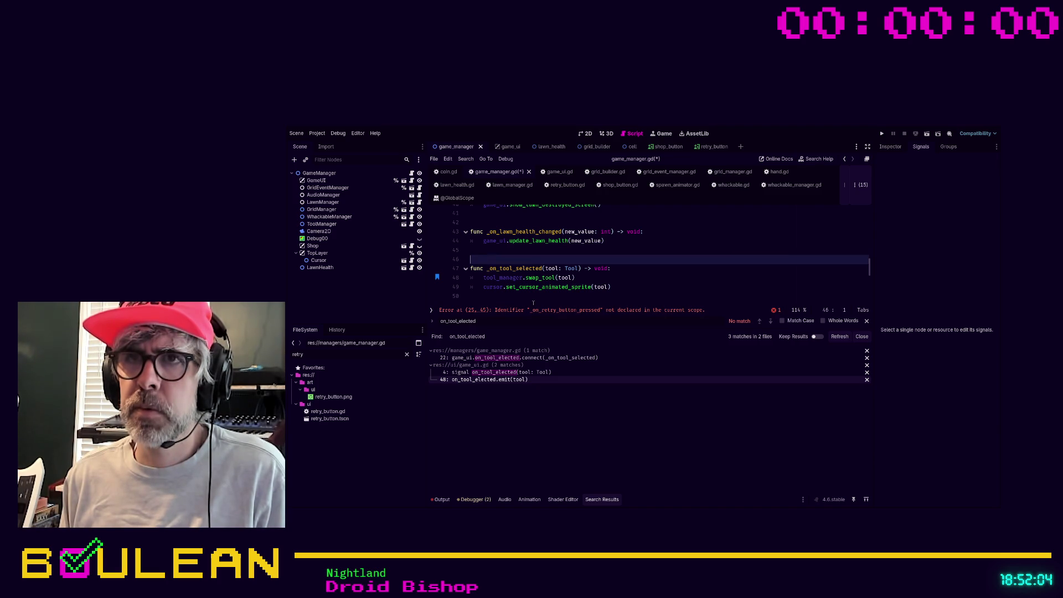
text(_on_retry_button_pressed)
key(Home)
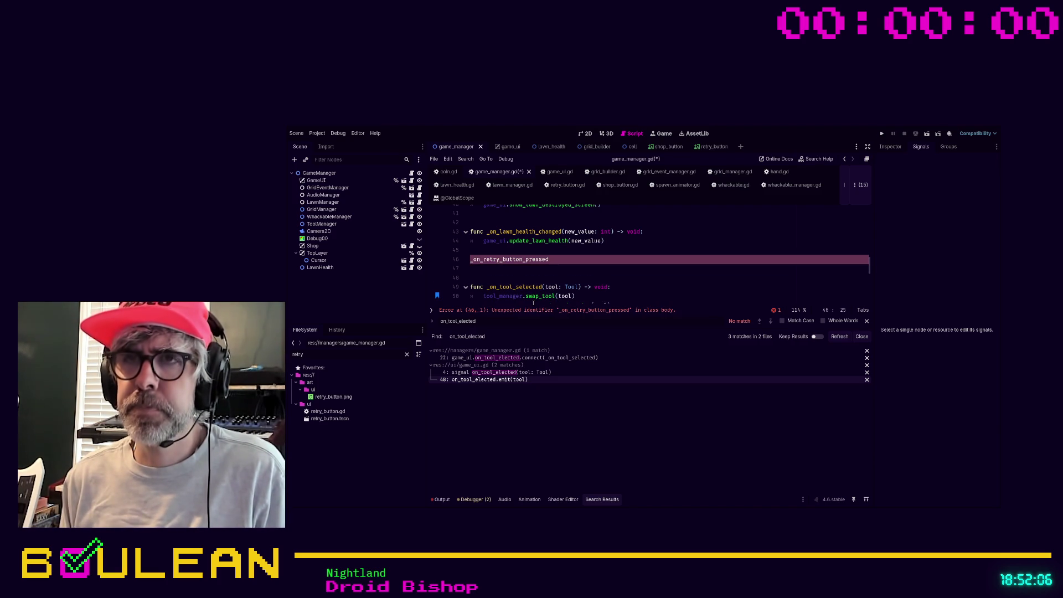
text(func )
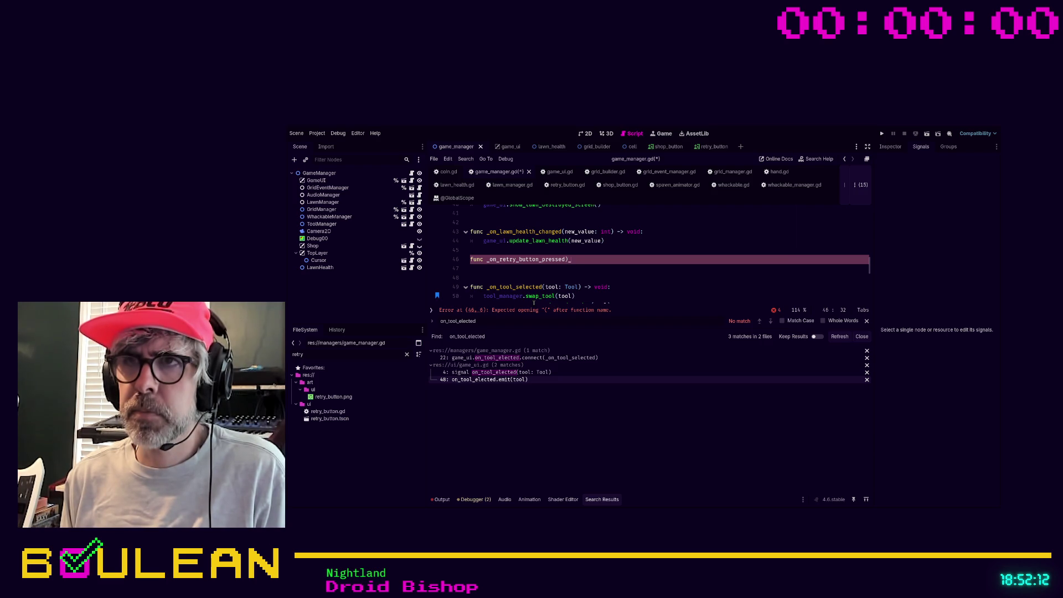
text(()
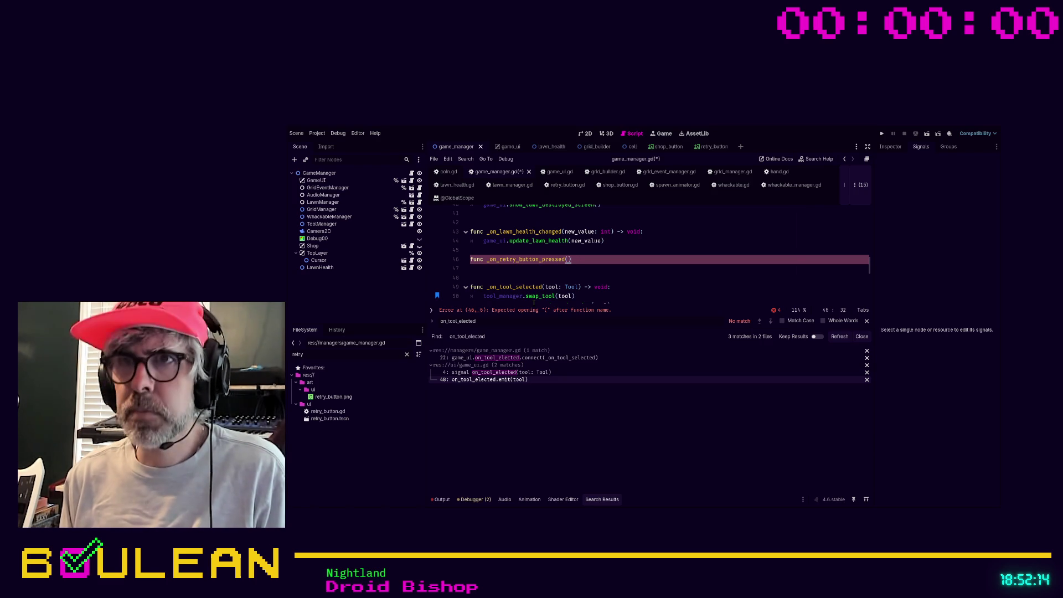
text(:)
key(Return)
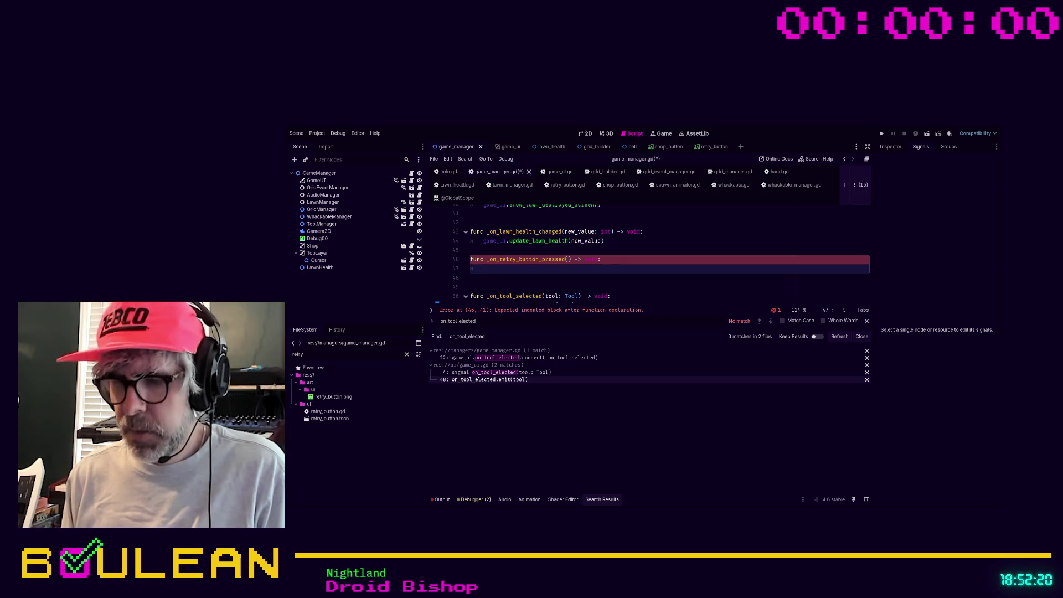
Call _start_new_game() in the new handler's body
text(_)
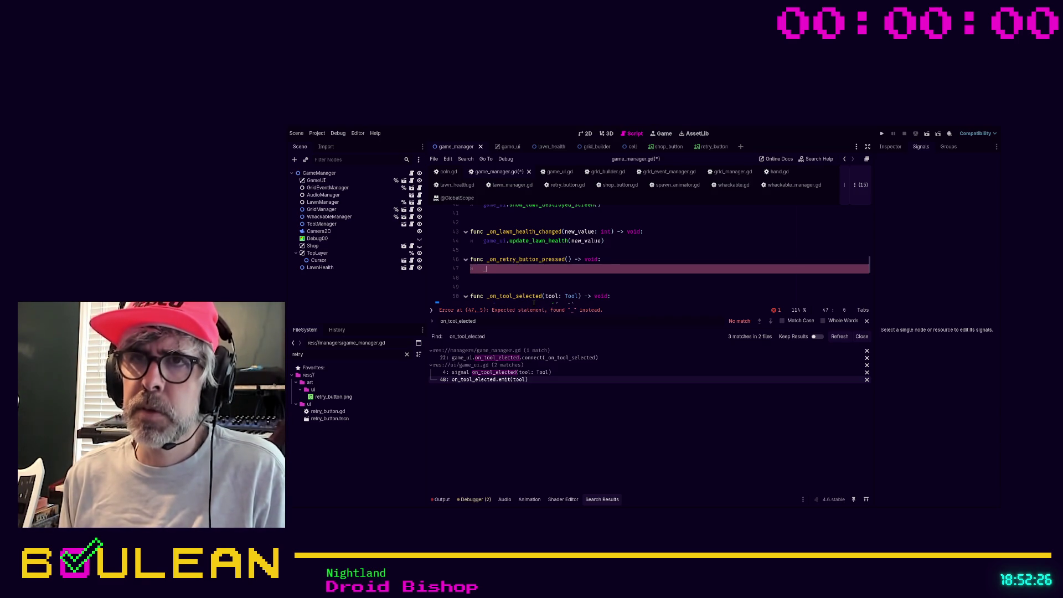
text(start_new_roun)
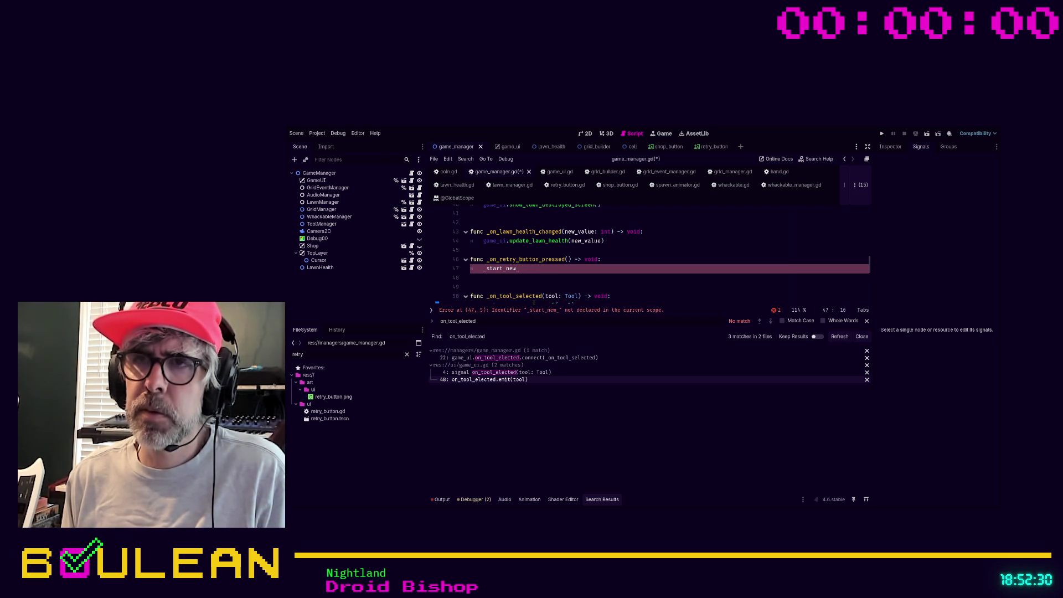
text(_)
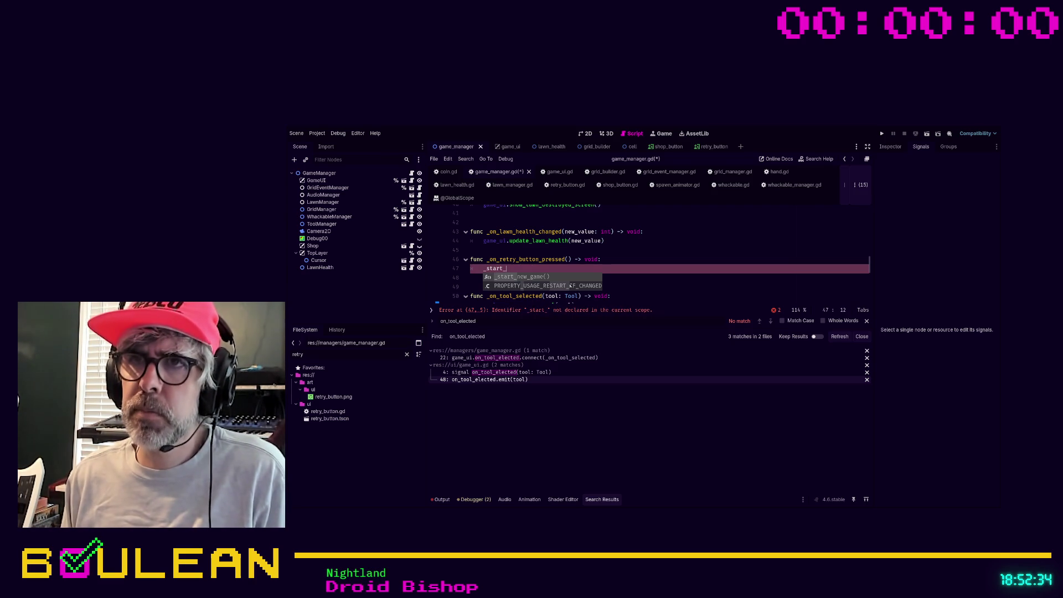
key(Return)
scroll(572, 282, down, 7)
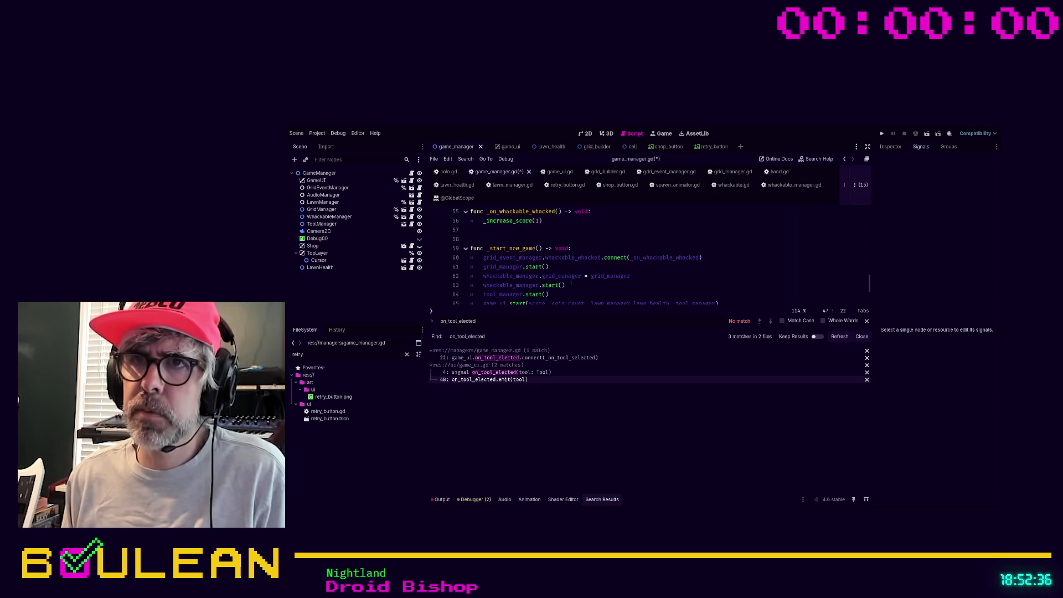
drag(515, 288, 472, 279)
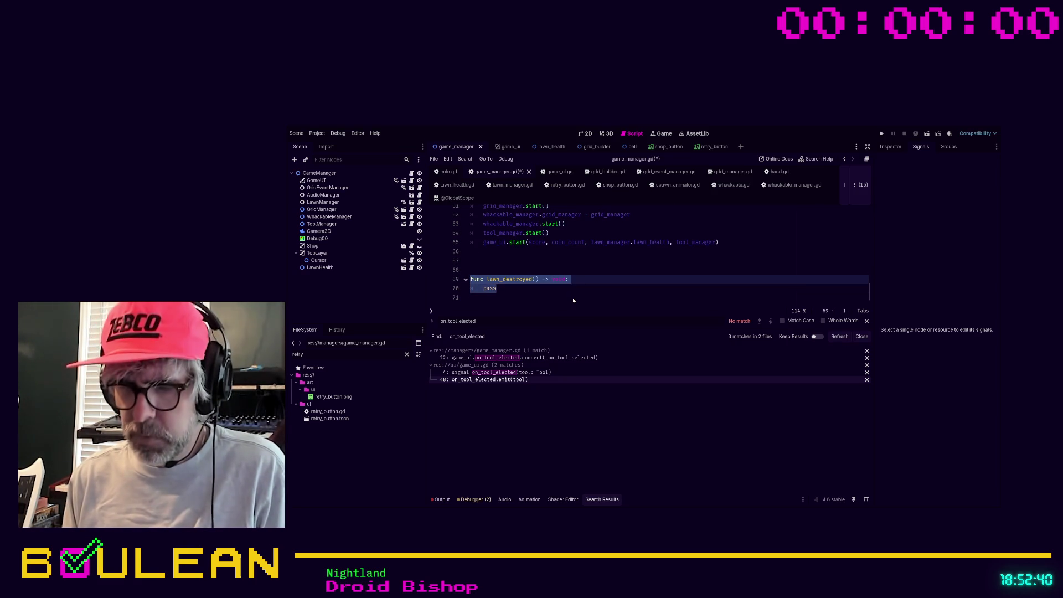
Find all lawn_destroyed uses, comment out the placeholder lawn_destroyed function, and run the game
key(ctrl+shift+f)
key(Return)
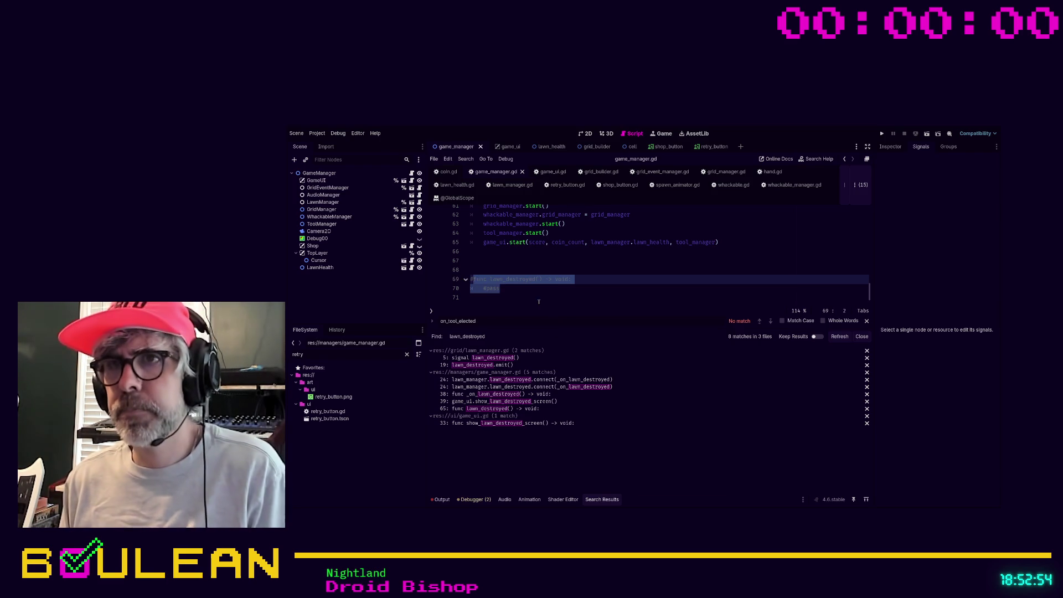
key(ctrl+k)
key(F5)
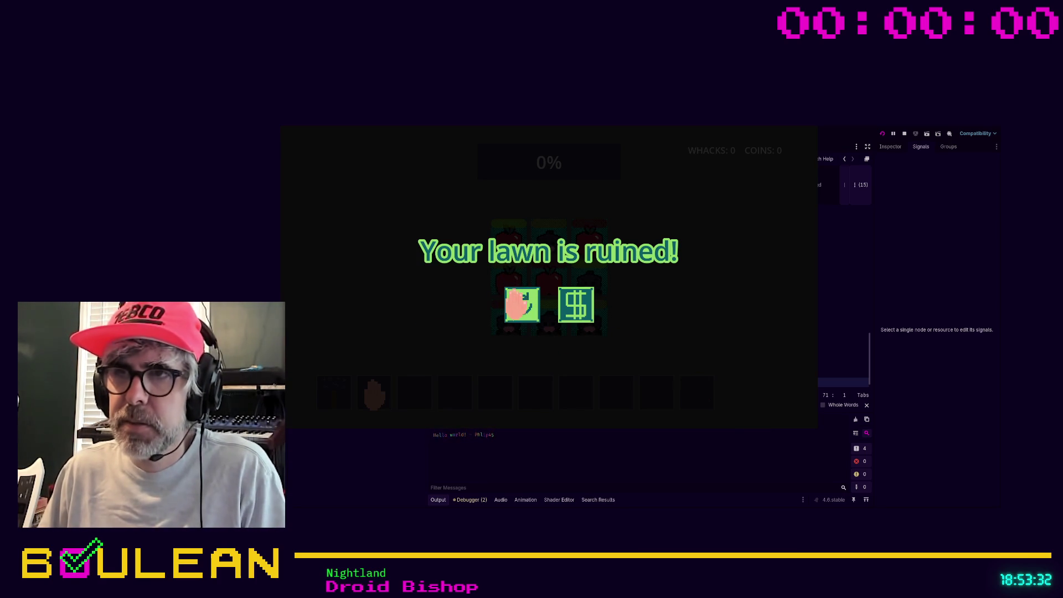
Test retrying from the 'Your lawn is ruined!' screen twice, stopping the game each time
click(522, 307)
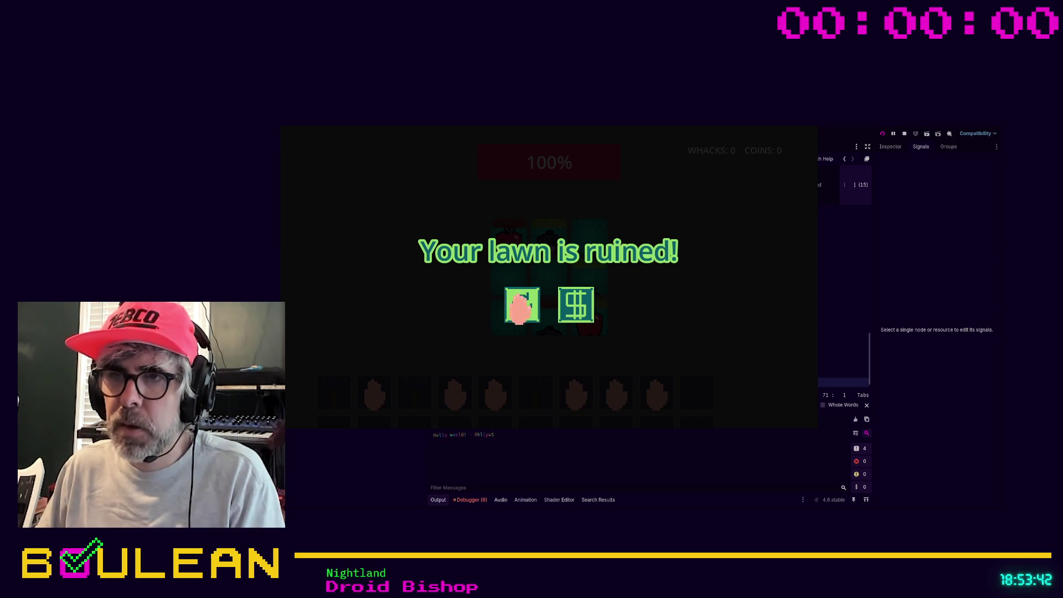
key(F8)
click(576, 364)
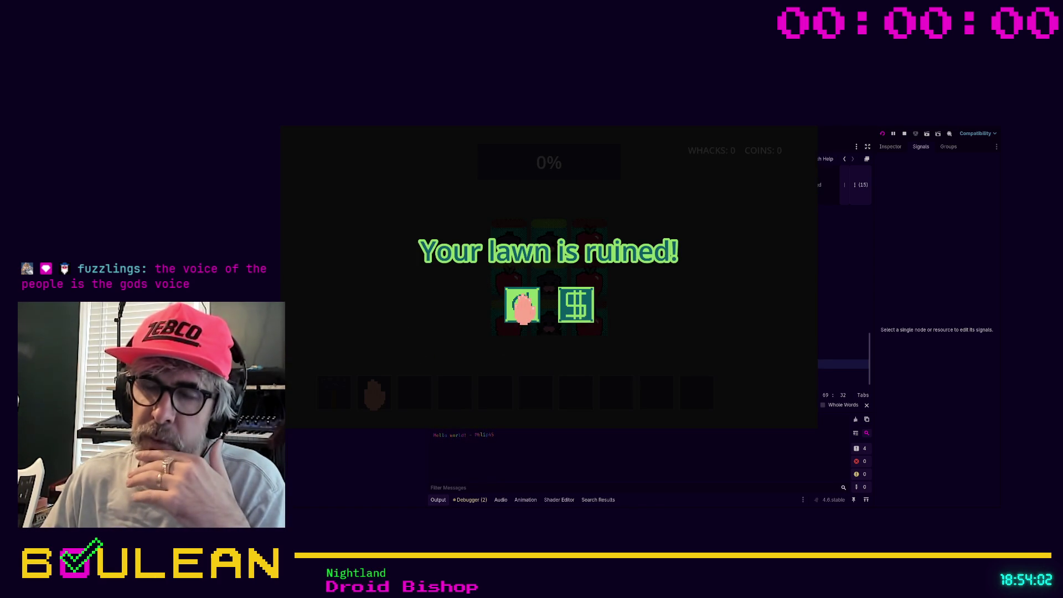
click(522, 305)
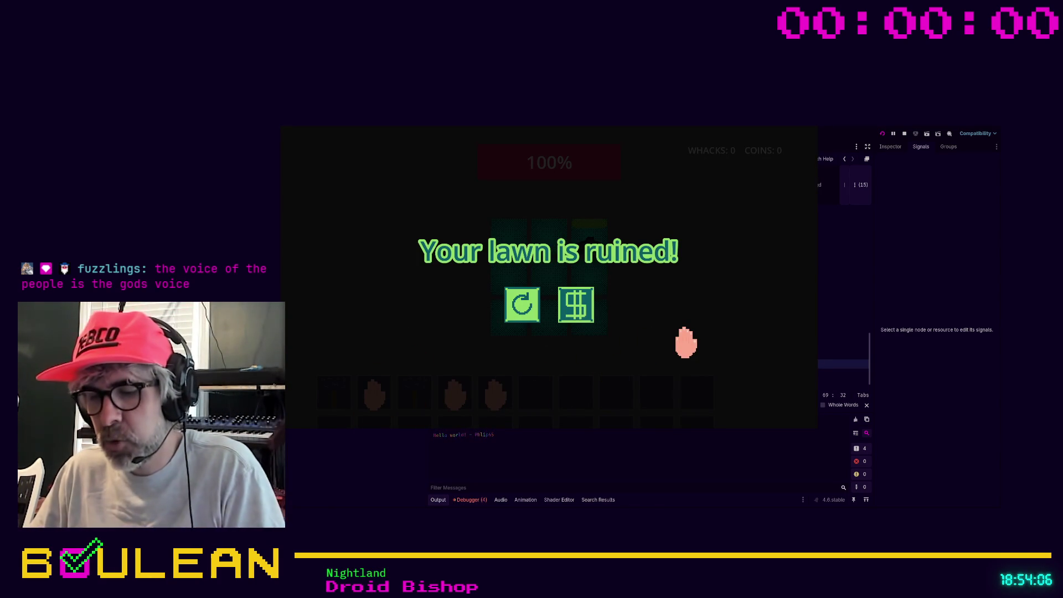
key(F8)
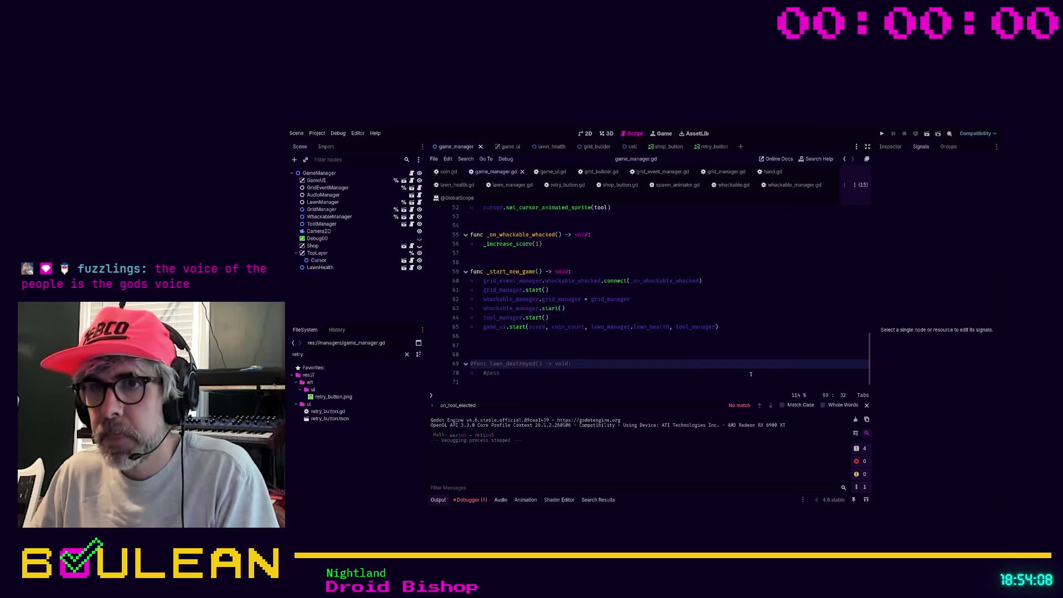
Delete the commented-out lawn_destroyed lines at the end of game_manager.gd
drag(621, 382, 426, 348)
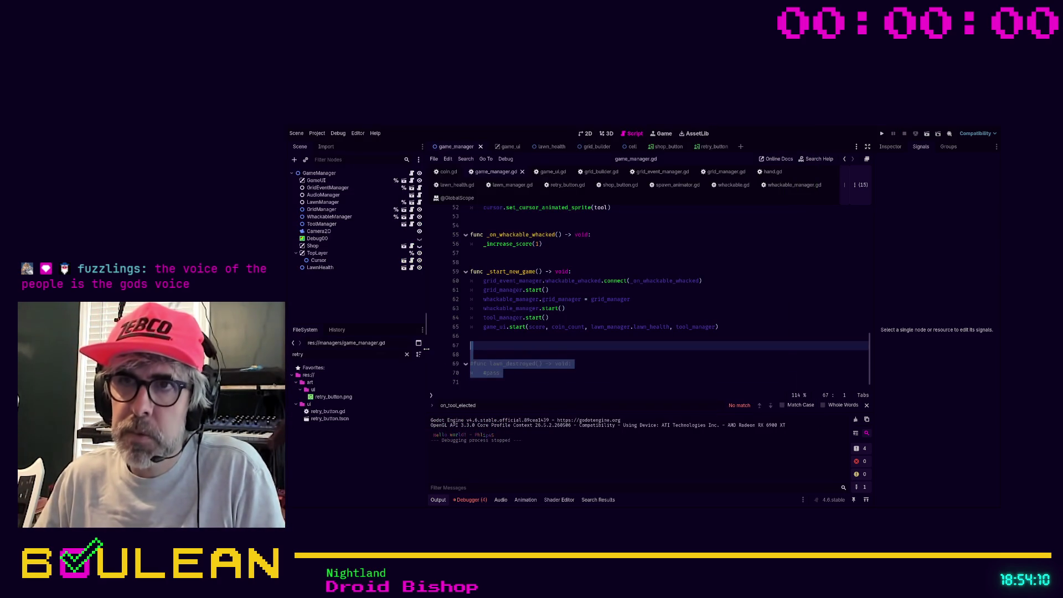
key(BackSpace)
key(BackSpace)
key(BackSpace)
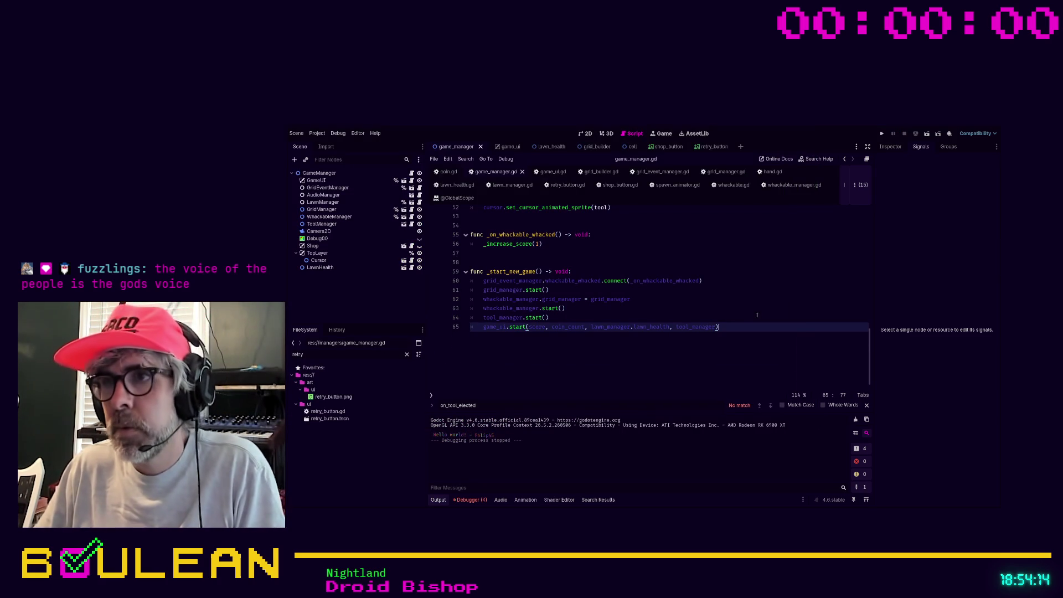
scroll(760, 333, up, 4)
scroll(760, 333, down, 2)
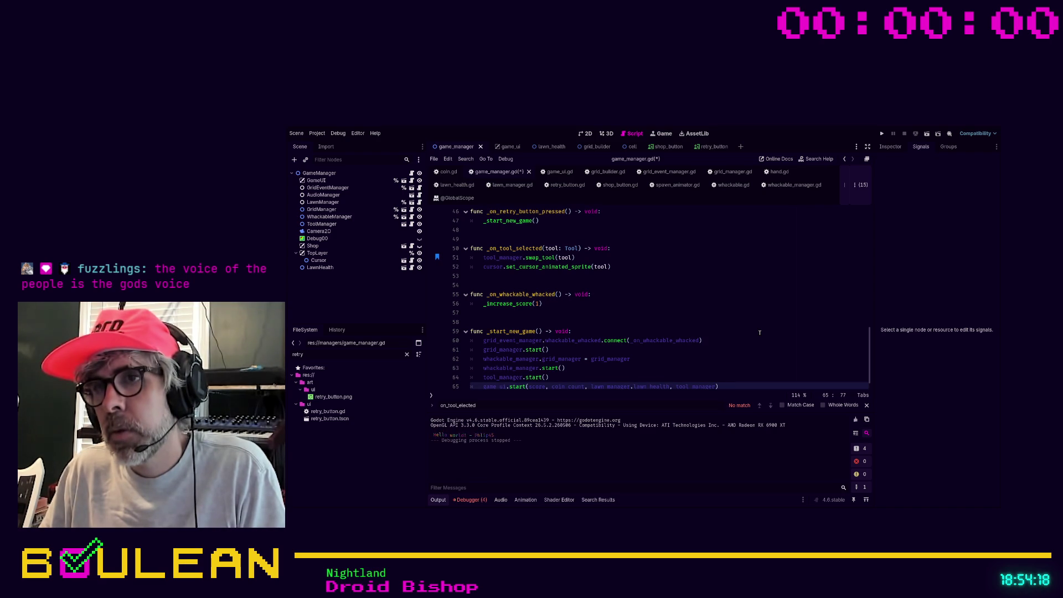
click(741, 362)
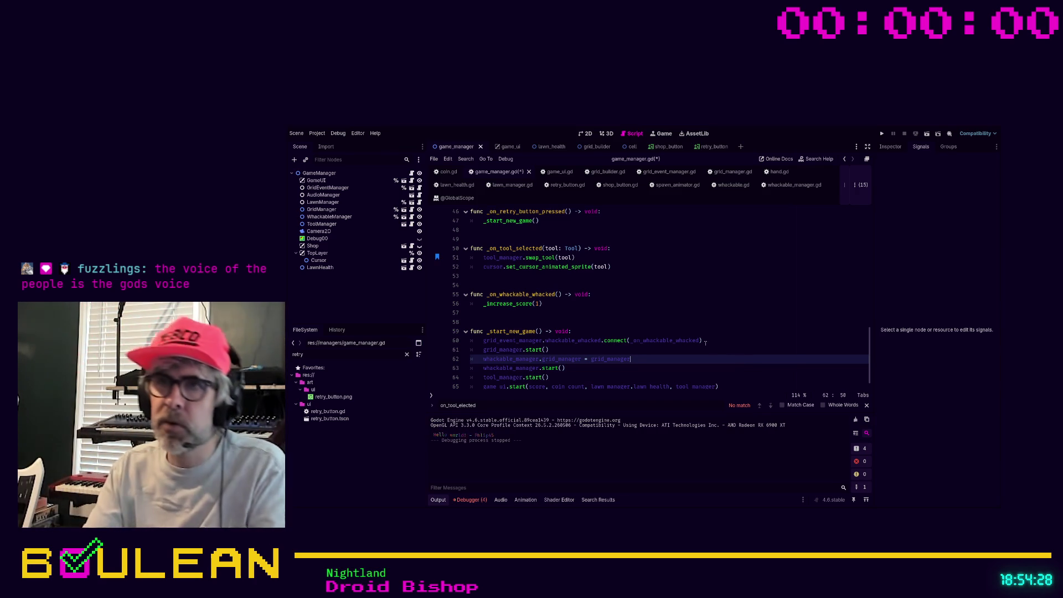
click(746, 385)
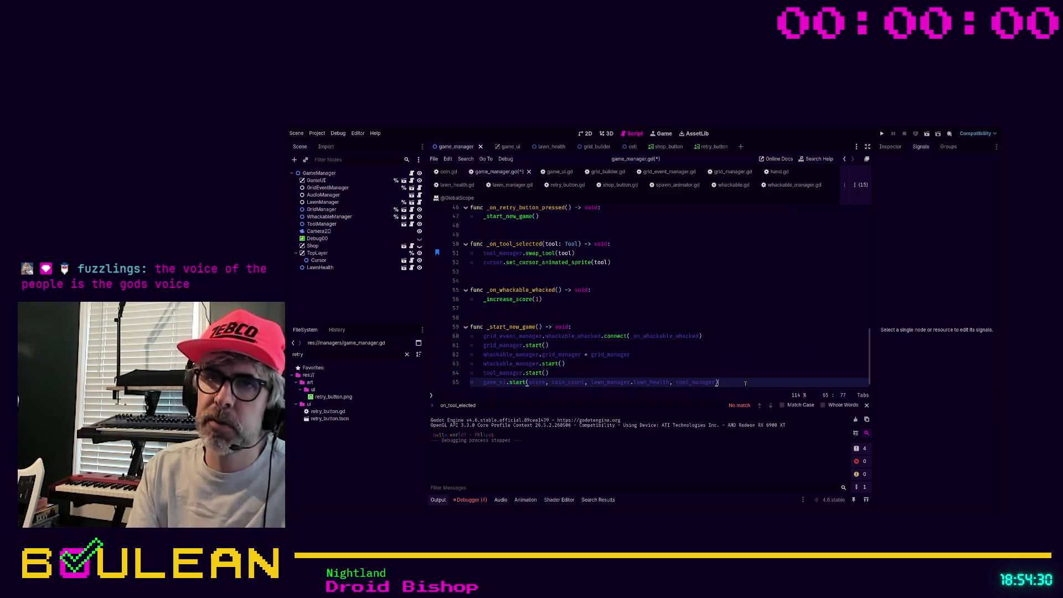
Add a _start_new_round() -> void function with a pass body below _start_new_game
key(Return)
key(Return)
key(BackSpace)
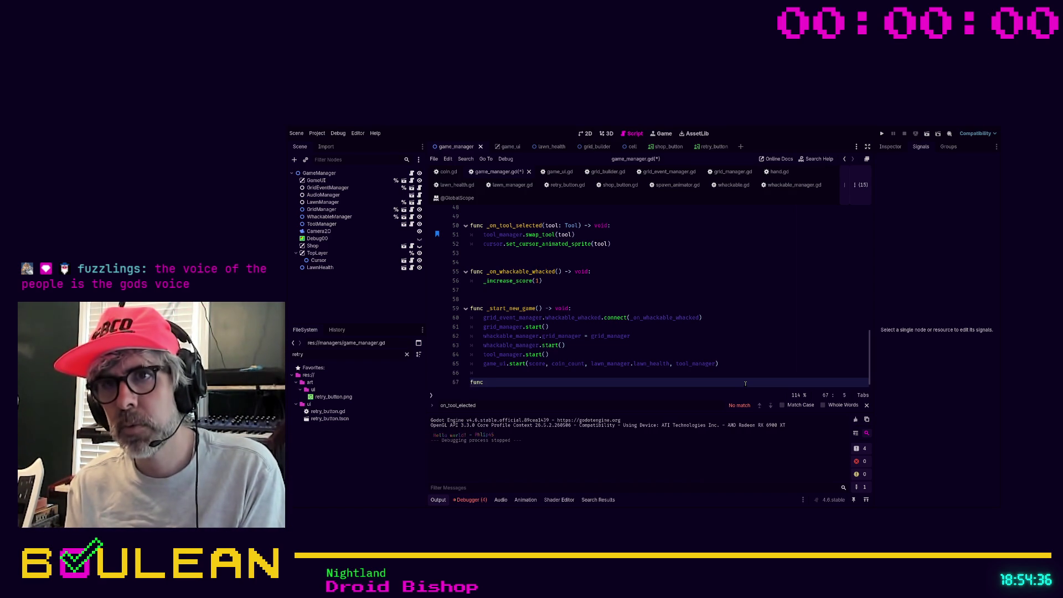
text(start_new_round() -> void:)
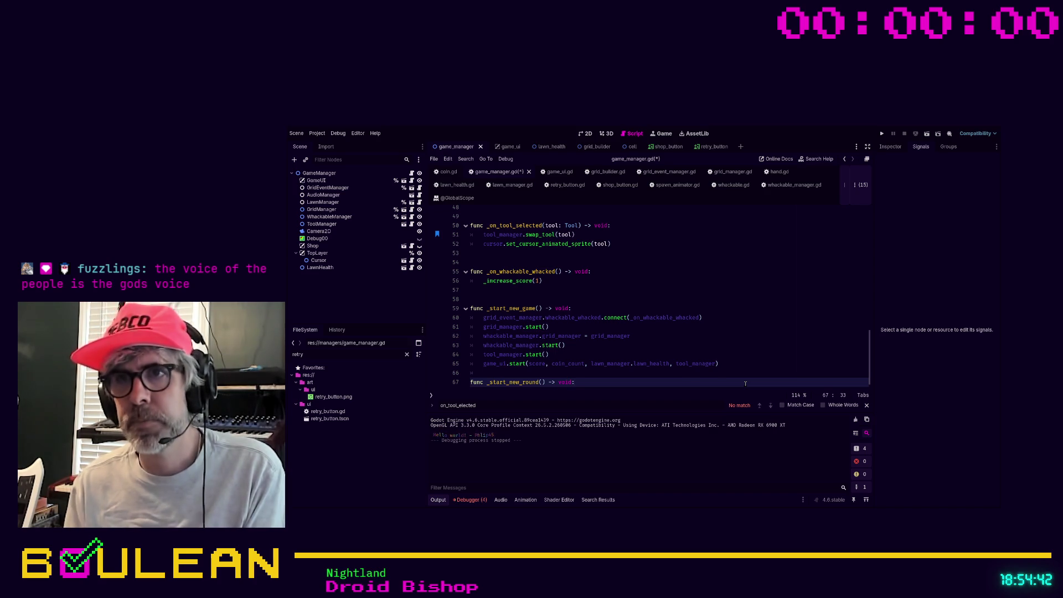
key(Up)
key(BackSpace)
key(Return)
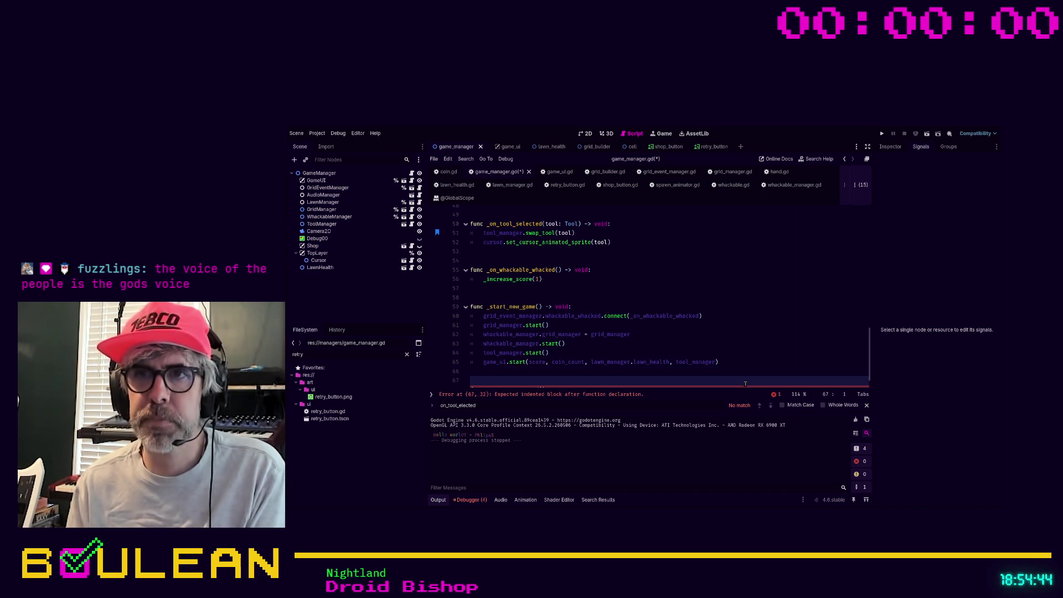
click(606, 382)
key(Return)
text(pass)
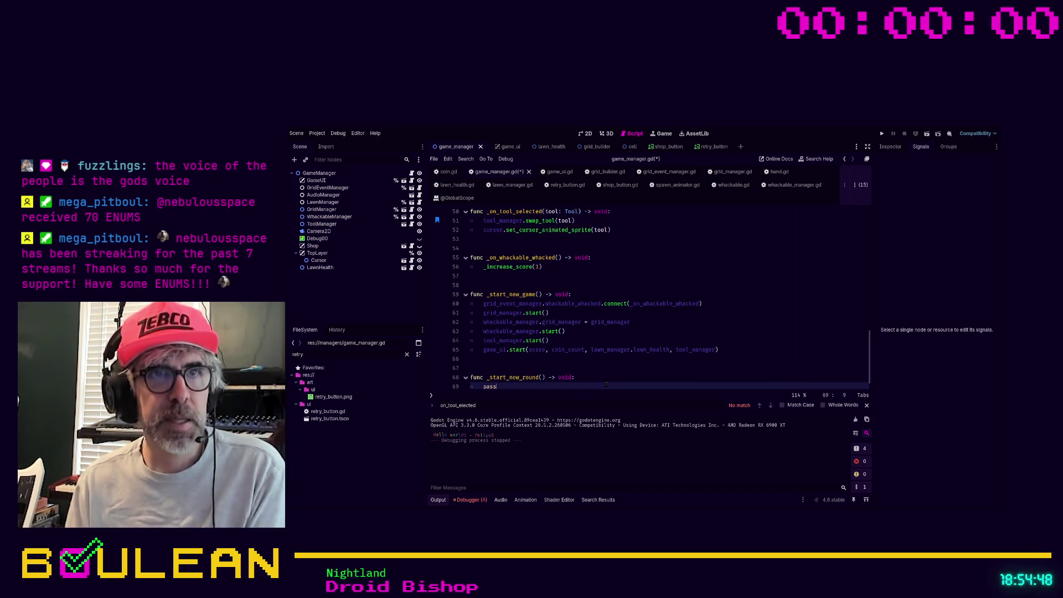
Save the game_manager.gd script
click(586, 368)
key(ctrl+s)
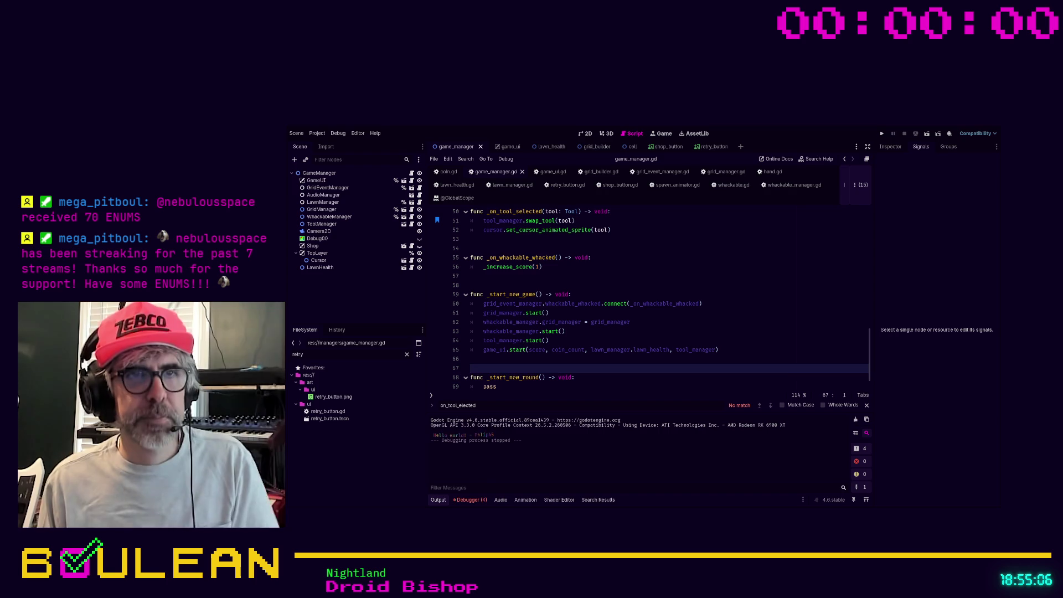
click(540, 384)
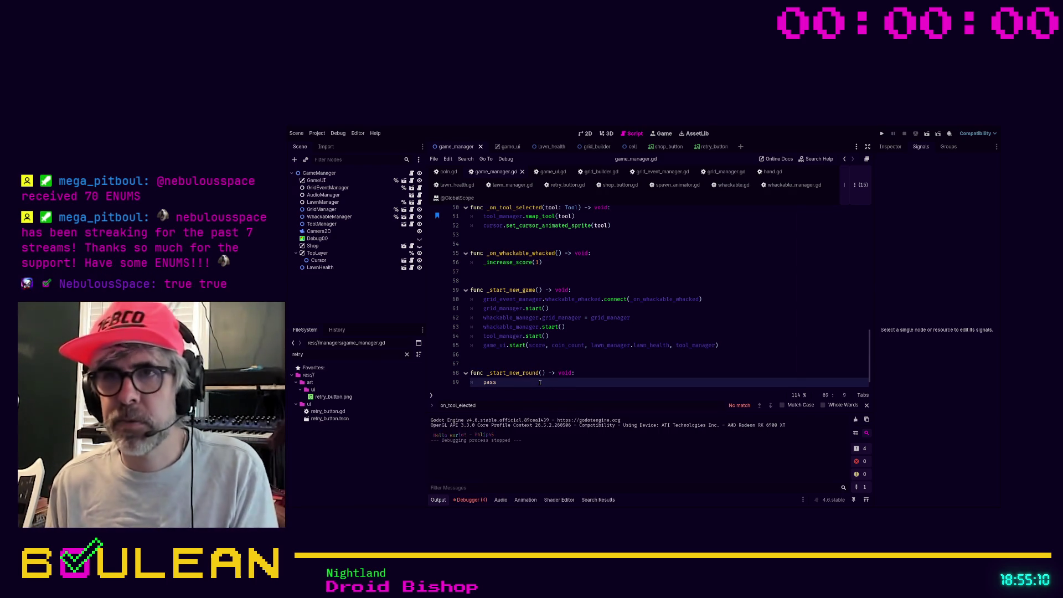
Change _on_retry_button_pressed's _start_new_game() call to _start_new_round()
scroll(541, 337, up, 3)
scroll(541, 338, up, 1)
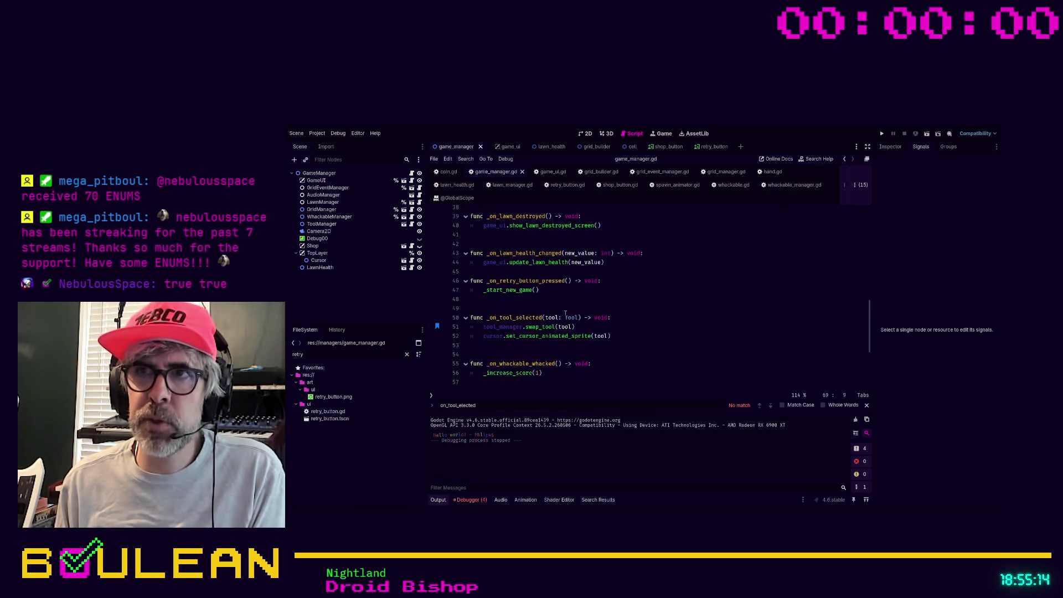
click(616, 271)
key(Return)
key(Down)
key(Down)
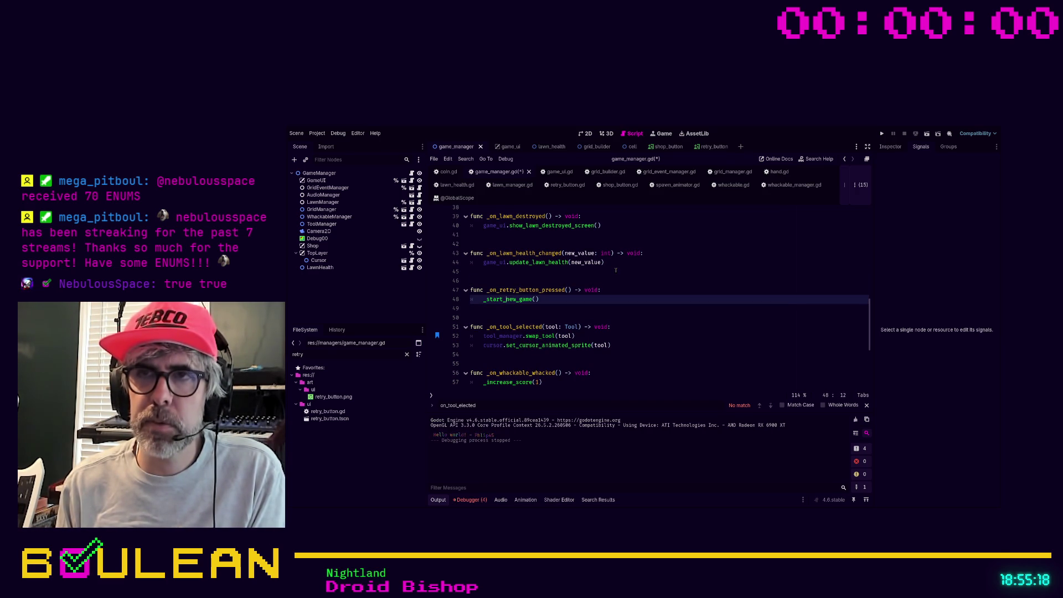
key(BackSpace)
key(BackSpace)
key(BackSpace)
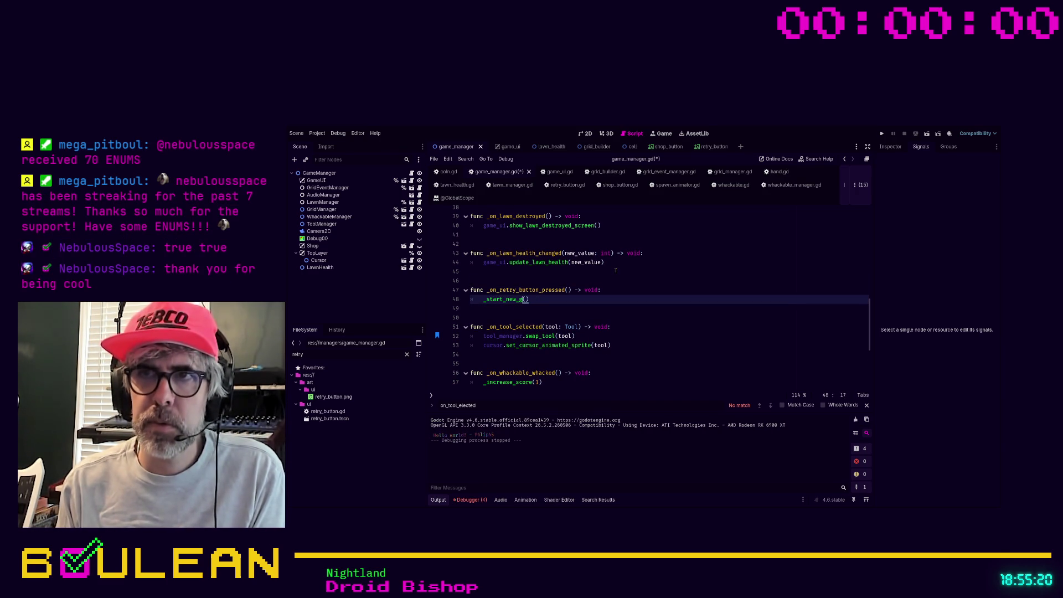
text(round)
key(End)
scroll(637, 310, down, 5)
click(535, 379)
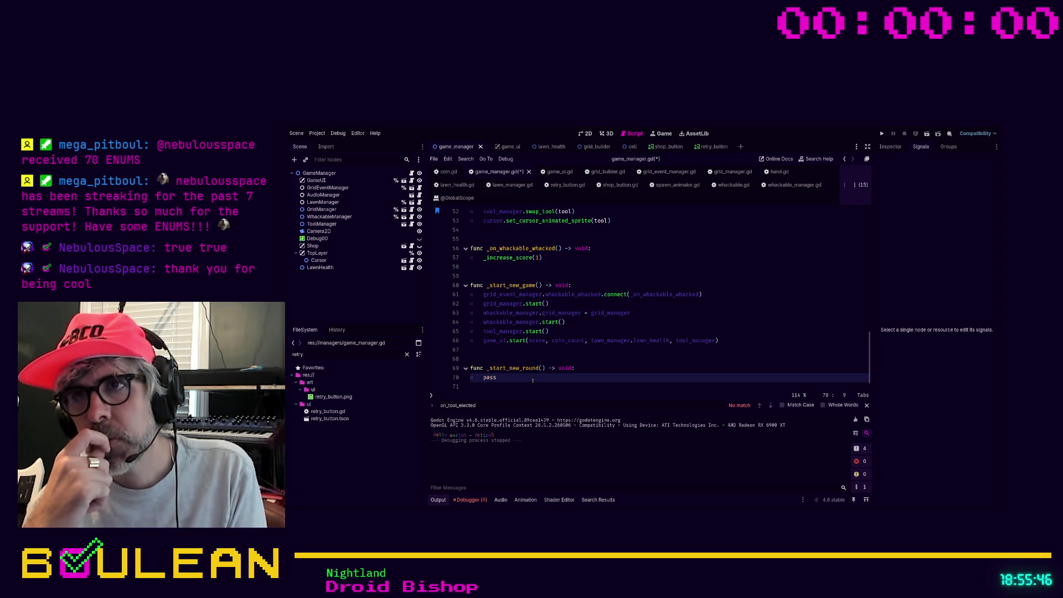
Replace pass in _start_new_round with game_ui.reset_ui_round, then jump to game_ui's start() definition
click(596, 313)
key(Up)
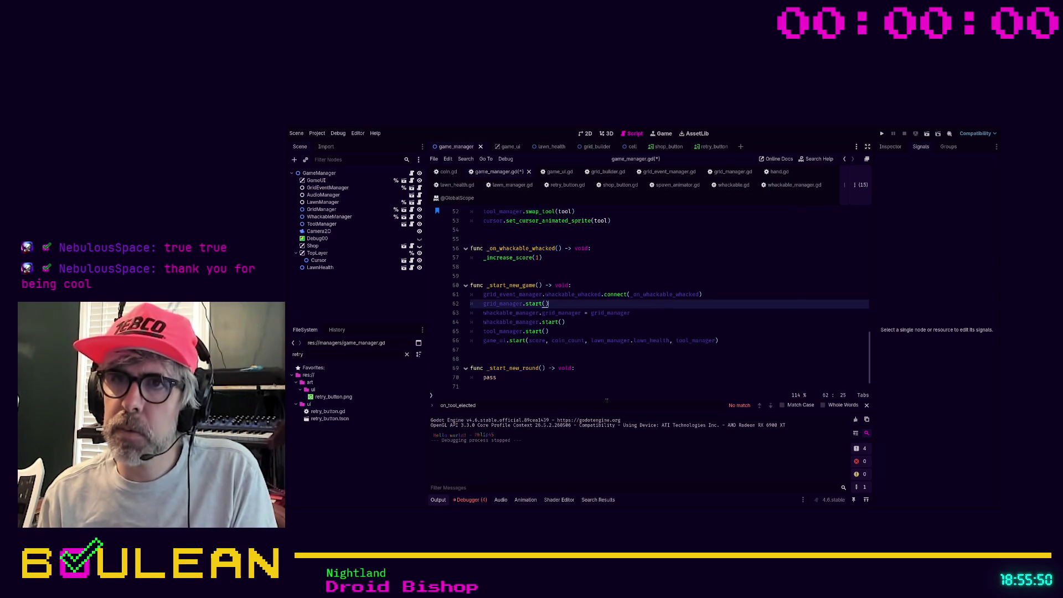
key(Down)
key(Down)
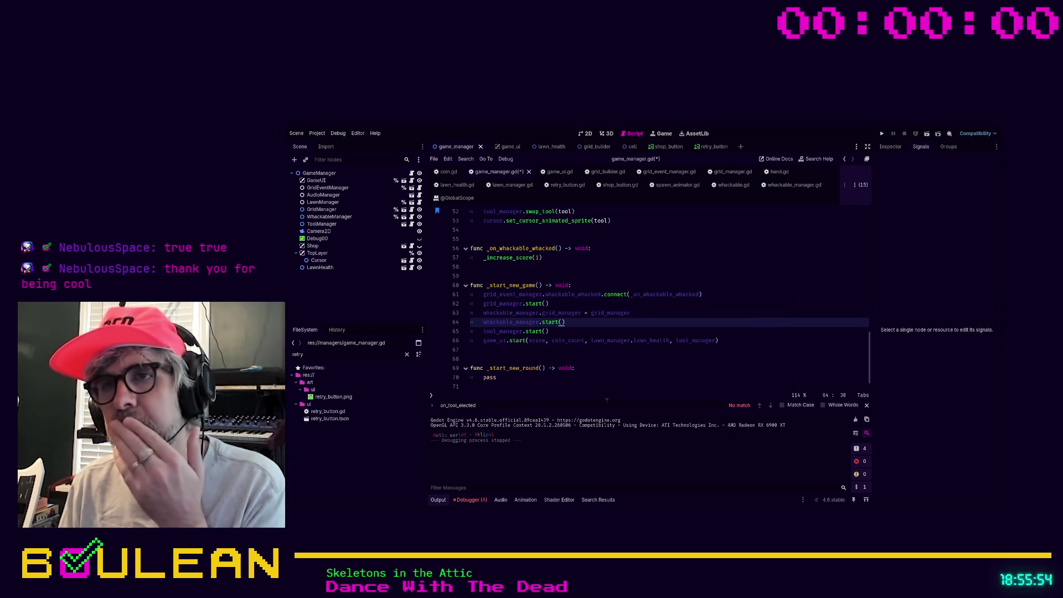
key(Down)
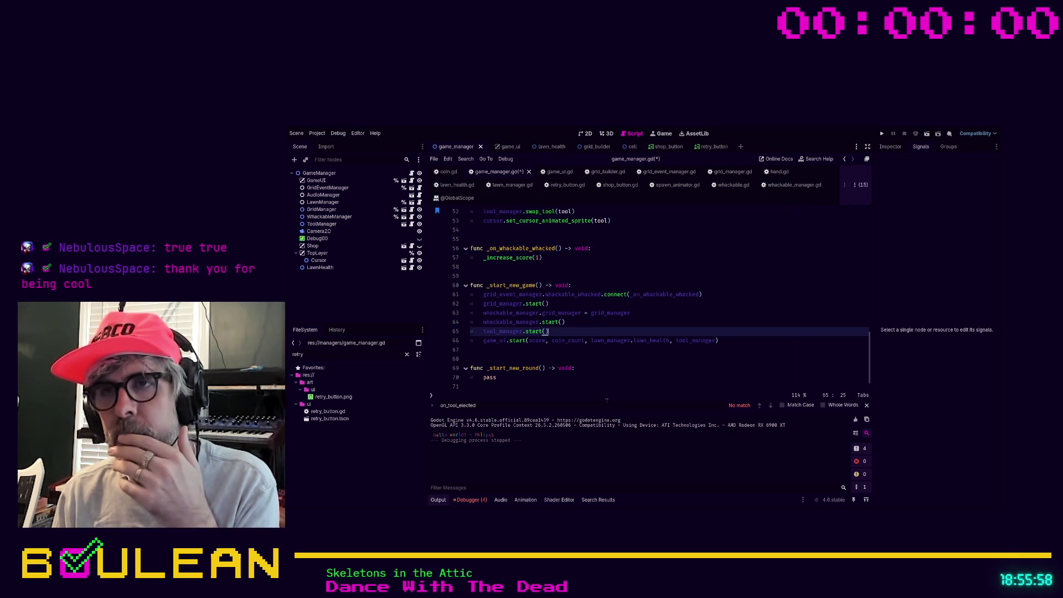
key(Down)
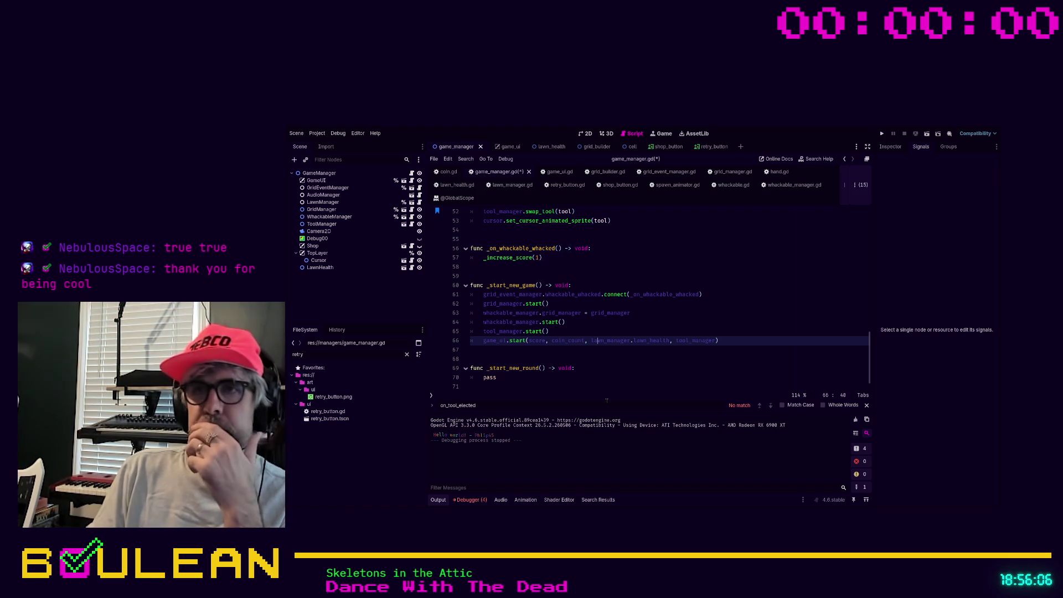
key(Down)
key(Down)
key(Down)
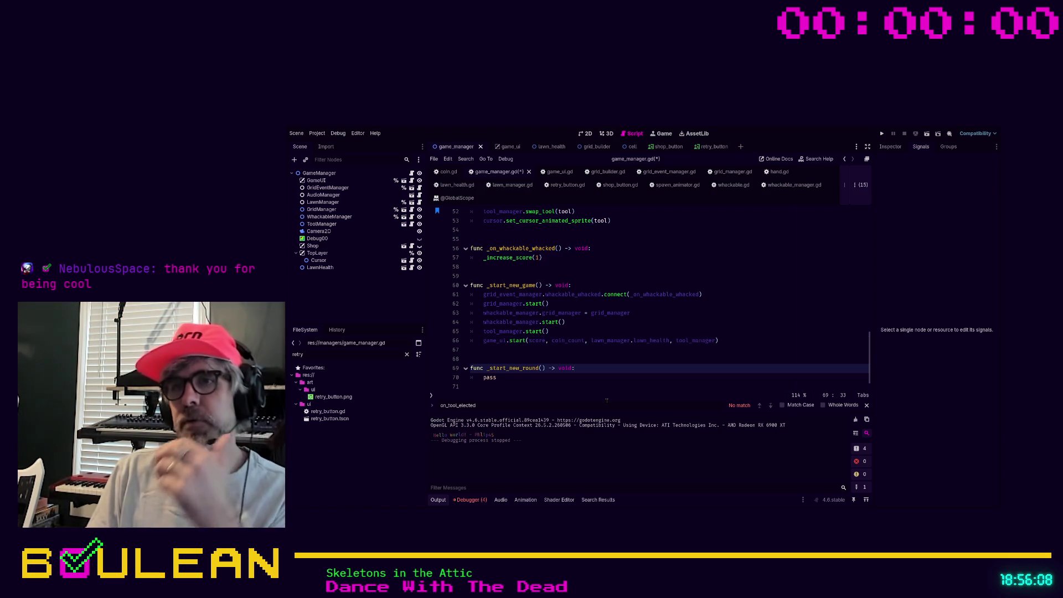
key(shift+Home)
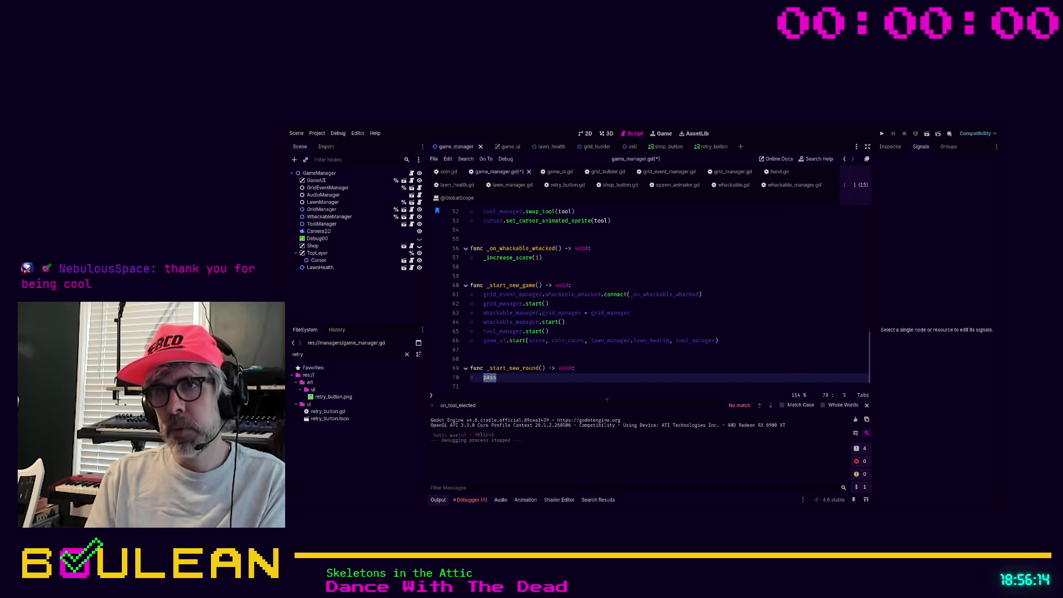
text(game_ui.)
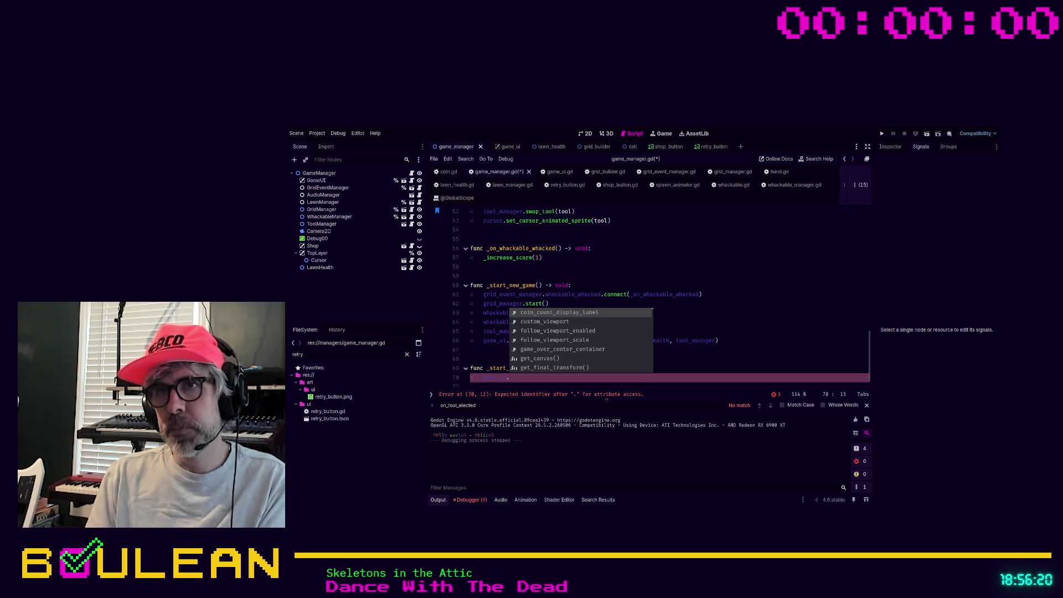
text(reset_ui_)
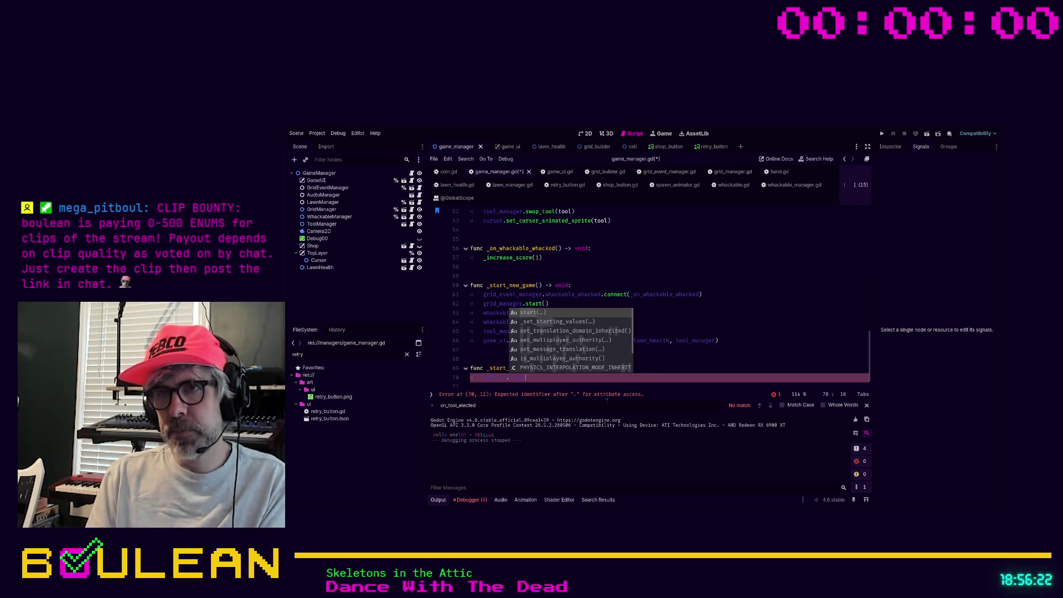
text(round()
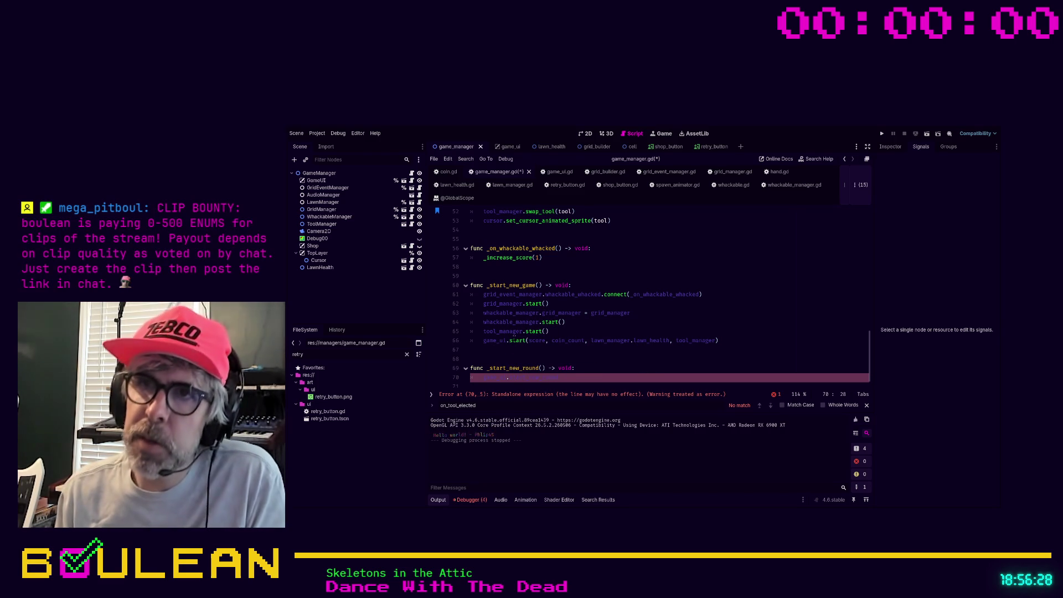
ctrl+click(516, 340)
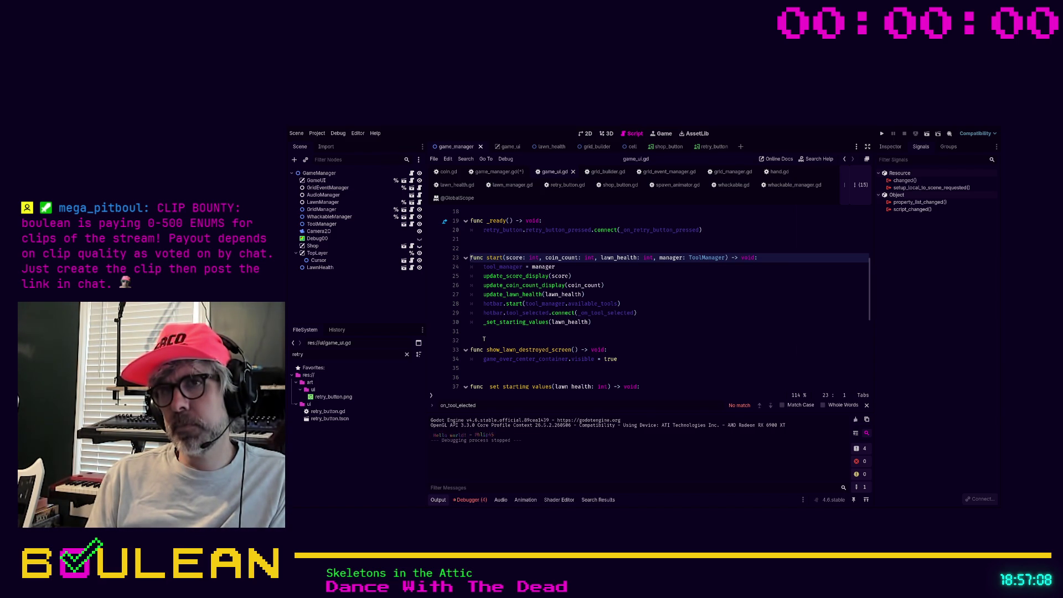
Add a start_new_round(score: int, lawn_health: int) header below start() in game_ui.gd
click(484, 339)
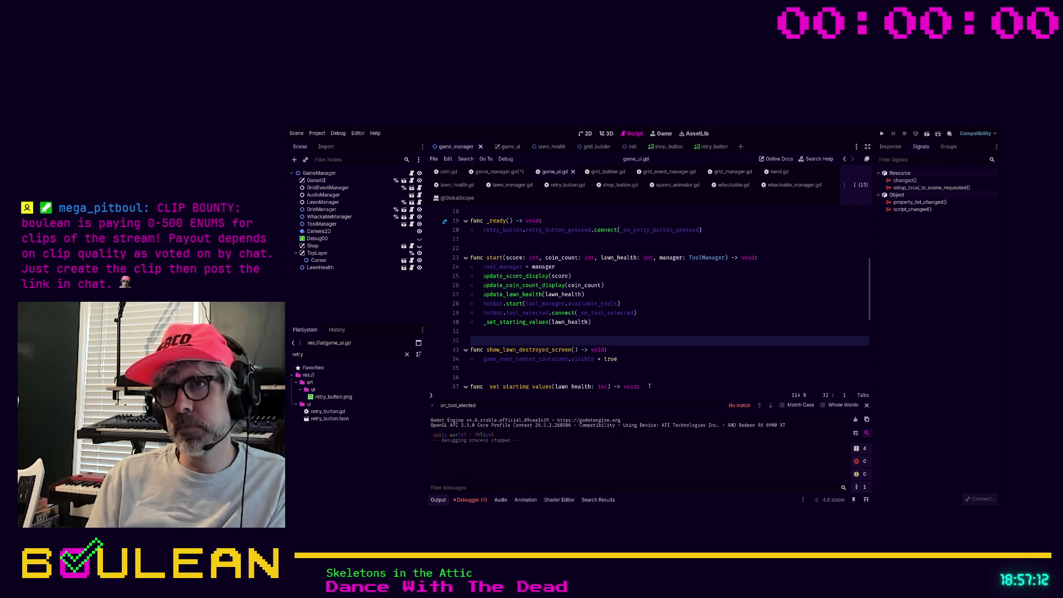
key(Return)
key(Return)
key(Up)
text(func start_new_round)
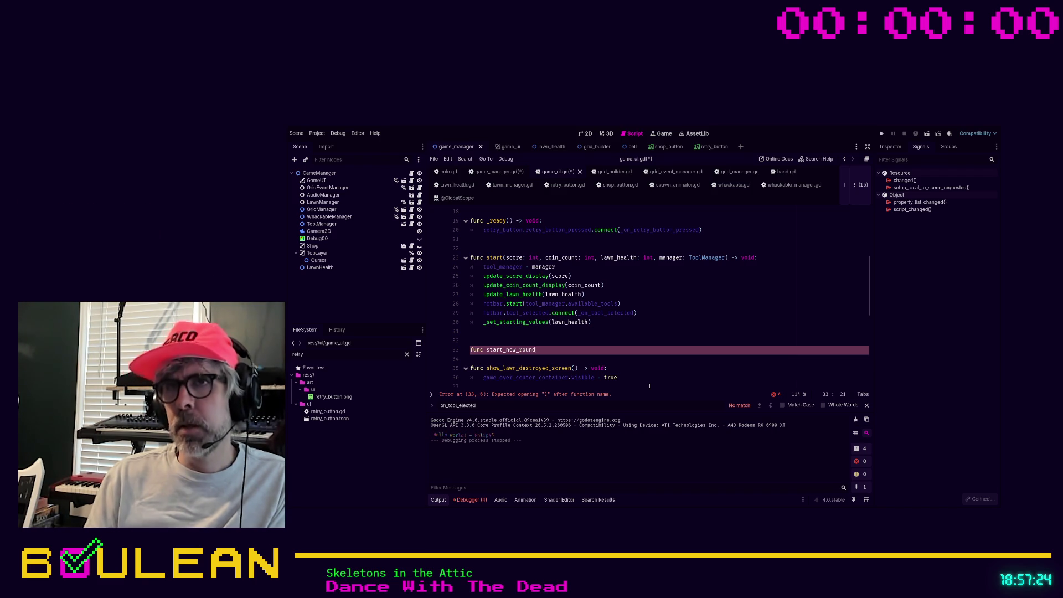
text((score: int)
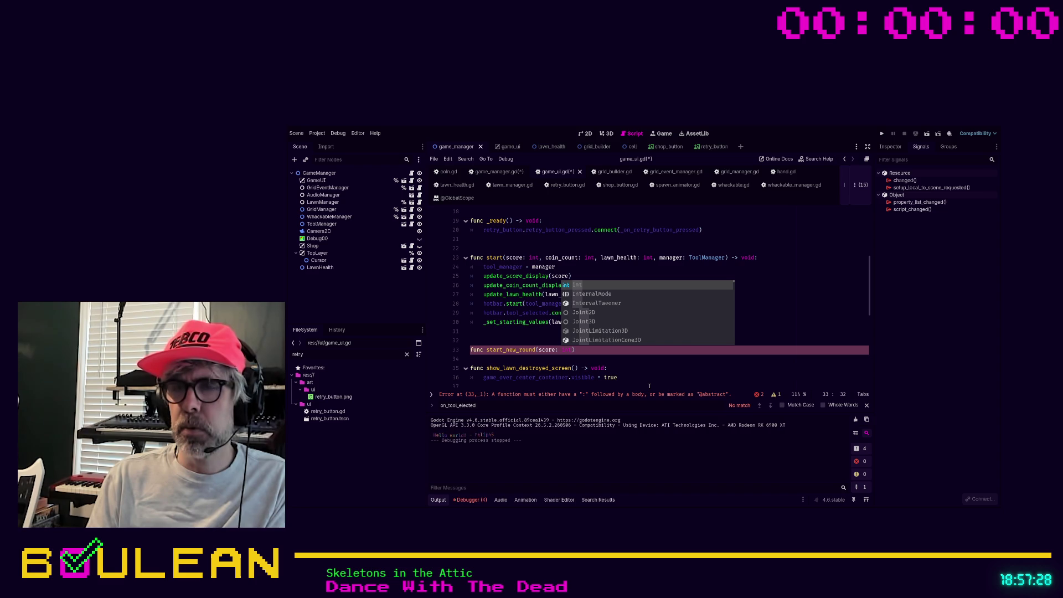
text(, )
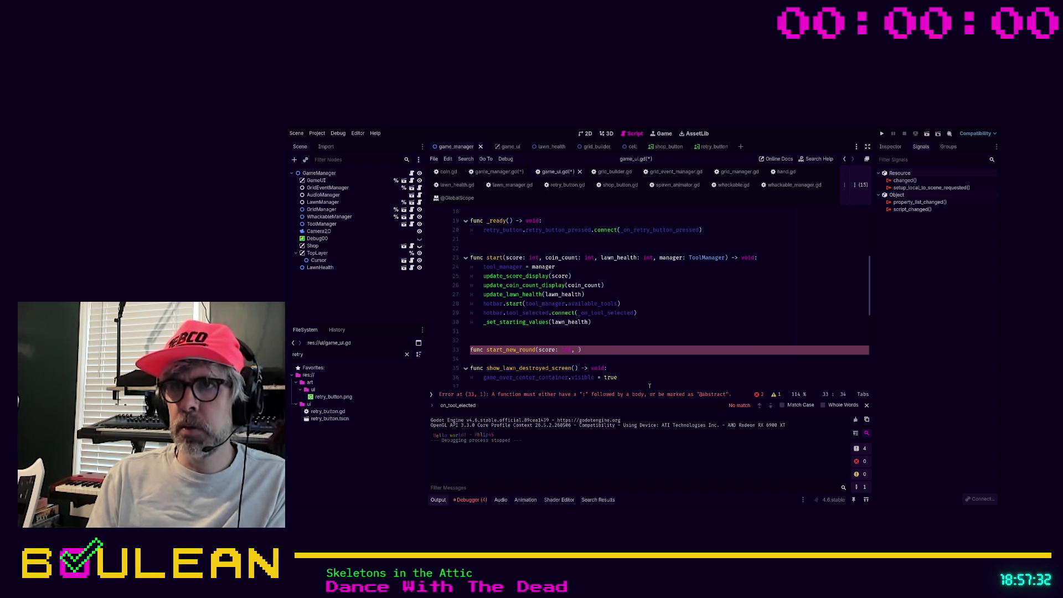
text(lawn_health: int)
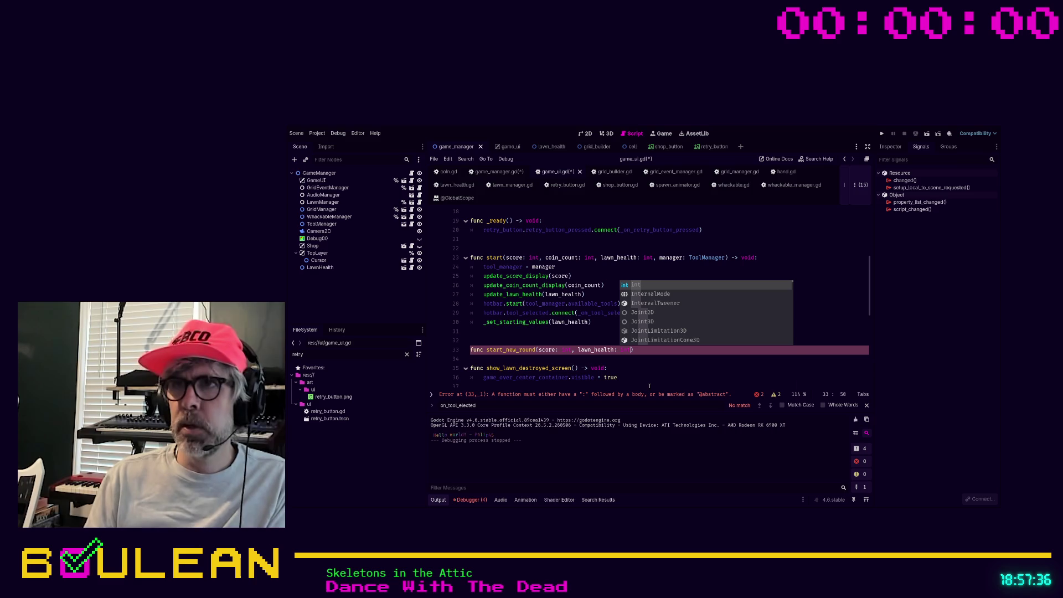
text())
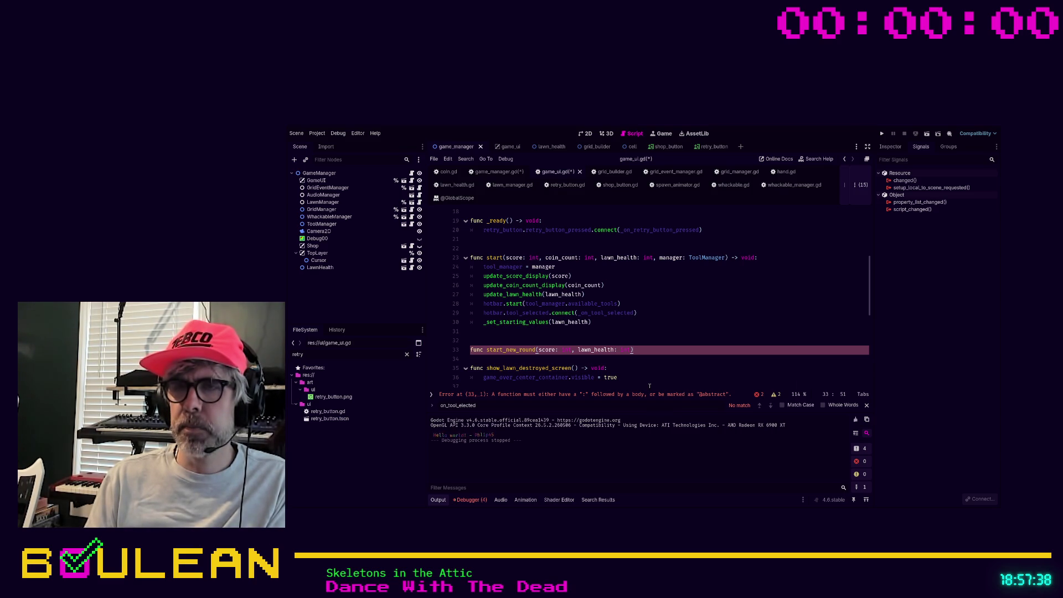
key(Return)
key(Return)
key(Up)
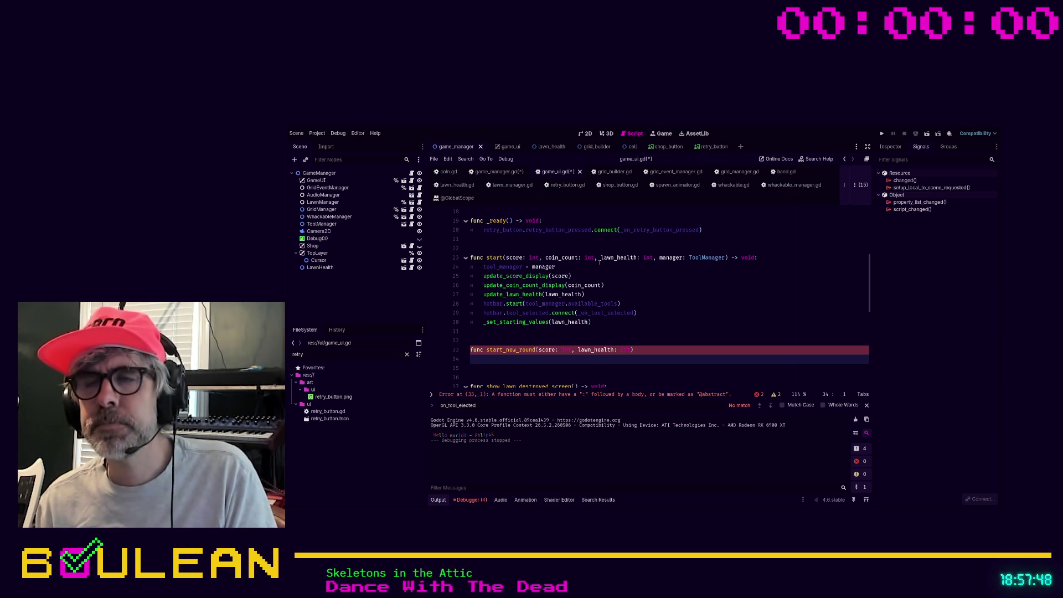
Search the whole project for show_lawn_destroyed_screen to find its call and definition
key(ctrl+f)
text(show)
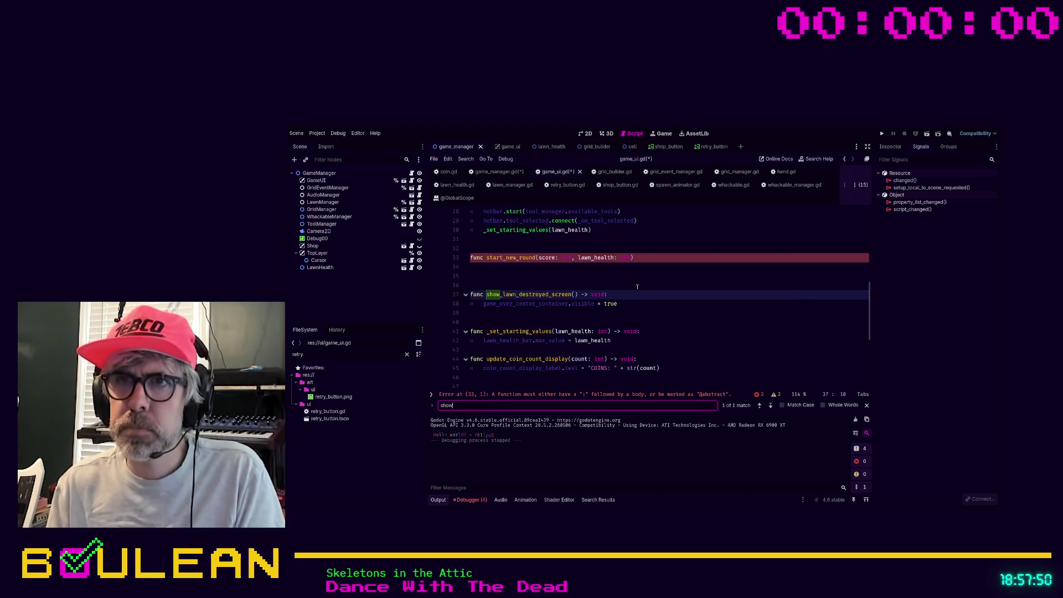
click(517, 316)
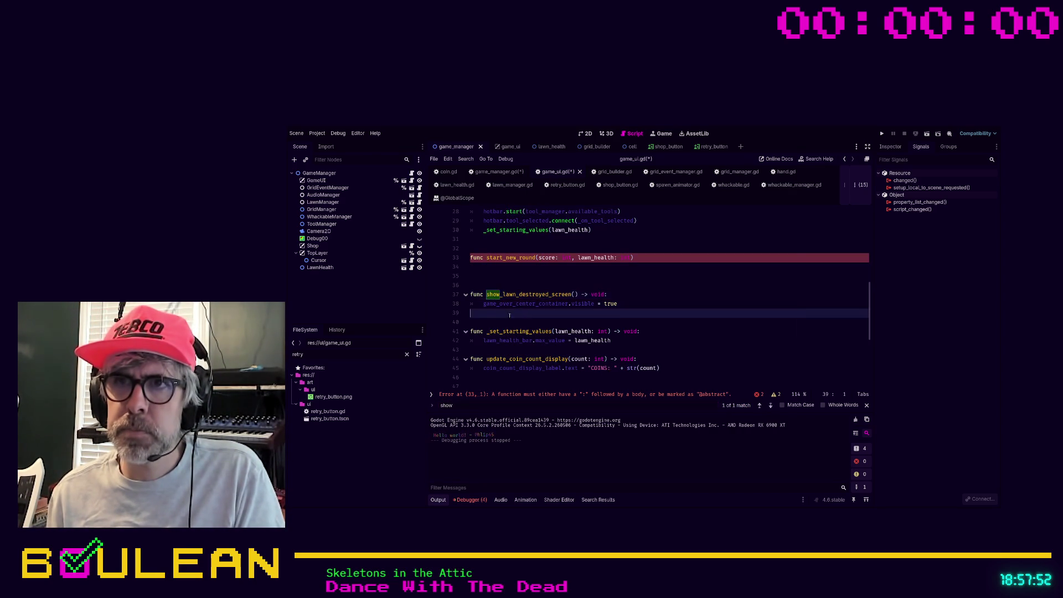
drag(518, 316, 470, 295)
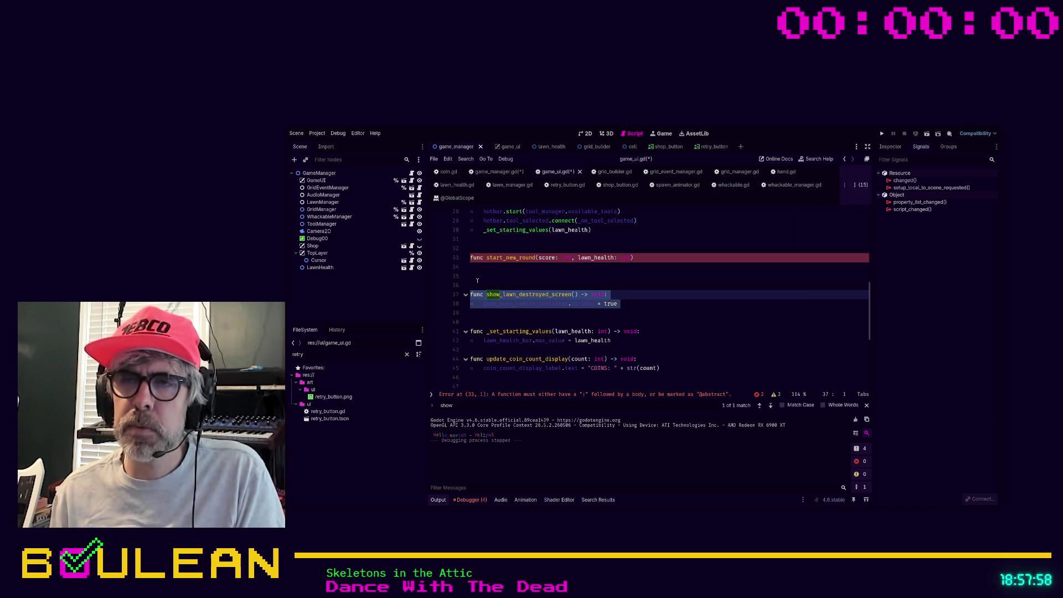
click(477, 280)
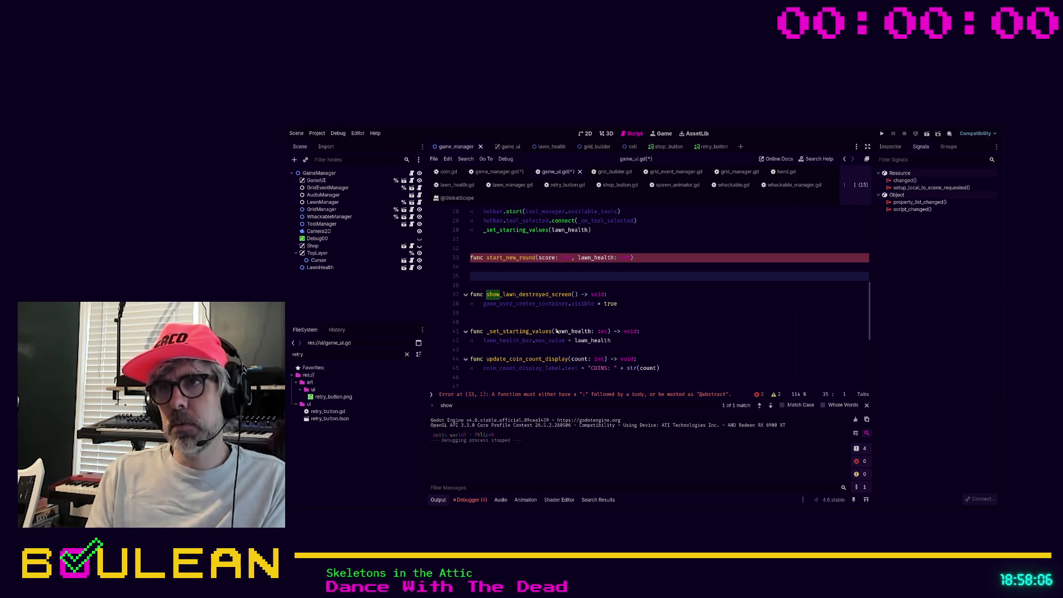
key(ctrl+shift+f)
key(Return)
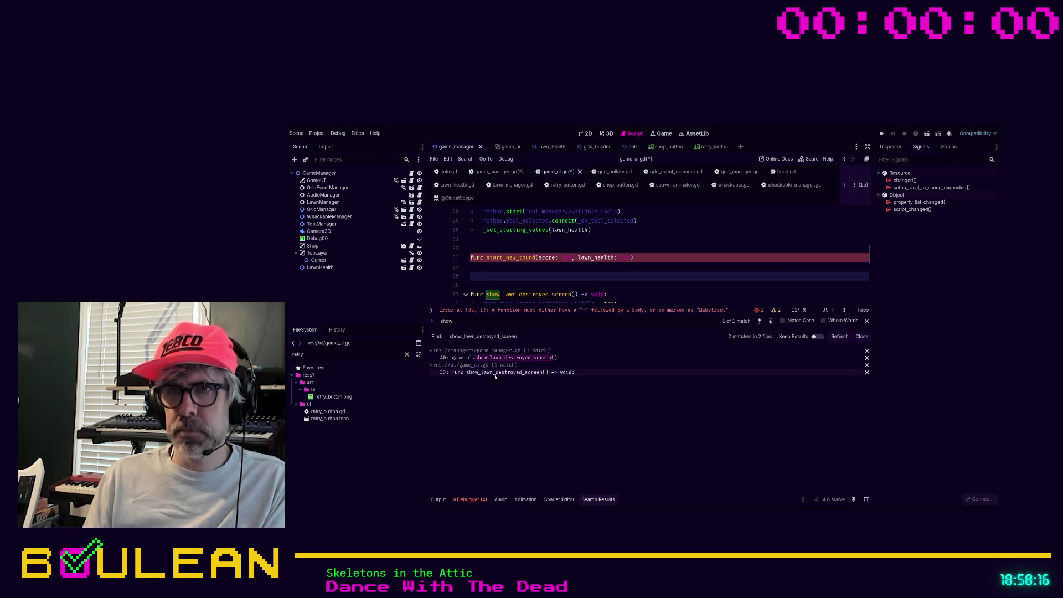
Insert a game_ui.lawn_destroyed() call at the top of _on_lawn_destroyed in game_manager.gd
click(498, 358)
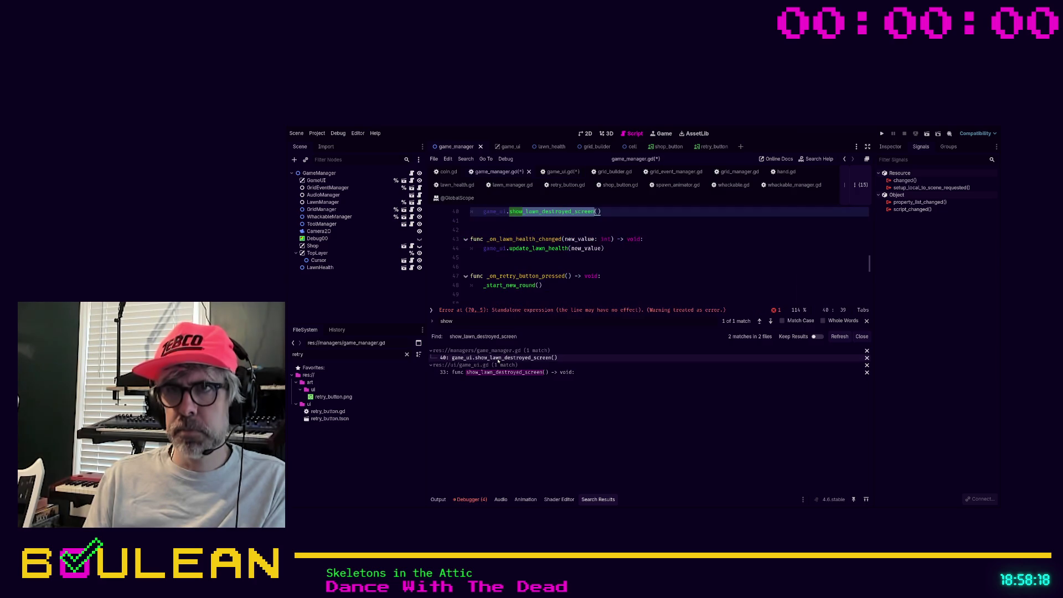
scroll(603, 259, up, 1)
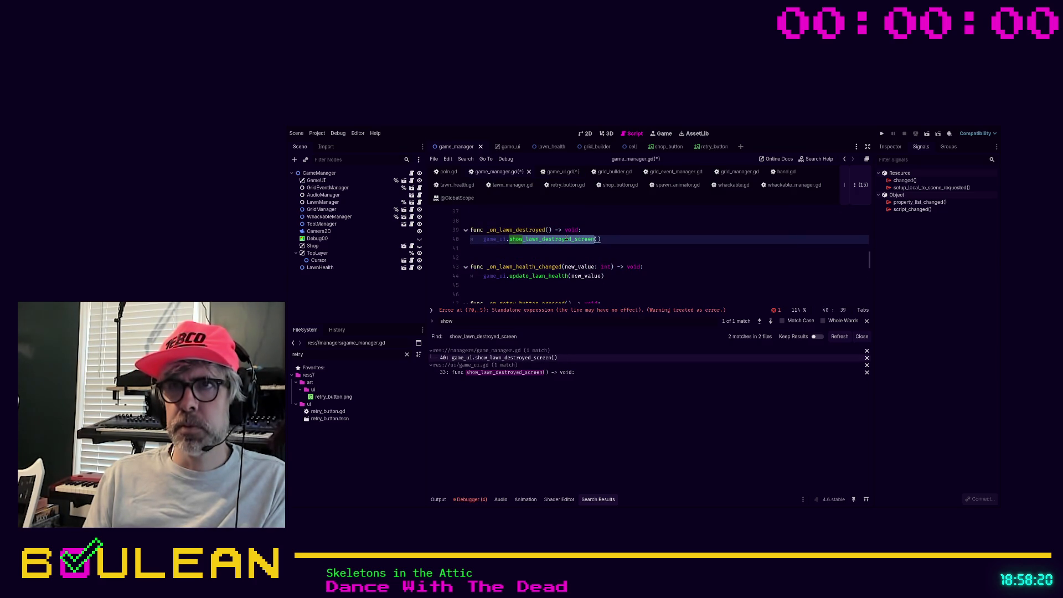
click(608, 238)
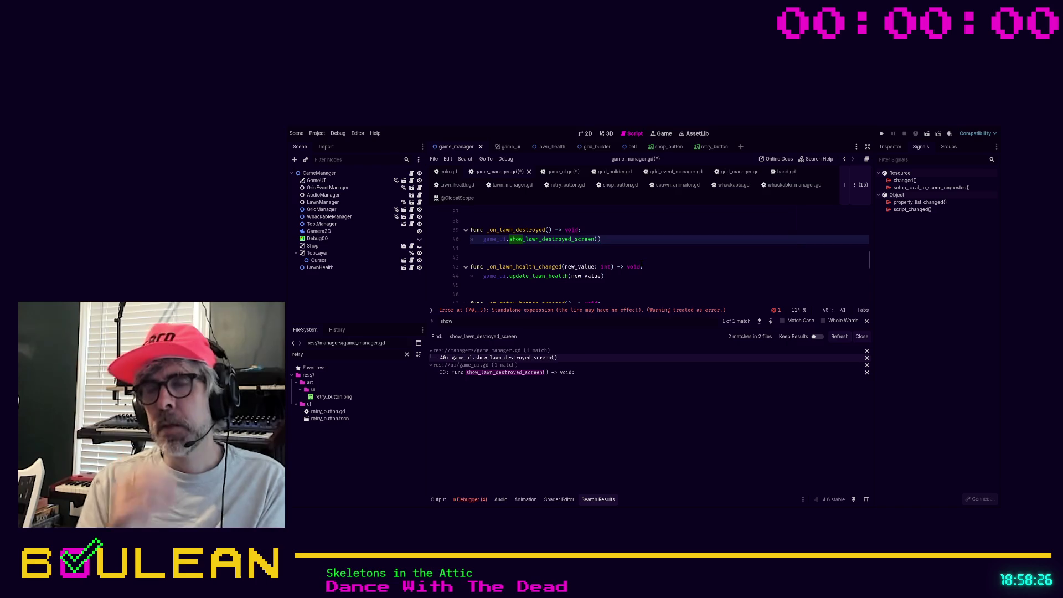
key(Up)
key(Return)
text(game)
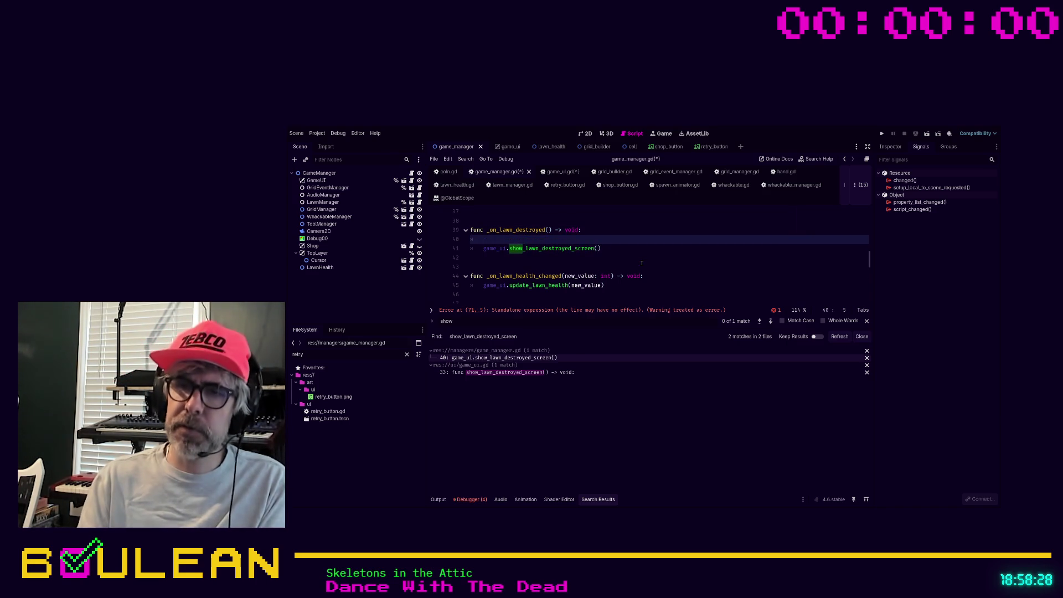
text(_ui.)
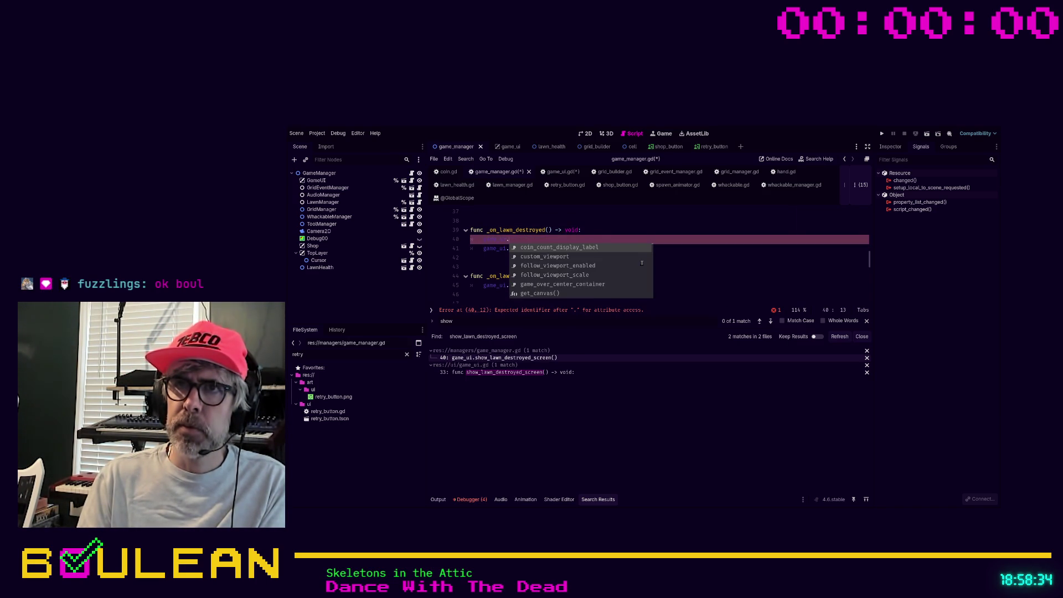
text(show_lawn_destroyed_screen())
key(Down)
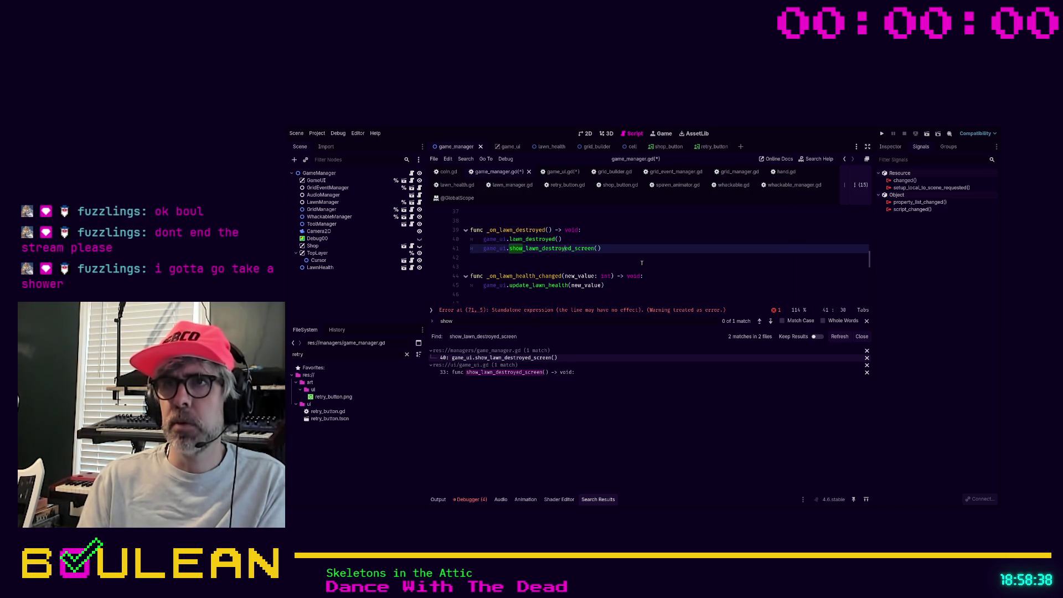
key(End)
key(shift+Home)
key(ctrl+c)
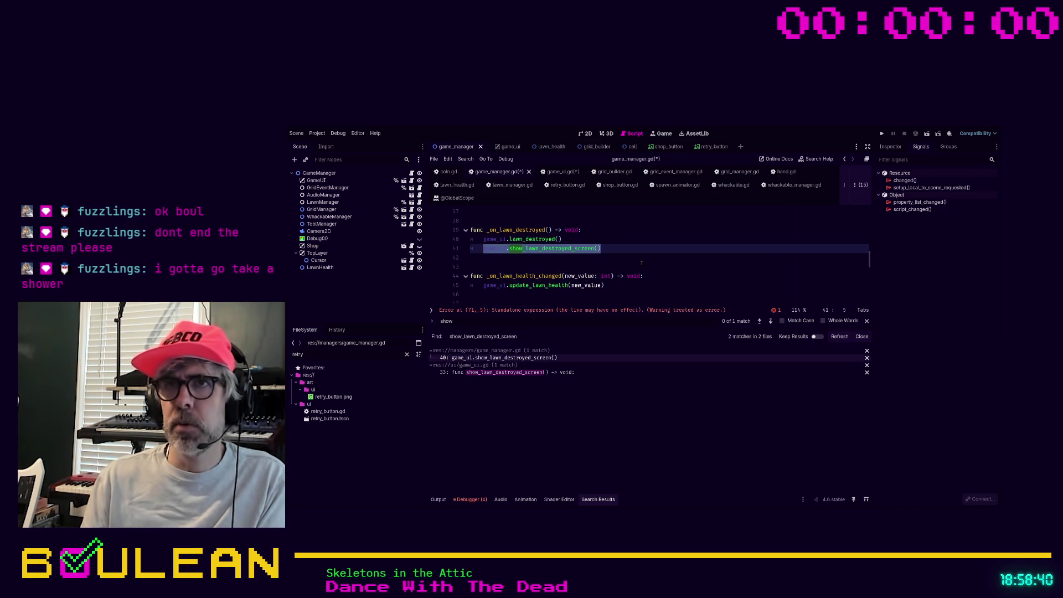
Remove the old show_lawn_destroyed_screen call from game_manager.gd and return to game_ui.gd after _ready
key(BackSpace)
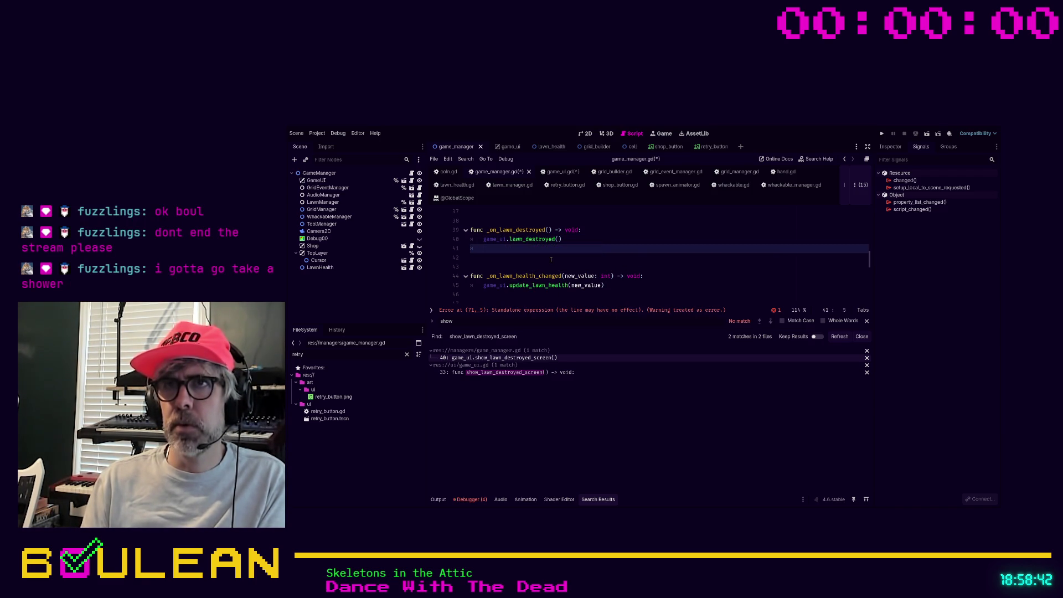
click(565, 172)
scroll(577, 245, up, 3)
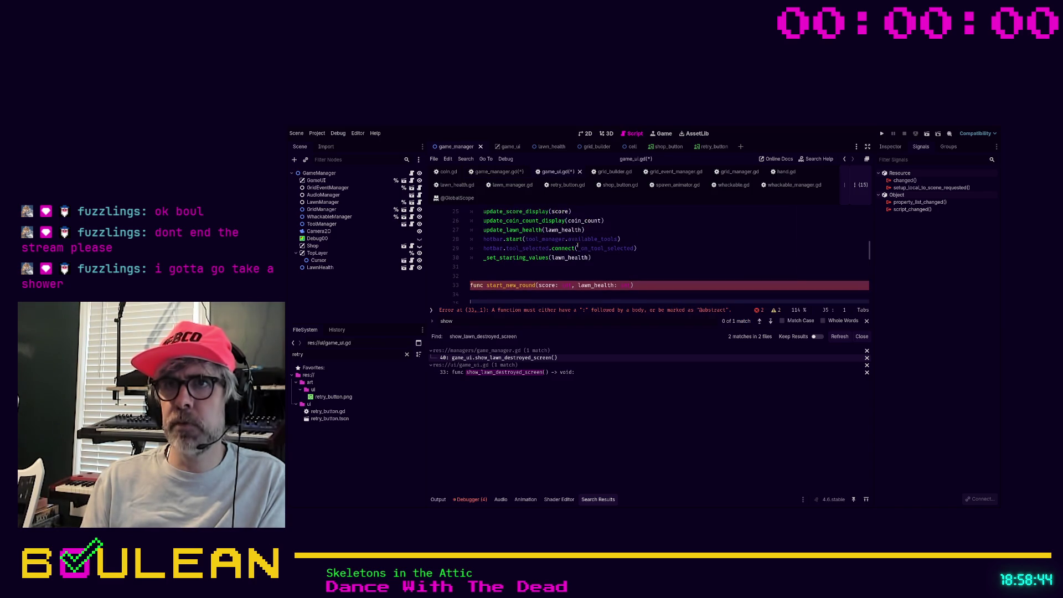
scroll(577, 245, up, 5)
scroll(514, 275, down, 3)
click(507, 267)
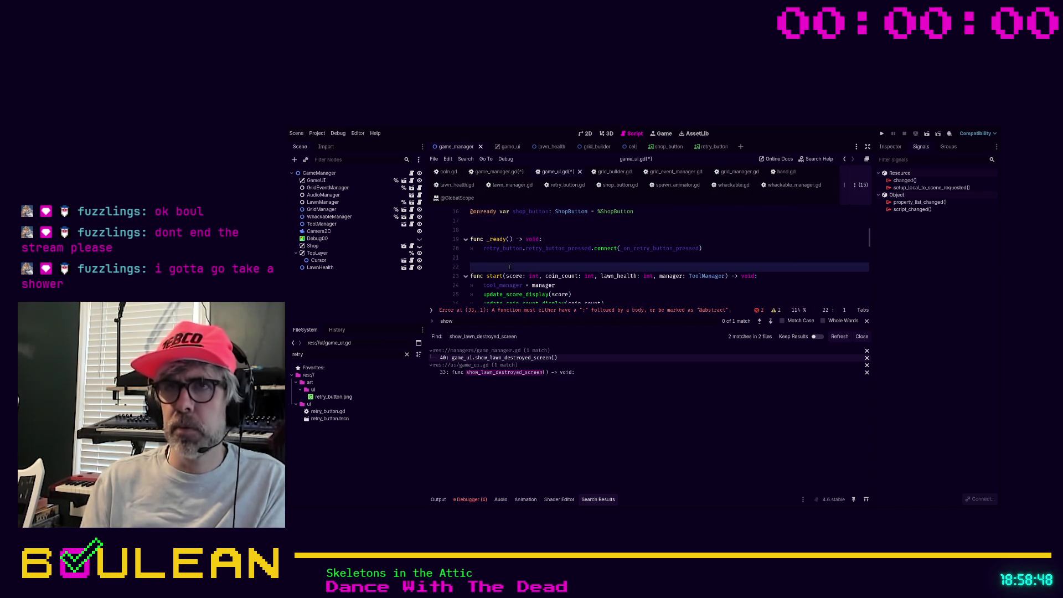
scroll(504, 266, down, 2)
scroll(504, 266, down, 2)
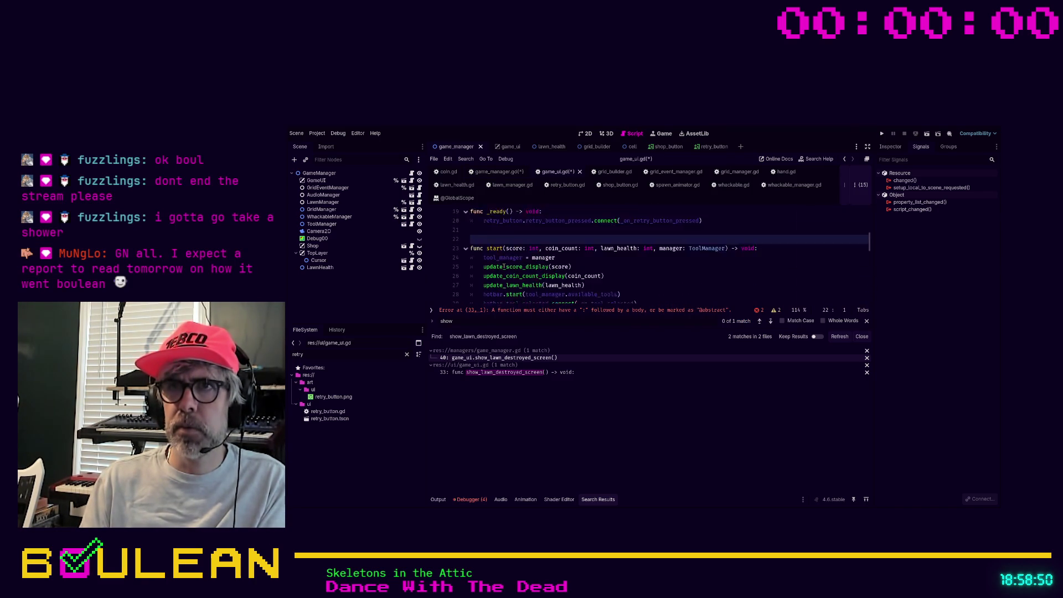
scroll(504, 266, up, 4)
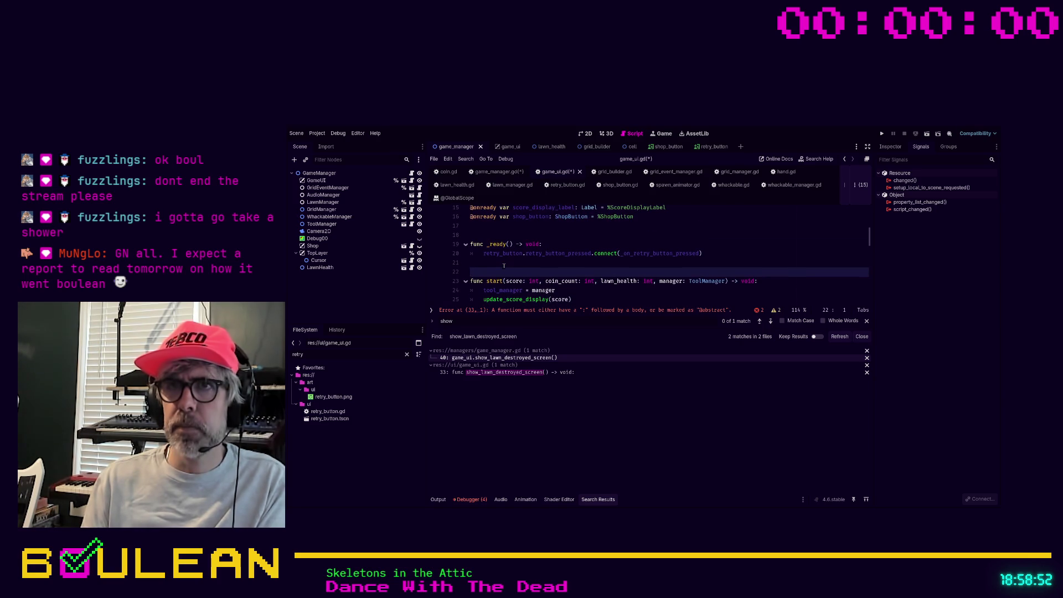
Add lawn_destroyed() -> void in game_ui.gd calling show_lawn_destroyed_screen() without the game_ui prefix
key(Return)
text(fu)
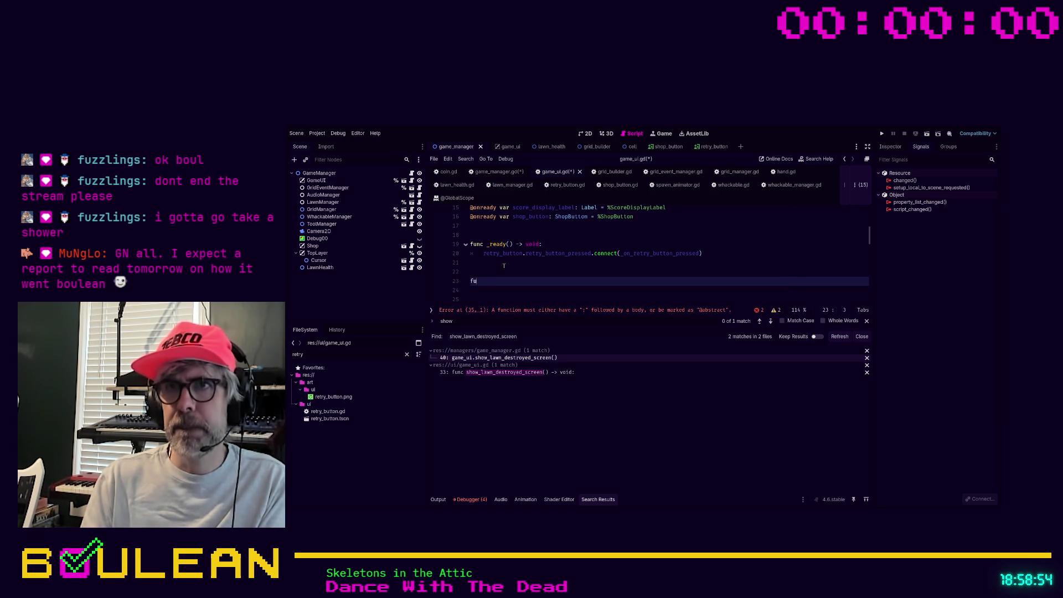
text(lawn_destroyed() -> void:)
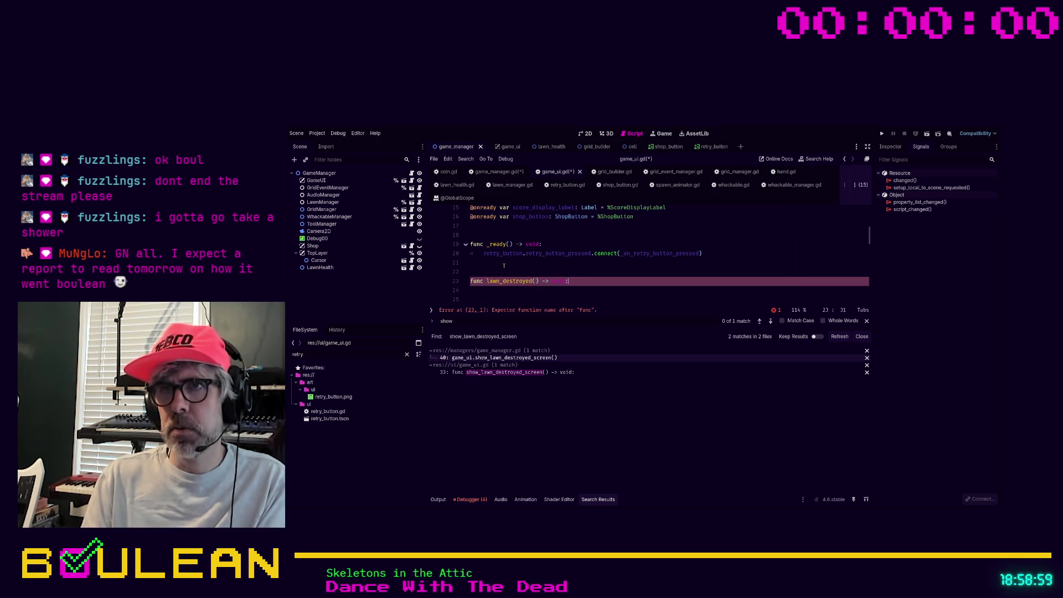
key(Return)
key(ctrl+v)
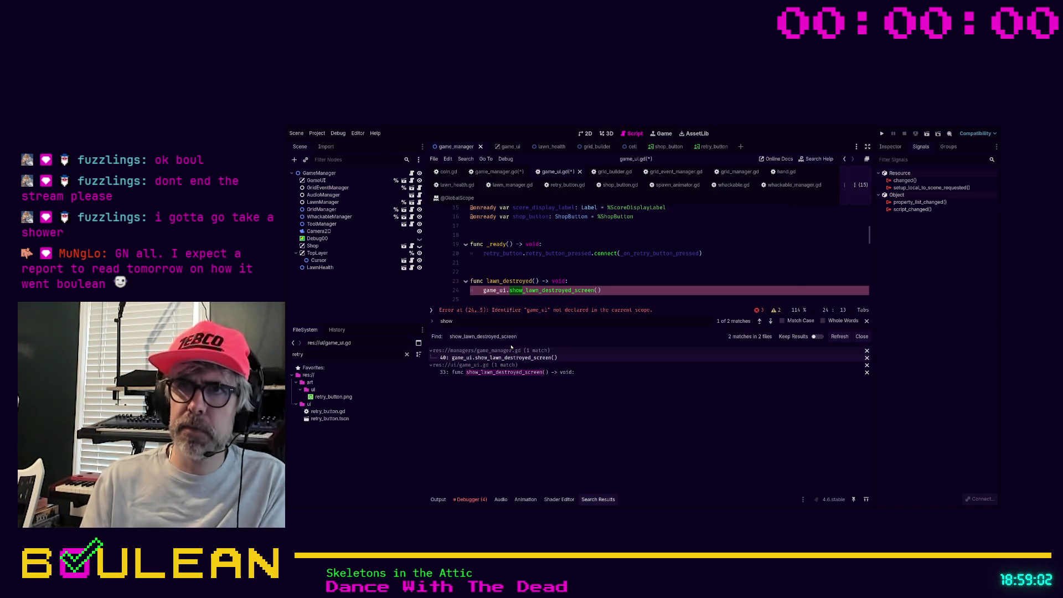
key(Home)
key(ctrl+shift+Right)
key(Delete)
key(Delete)
scroll(647, 282, down, 5)
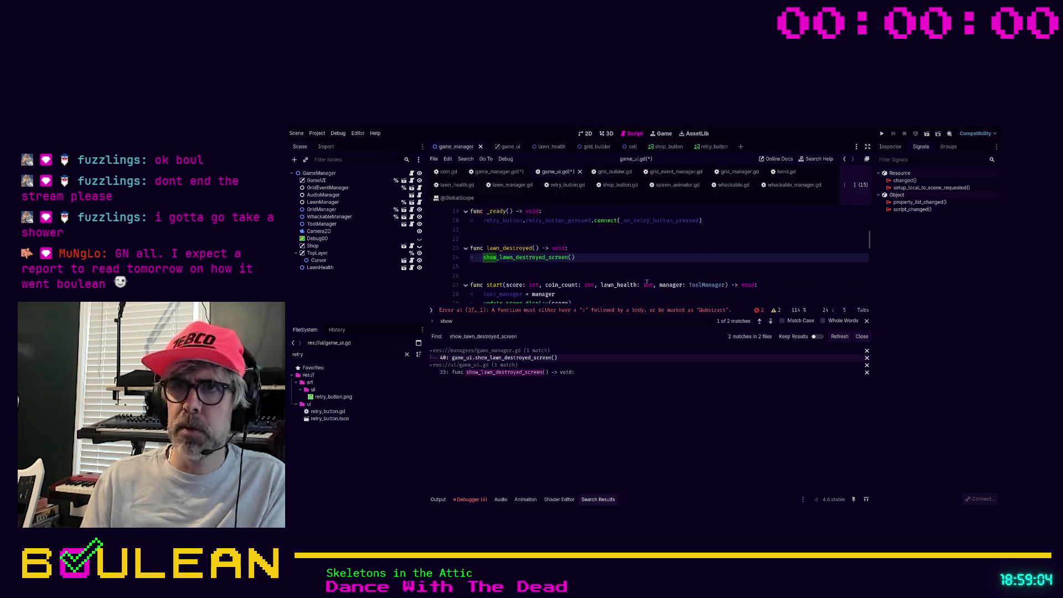
click(508, 283)
scroll(574, 289, up, 4)
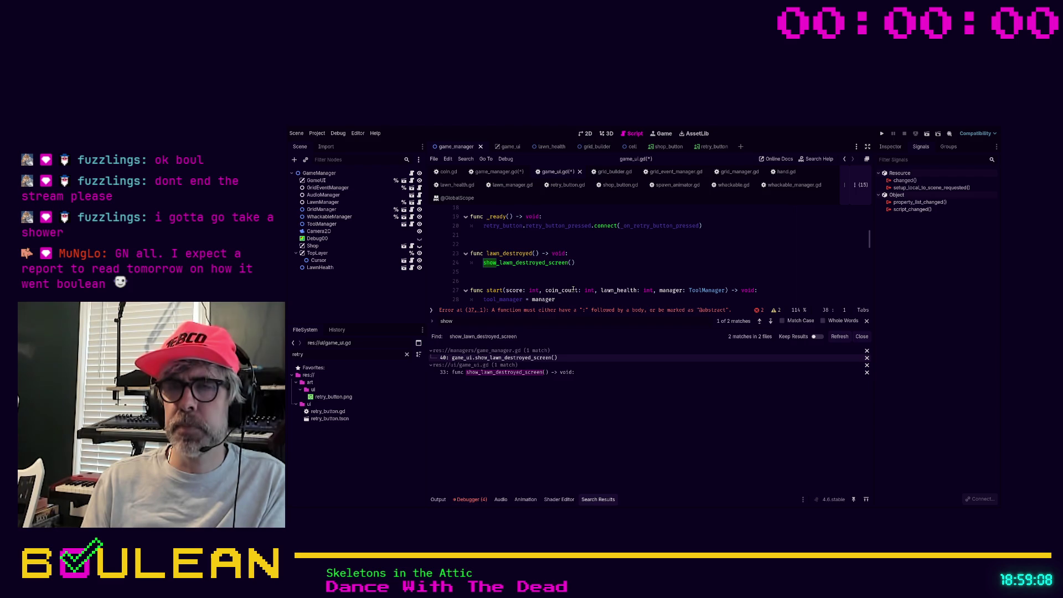
ctrl+click(484, 264)
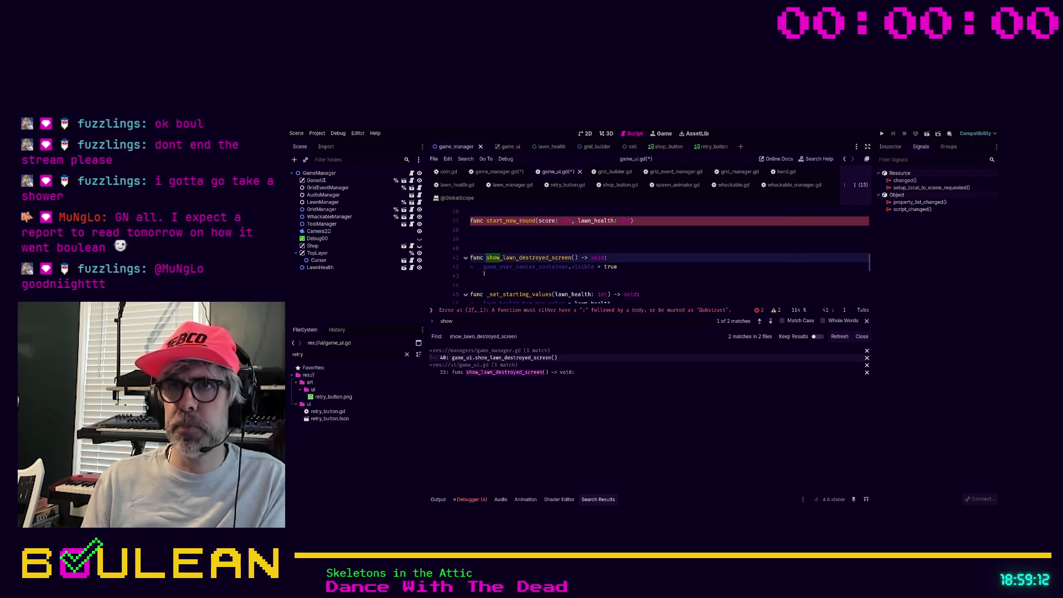
Rename the show function to _show_lawn_destroyed_screen and add _hide_lawn_destroyed_screen() setting game_over_center_container.visible false
click(487, 258)
text(_)
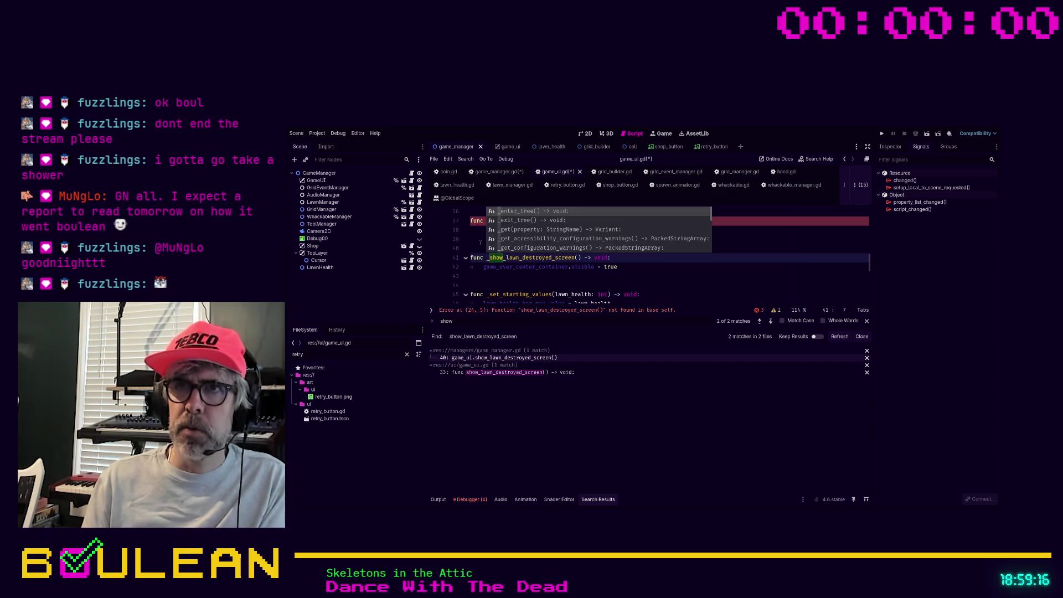
click(512, 239)
key(Return)
key(Return)
key(Up)
text(func )
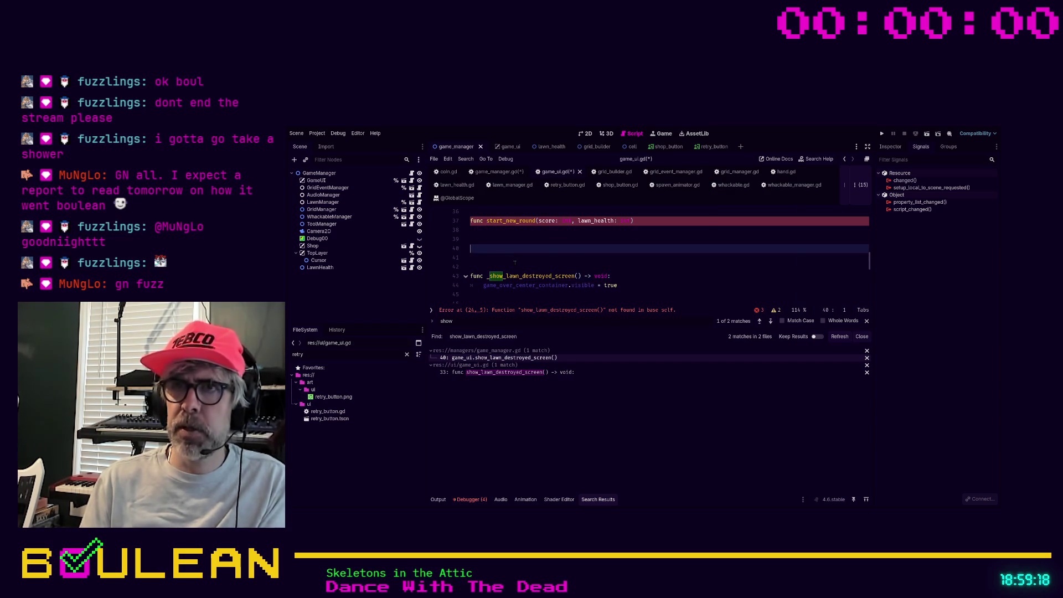
text(_hide_lawn_destroyed_screen)
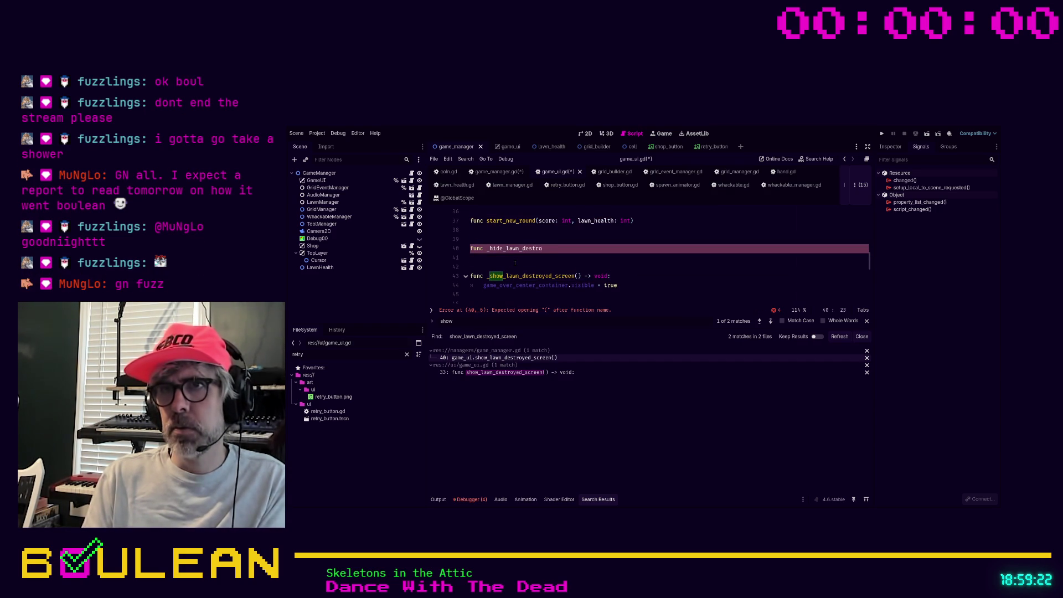
text(() -> void:)
key(Return)
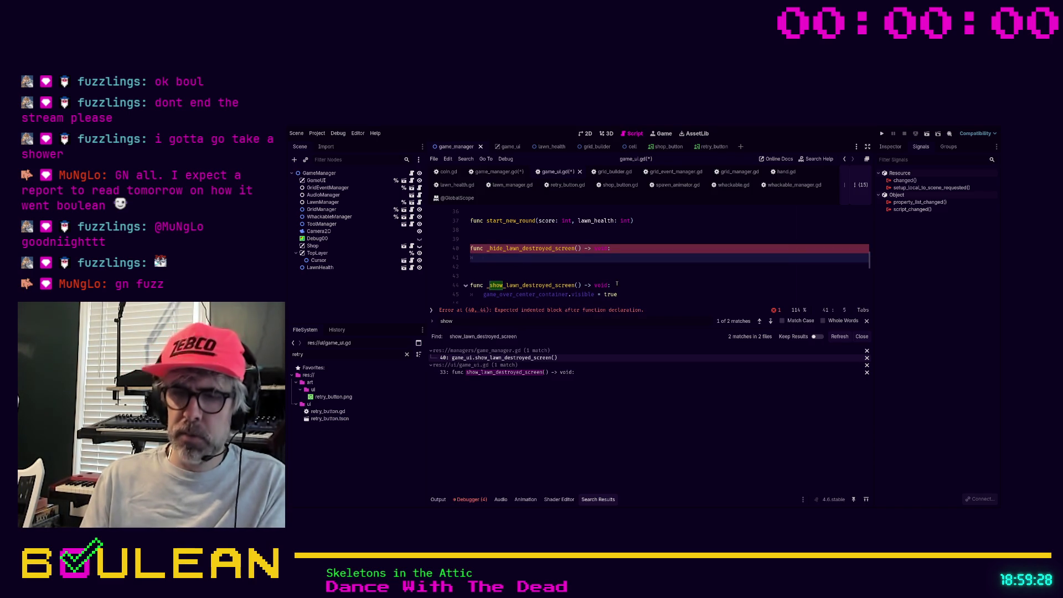
text(game_over_center)
key(Return)
text(.)
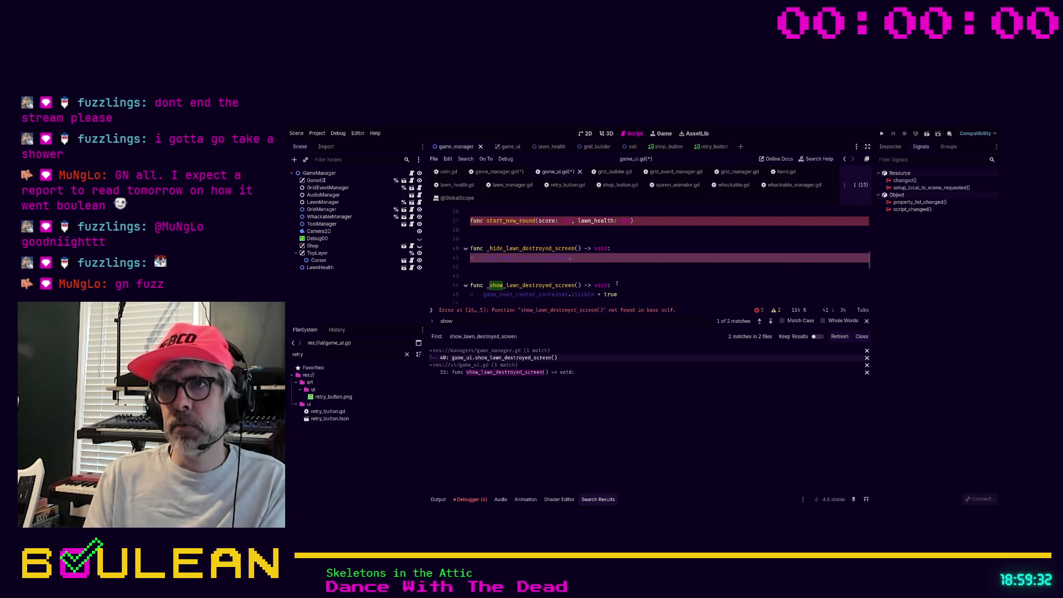
text(false)
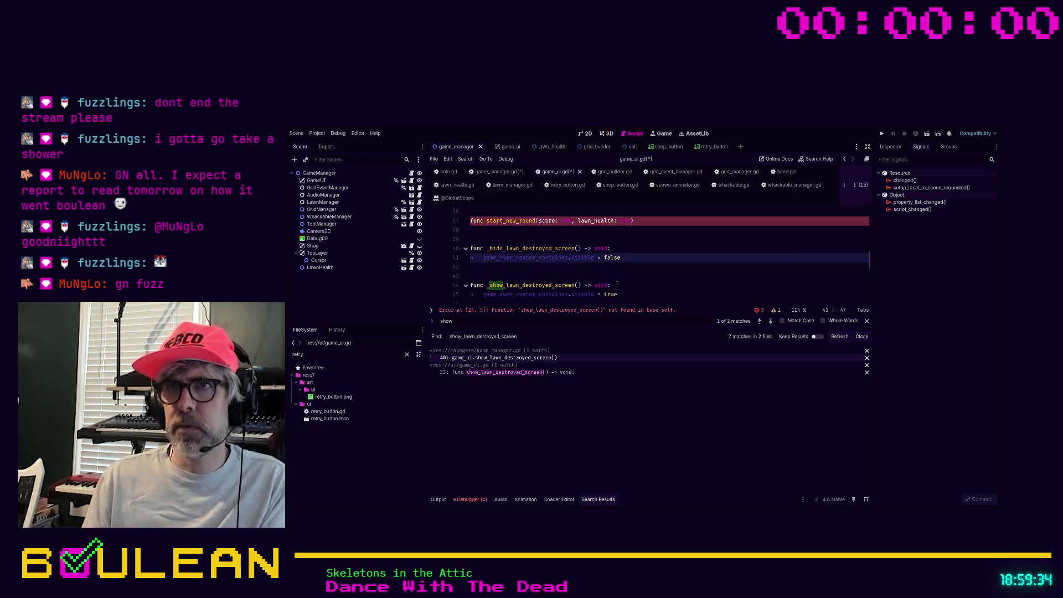
Start an indented body line for start_new_round
click(487, 221)
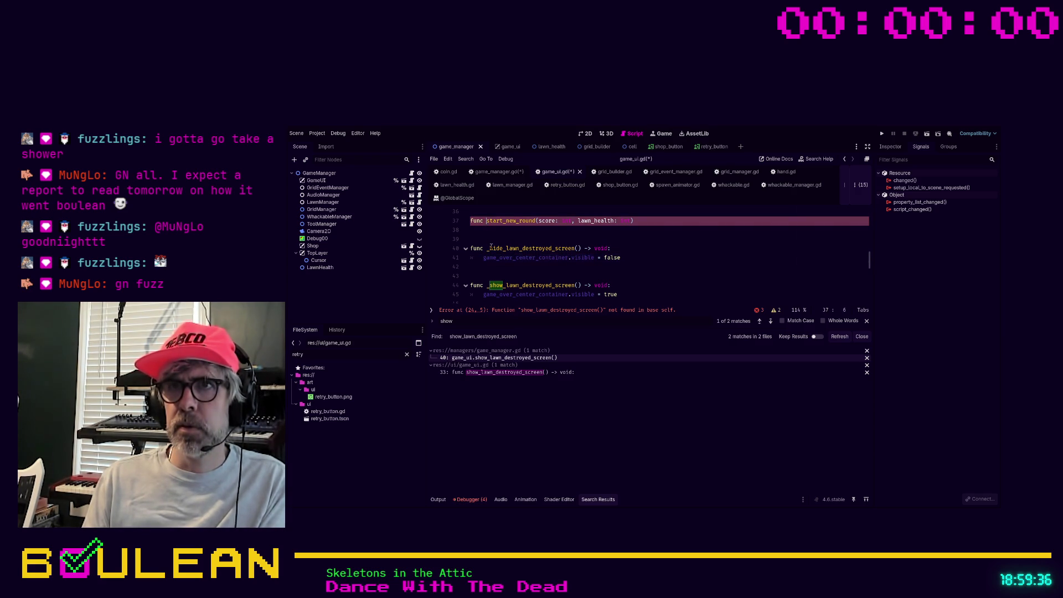
scroll(515, 255, up, 1)
click(515, 258)
key(Tab)
Give start_new_round a pass body and a -> void return type
text(p)
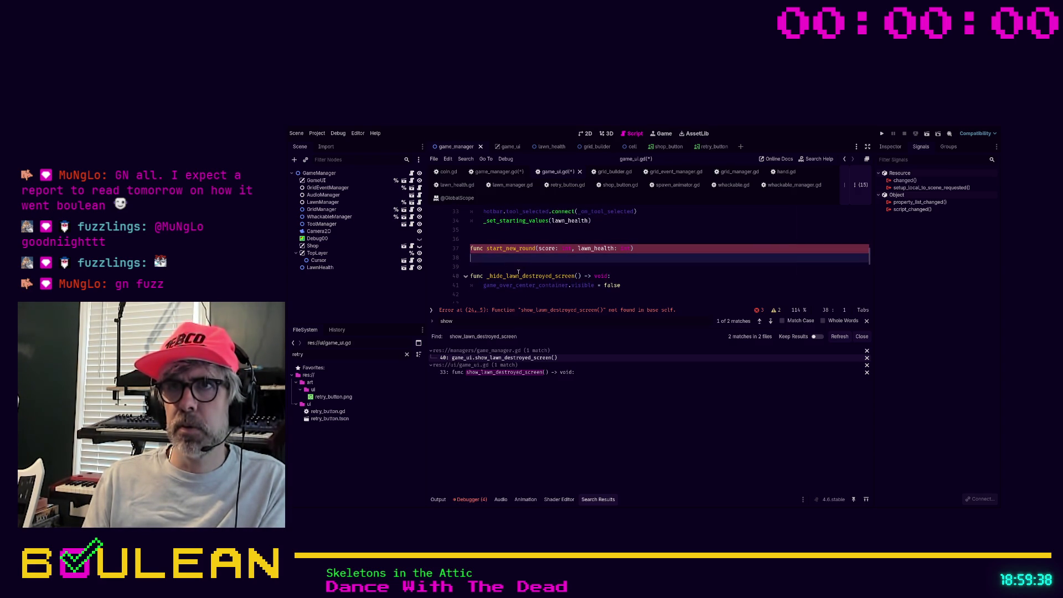
text(ass)
scroll(561, 280, up, 4)
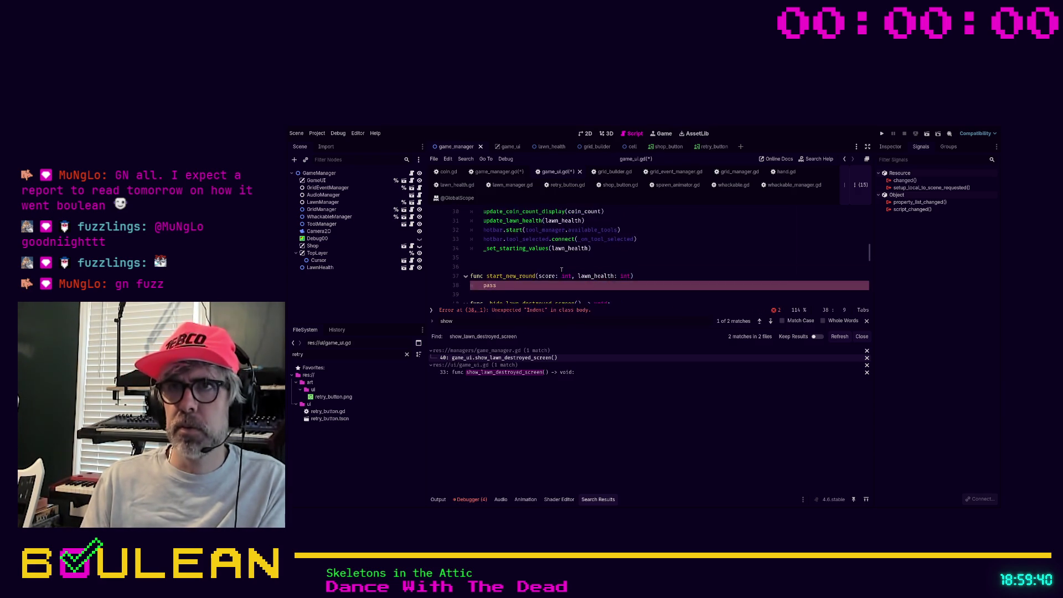
scroll(561, 270, down, 3)
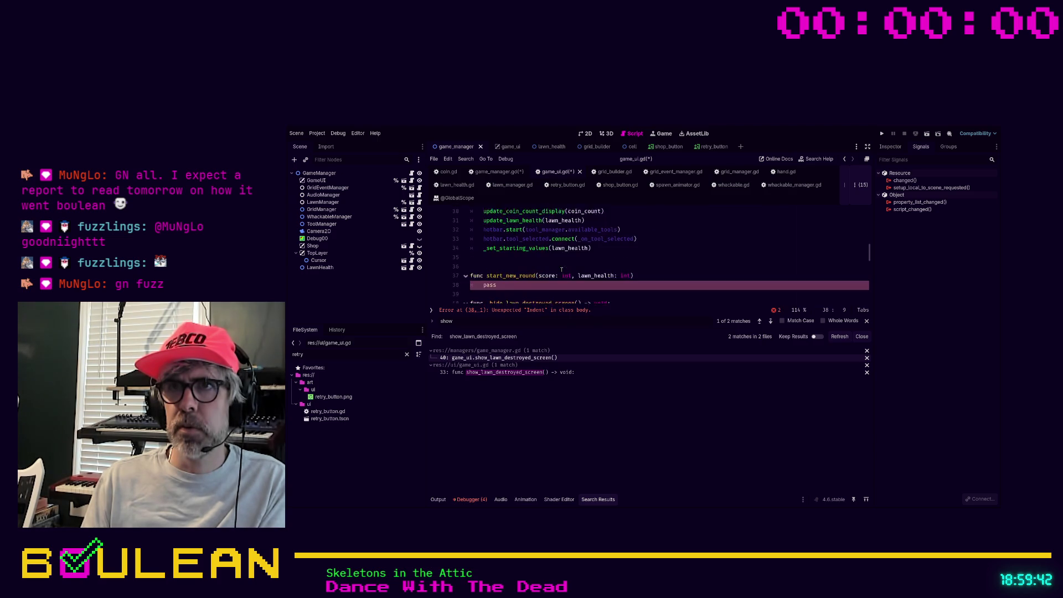
scroll(561, 271, up, 7)
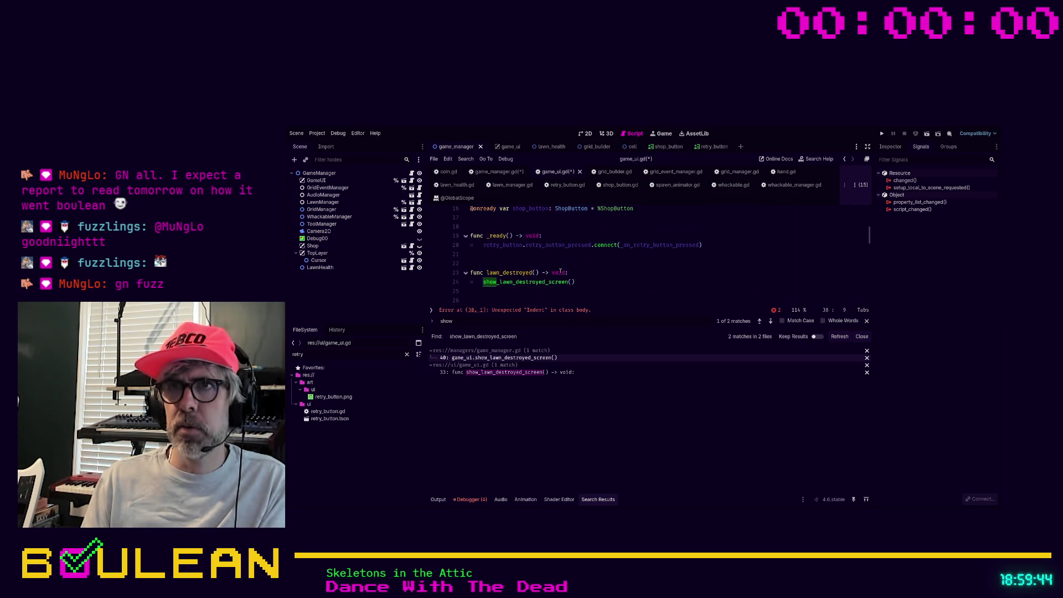
scroll(561, 270, down, 8)
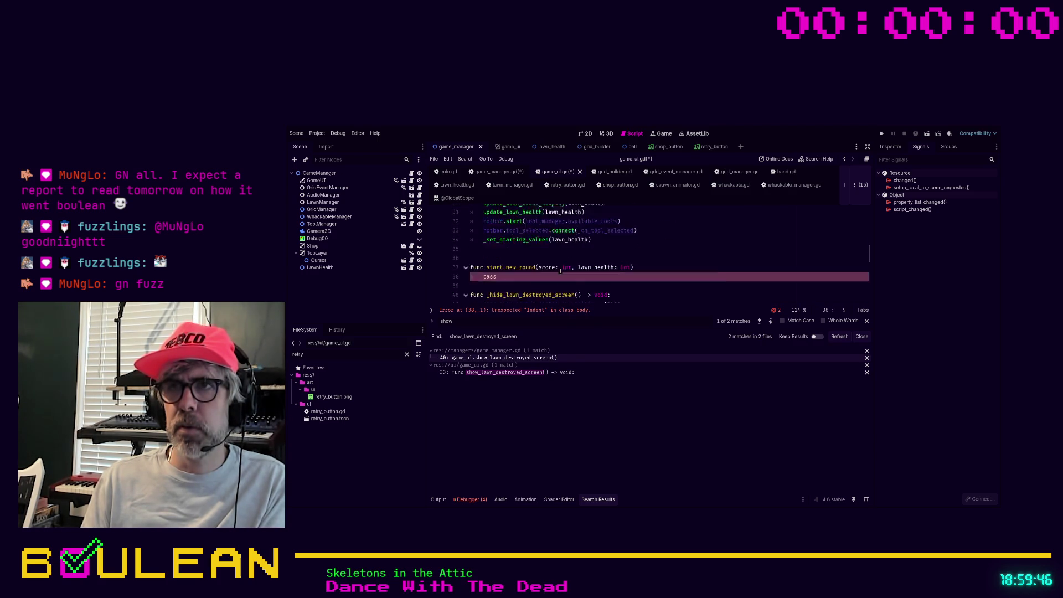
click(654, 241)
text(->)
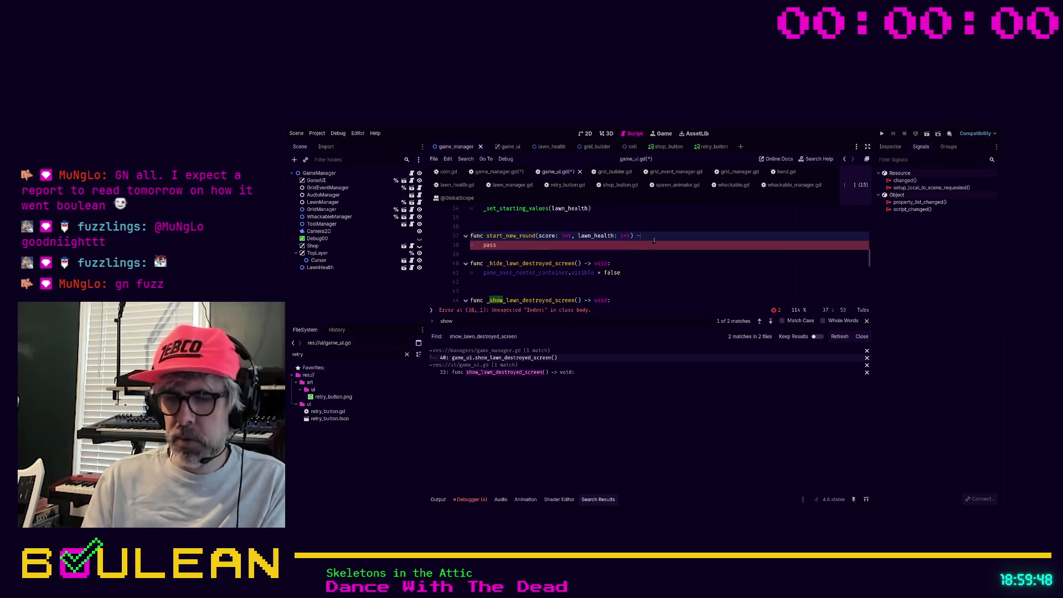
text( void:)
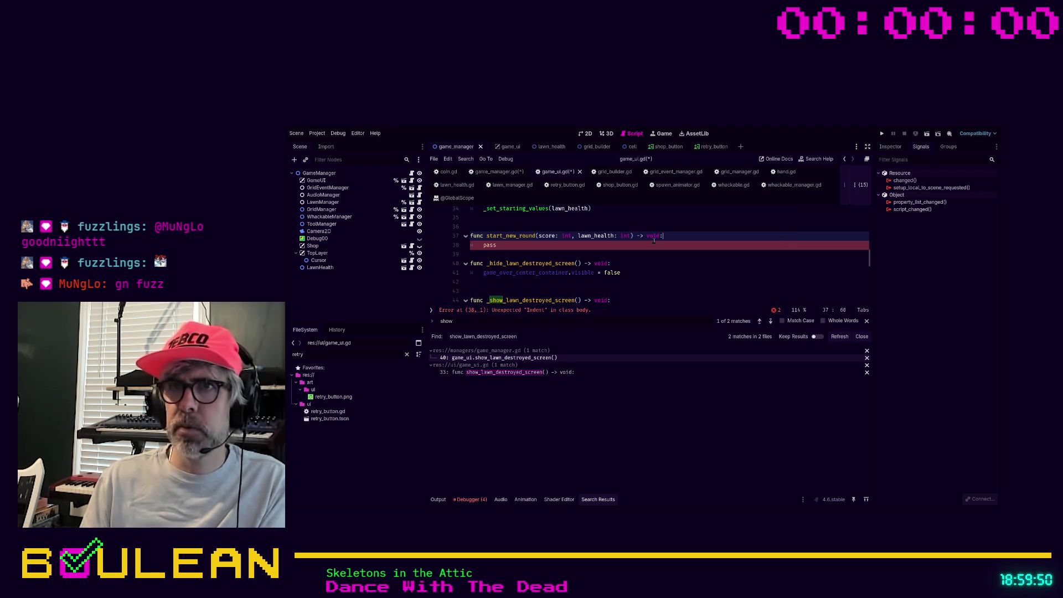
Change lawn_destroyed's call to _show_lawn_destroyed_screen() and save the scripts
scroll(651, 240, up, 2)
scroll(649, 239, up, 3)
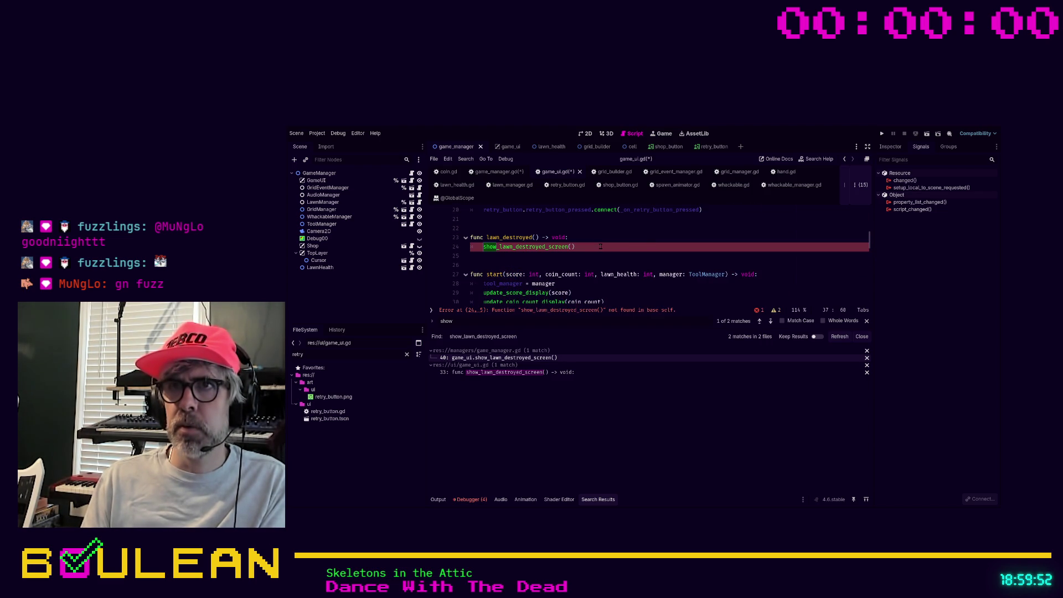
click(483, 247)
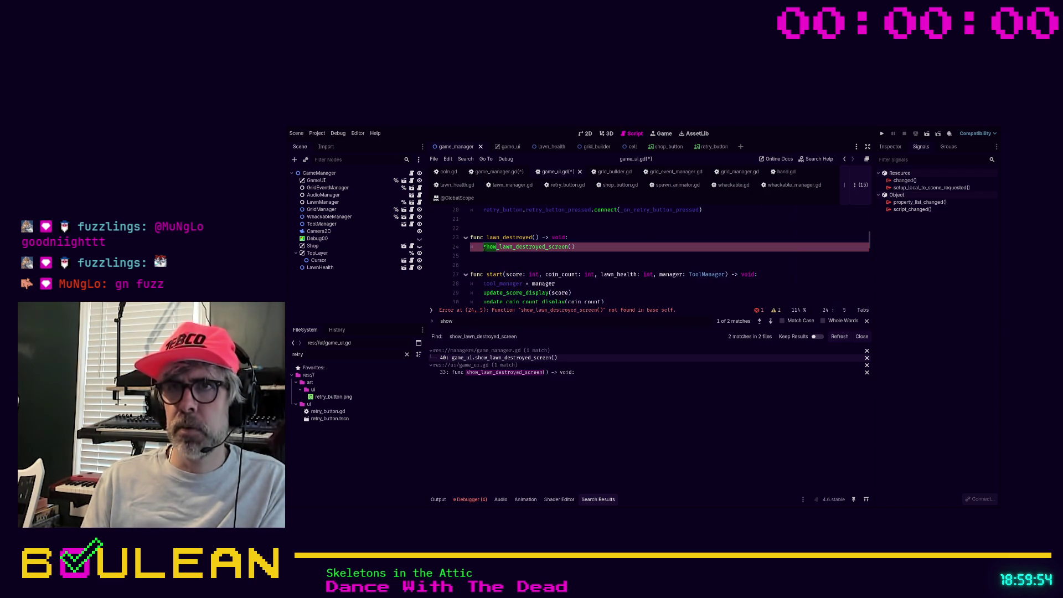
text(_)
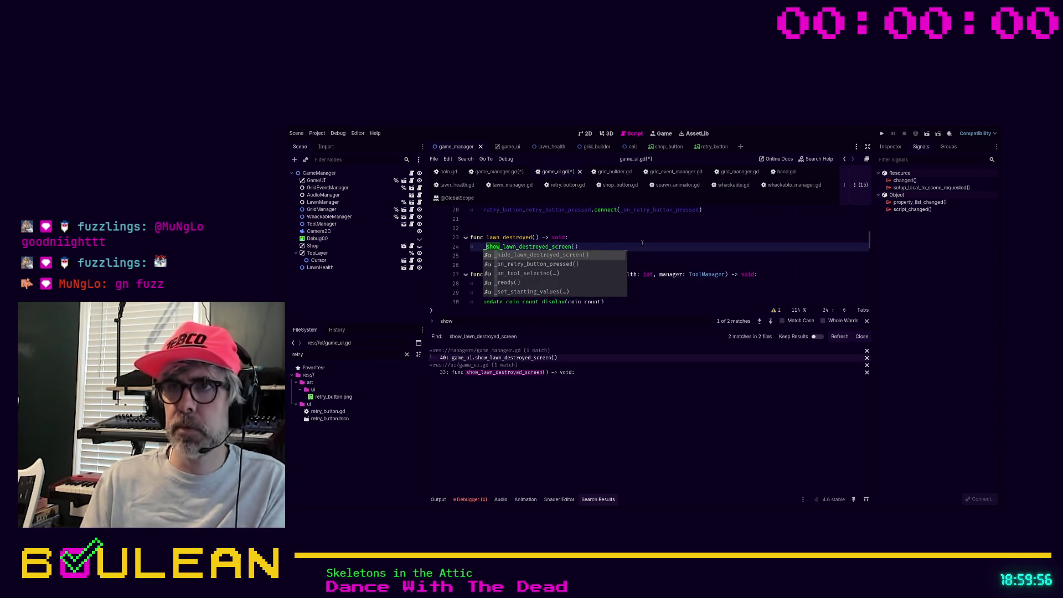
click(639, 242)
key(ctrl+s)
Replace start_new_round's pass with _hide_lawn_destroyed_screen() and add a blank line after the function
scroll(640, 243, up, 5)
scroll(586, 239, down, 7)
scroll(586, 239, down, 3)
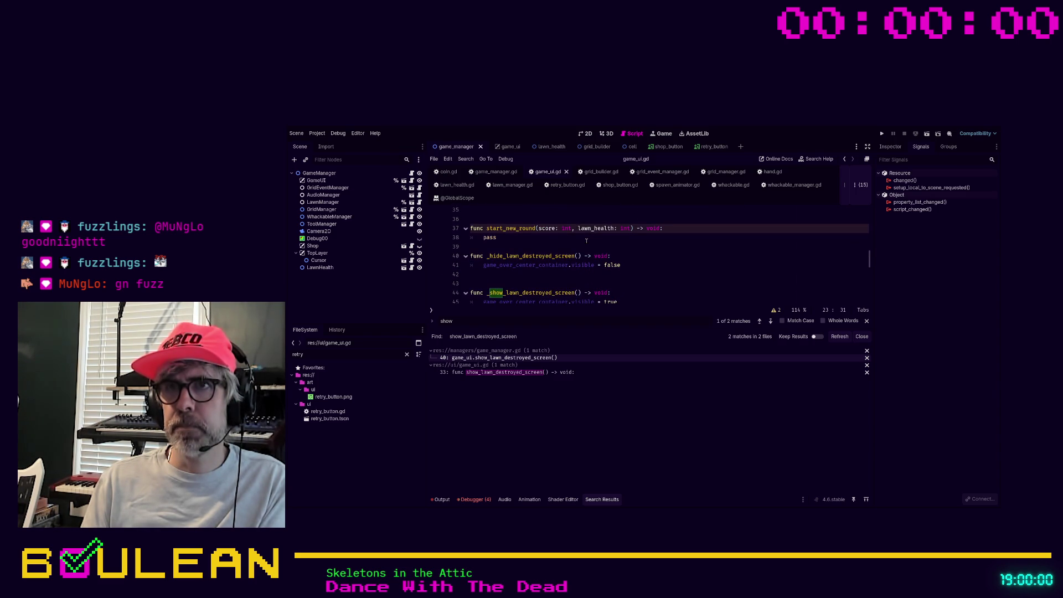
double_click(490, 238)
text(_hide)
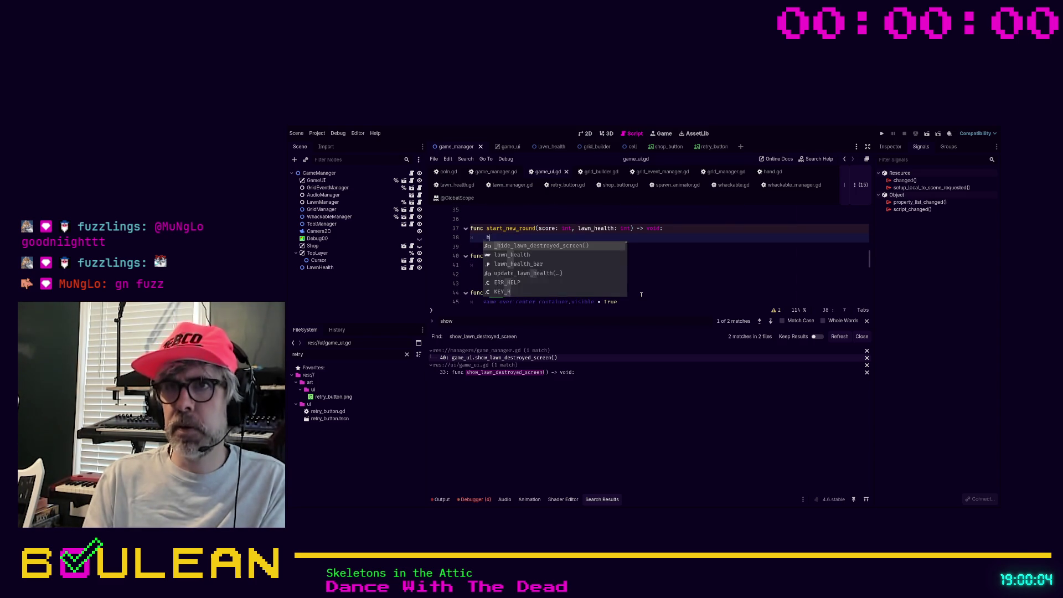
key(Return)
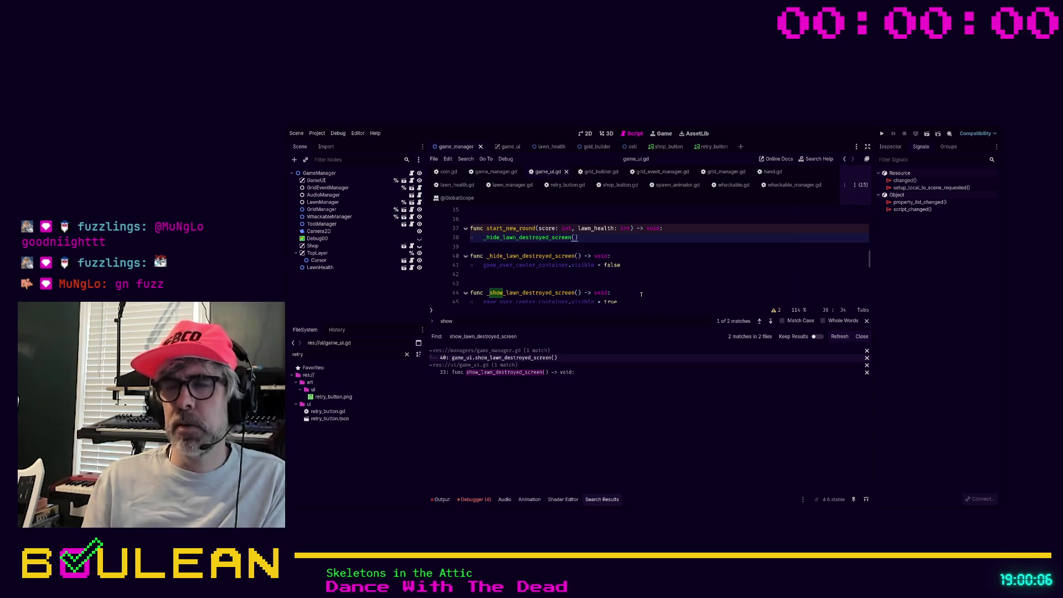
click(641, 294)
scroll(637, 285, up, 1)
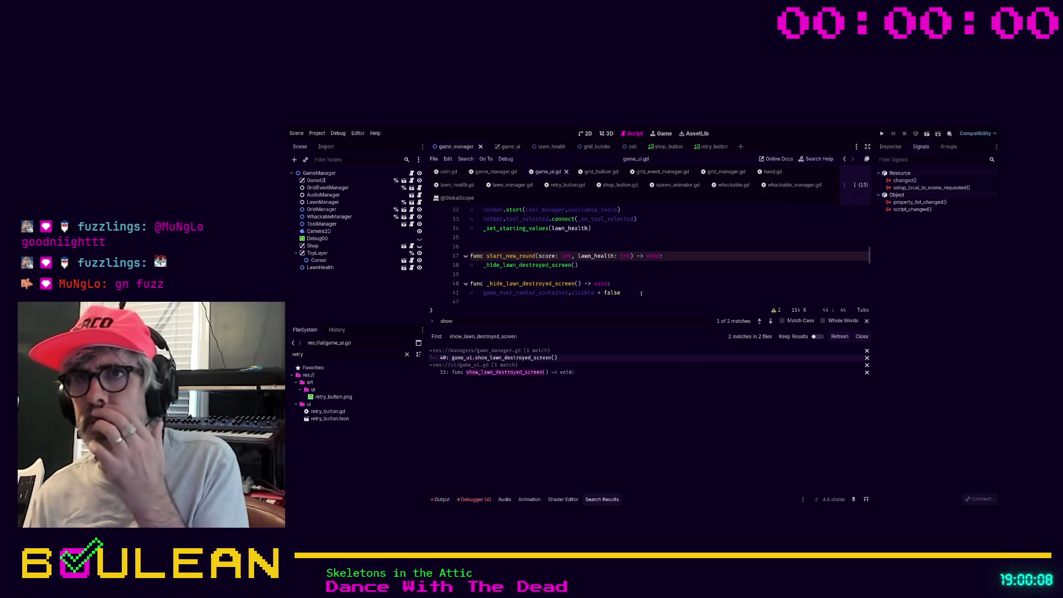
click(545, 274)
key(Return)
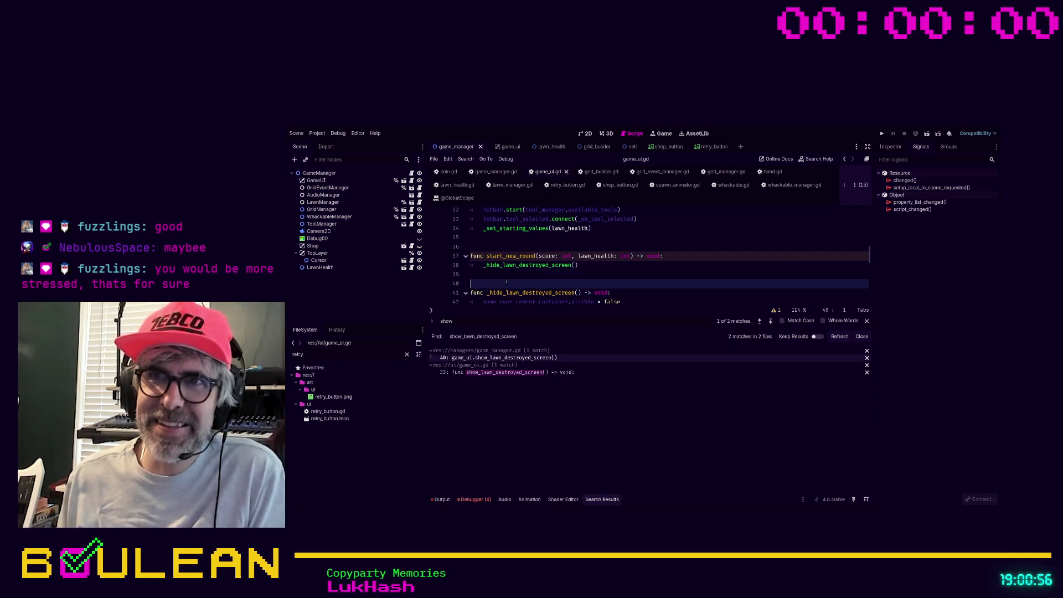
click(567, 237)
scroll(609, 247, down, 2)
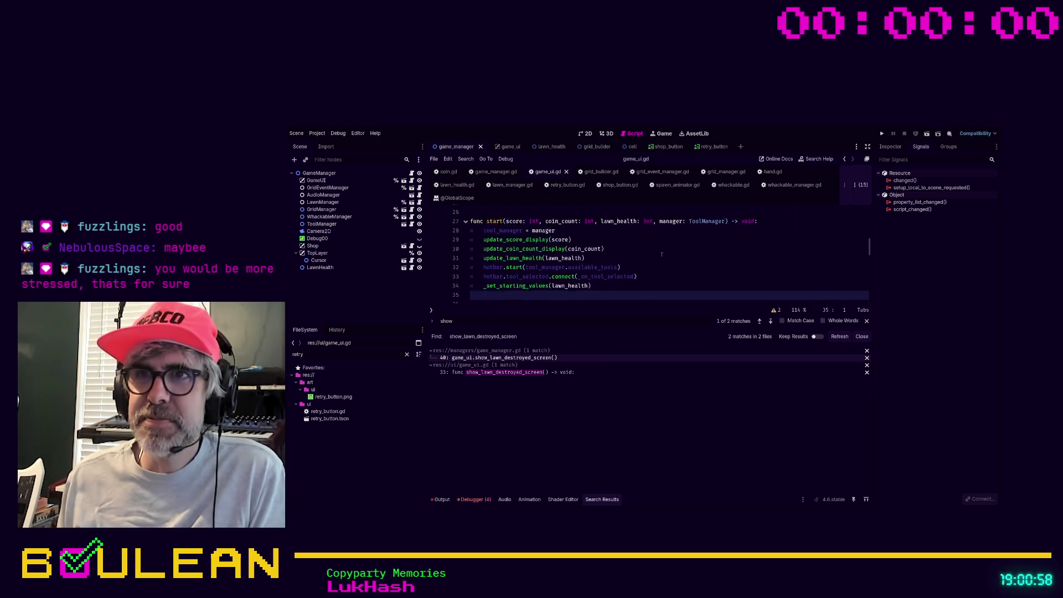
scroll(662, 255, up, 3)
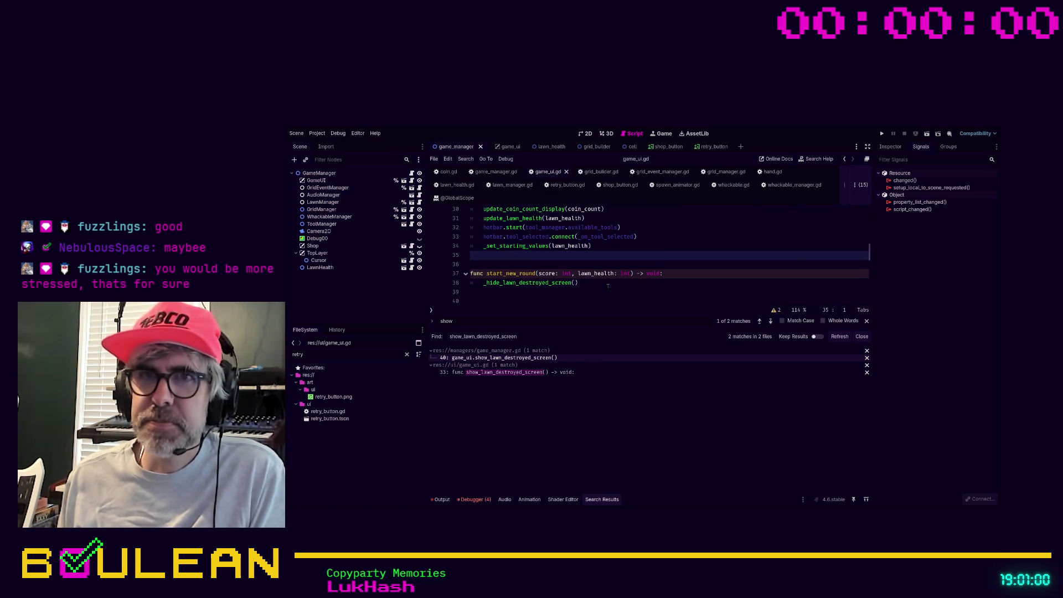
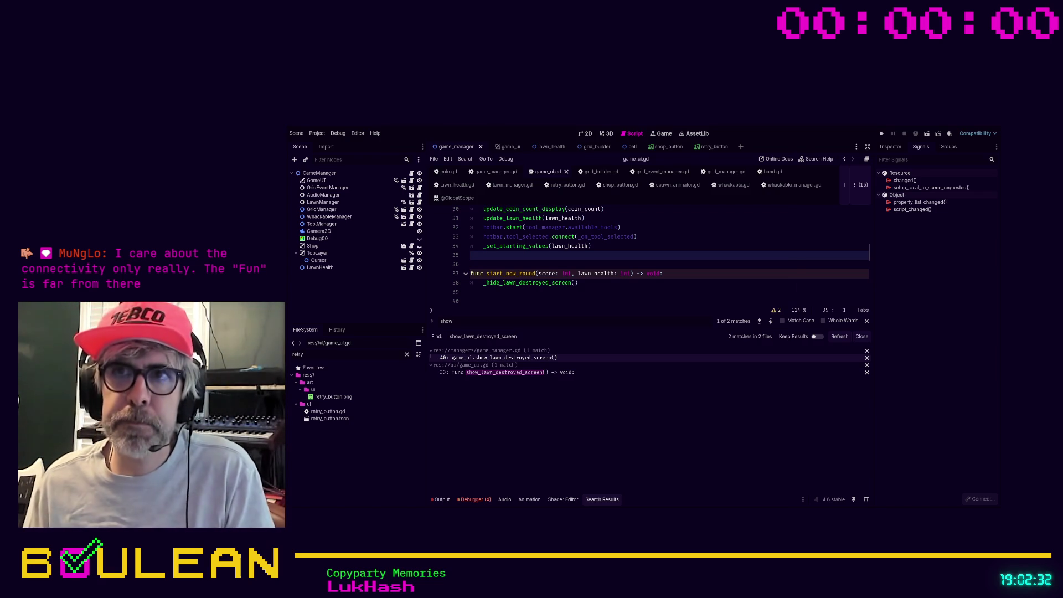
Add update_score_display(score) as a new line in game_ui.gd's start_new_round function
key(Down)
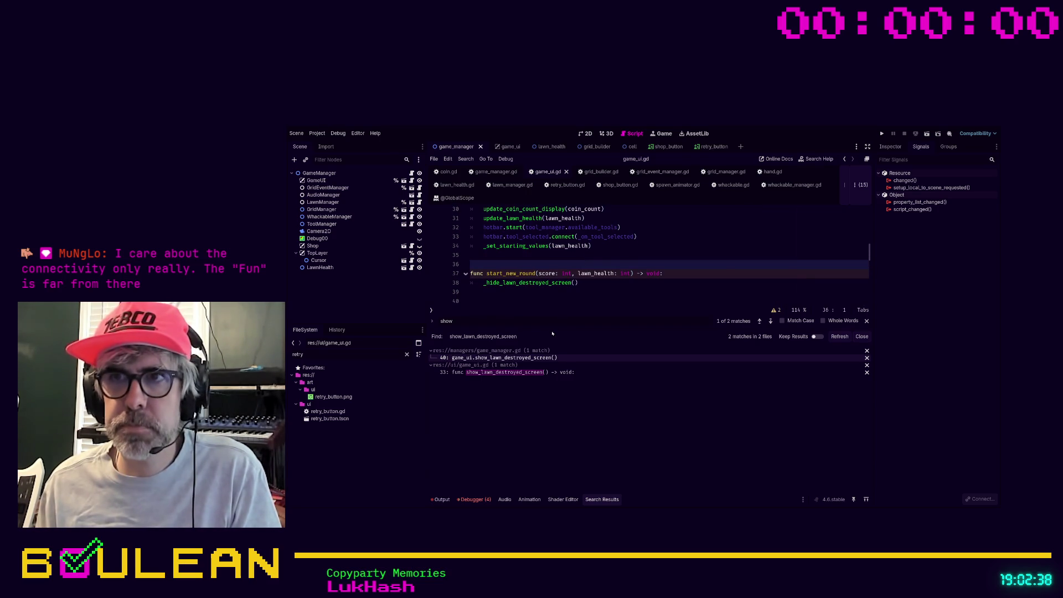
drag(556, 327, 556, 419)
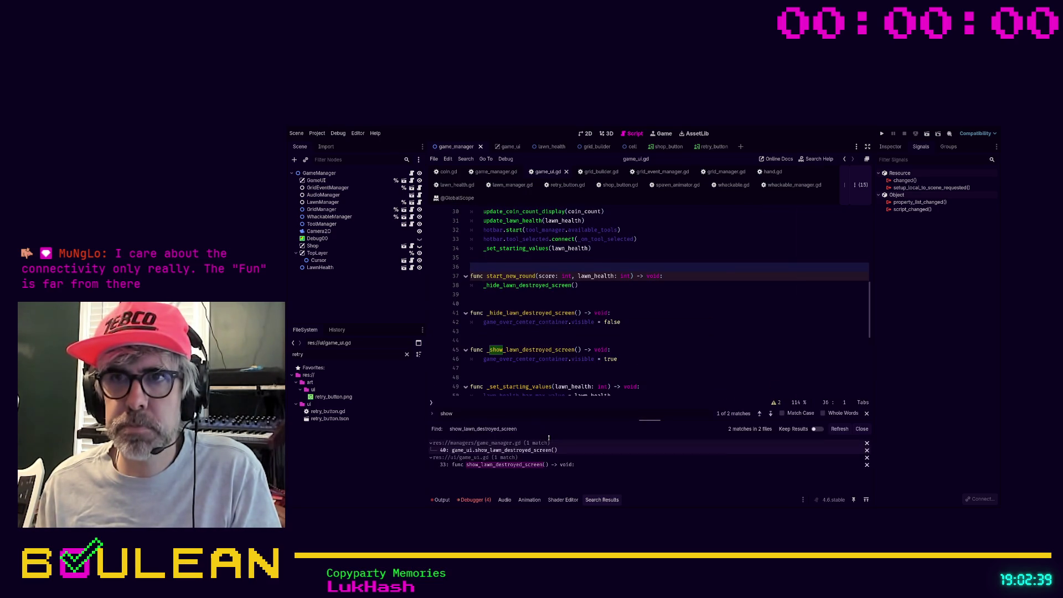
click(531, 297)
scroll(610, 296, up, 1)
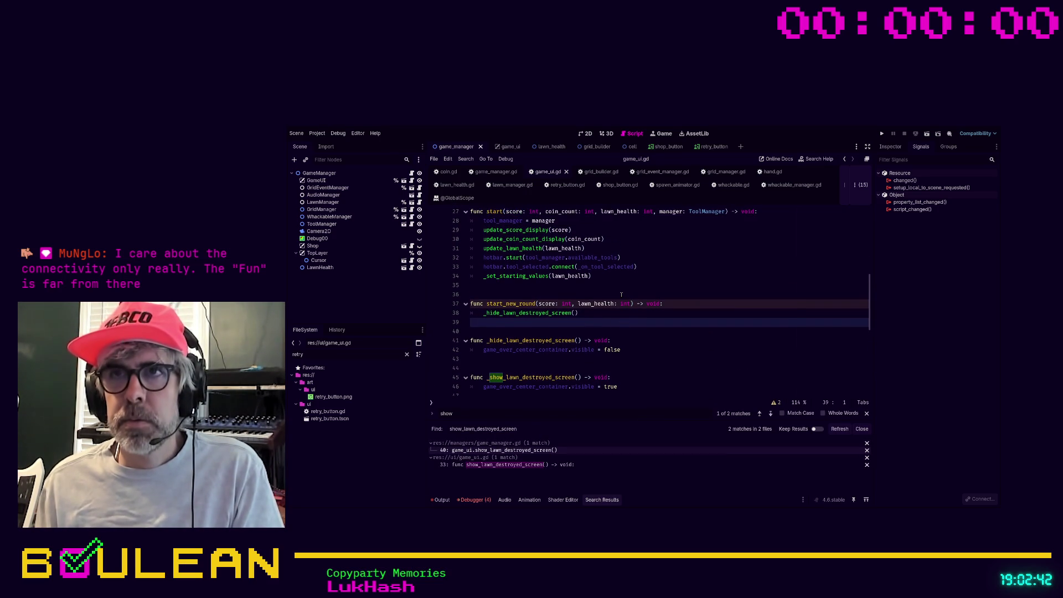
scroll(621, 294, up, 1)
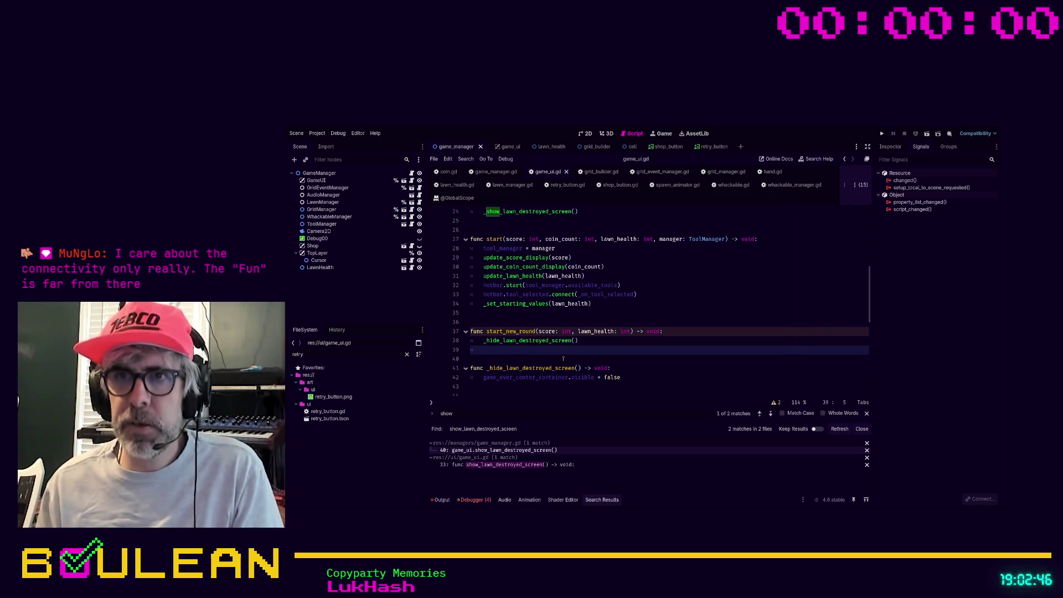
key(Tab)
text(update_sco)
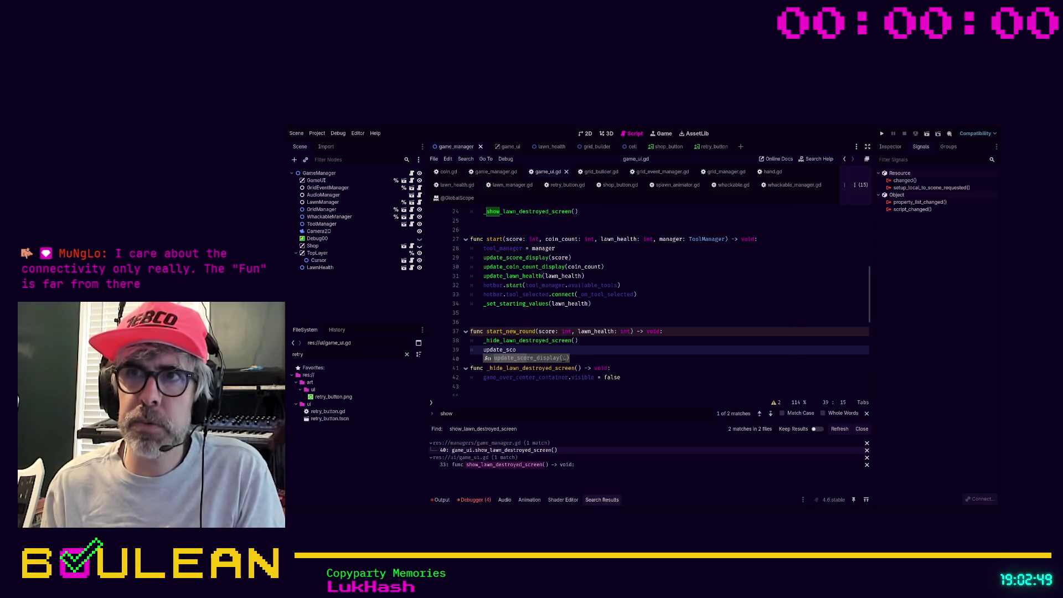
key(Return)
text(score_display(sc)
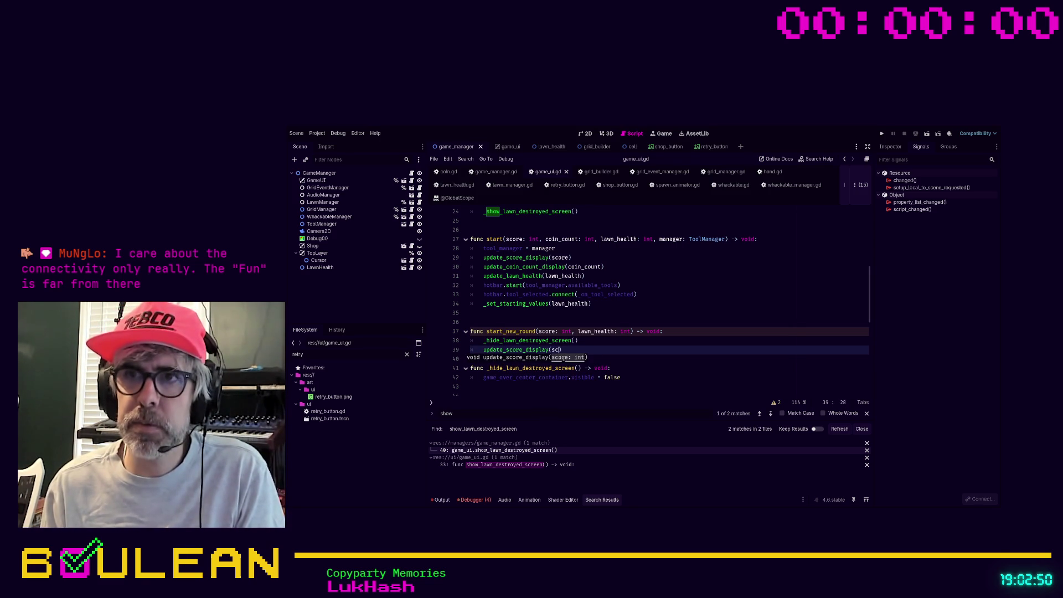
click(666, 359)
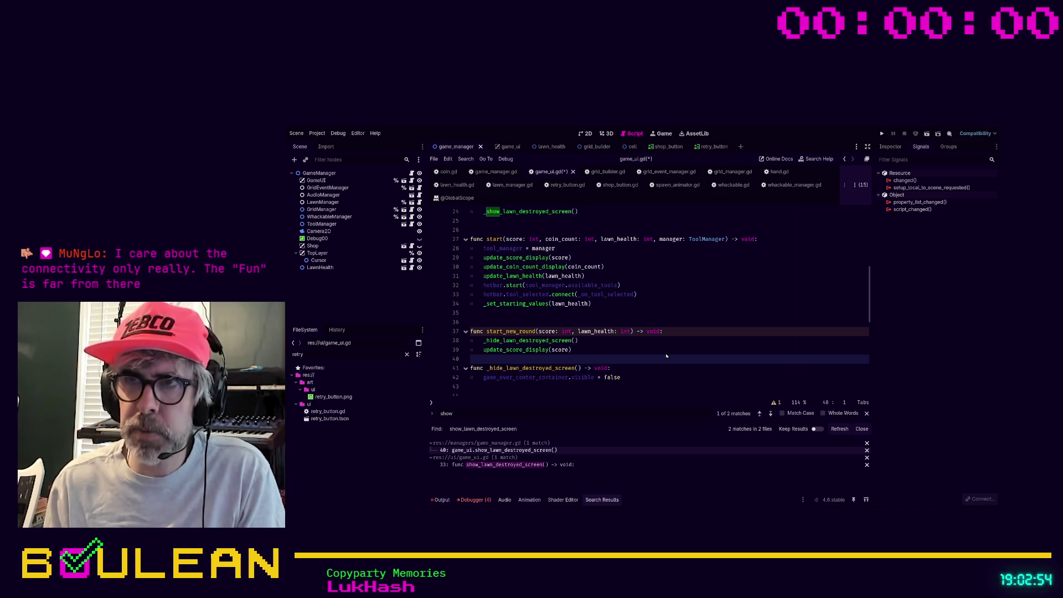
Search the project for update_score_display, then for update_coin_count
key(ctrl+shift+f)
text(update_score_display)
key(Return)
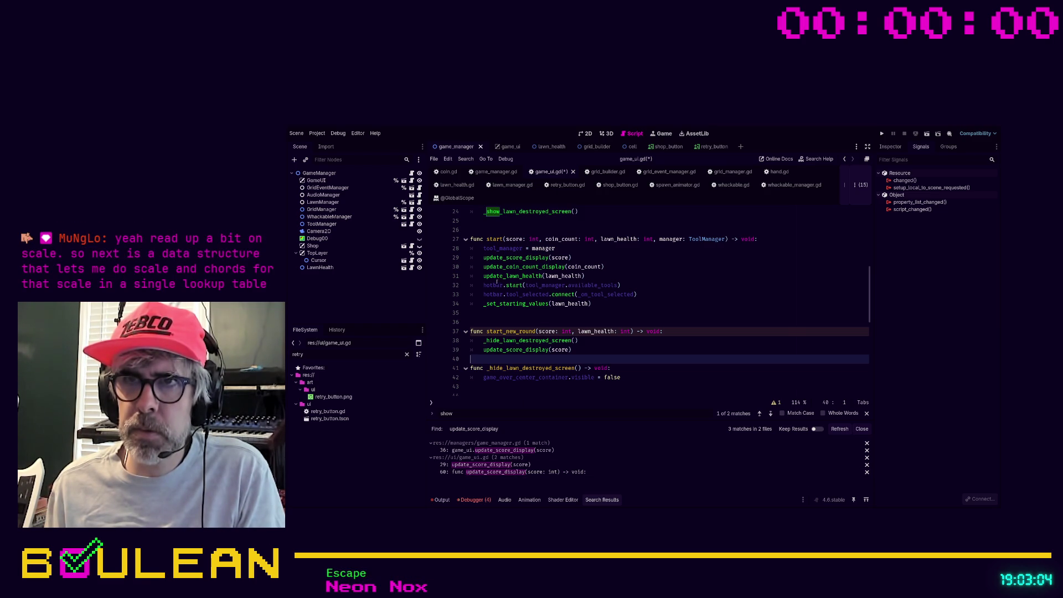
click(481, 276)
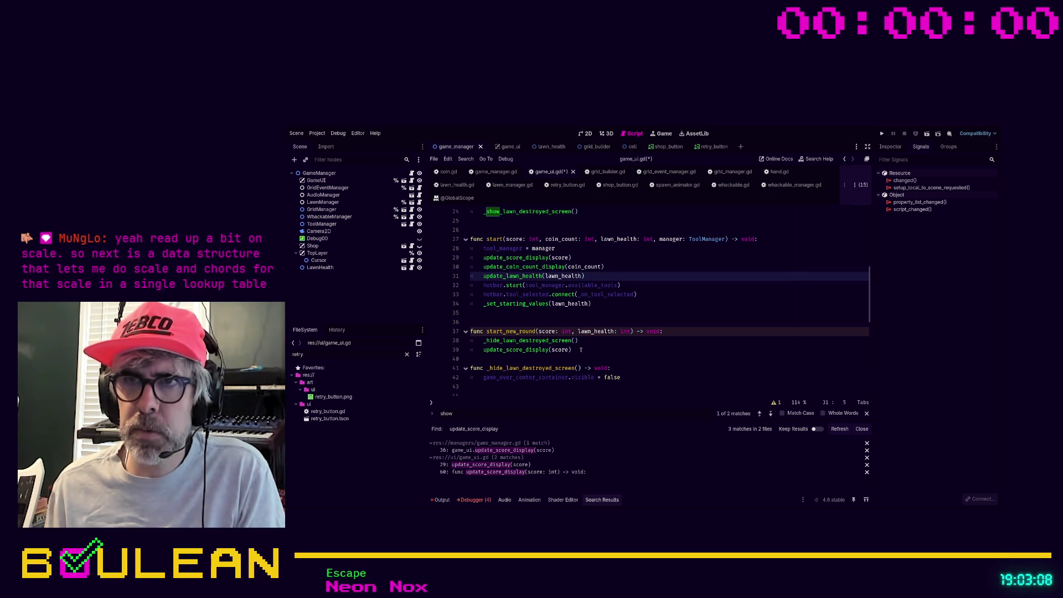
click(641, 353)
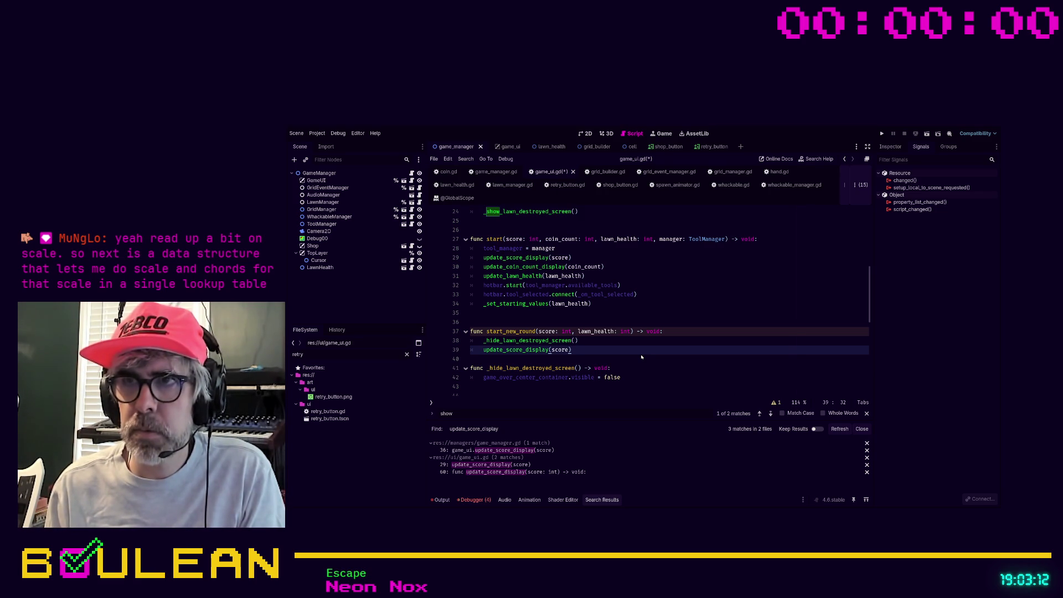
text(update_coin_count)
key(Return)
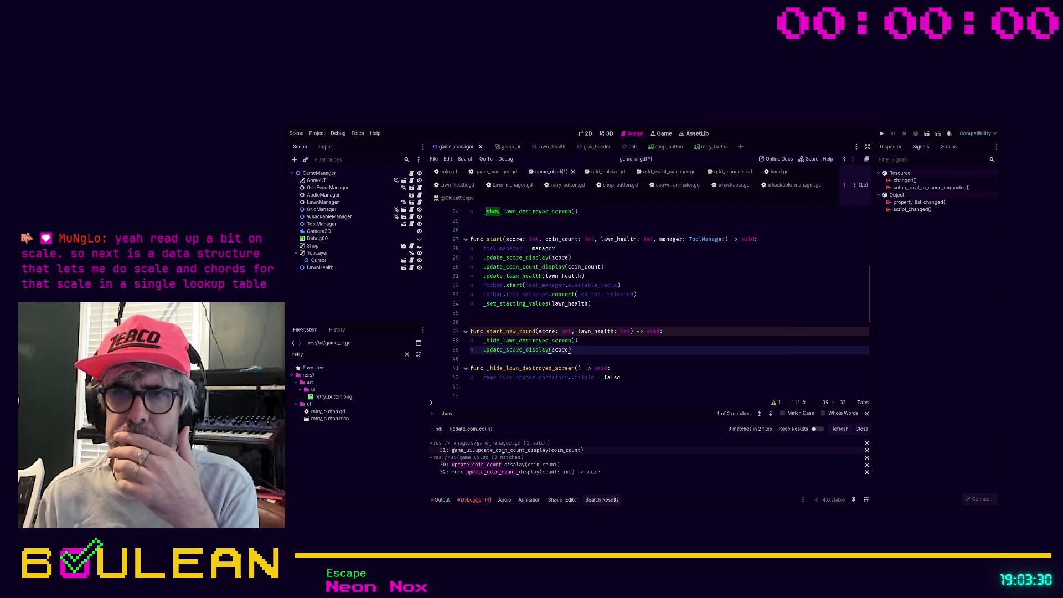
Open game_manager.gd from the search result and write the game_ui.start_new_round(score, lawn_health) call in _start_new_round
click(503, 450)
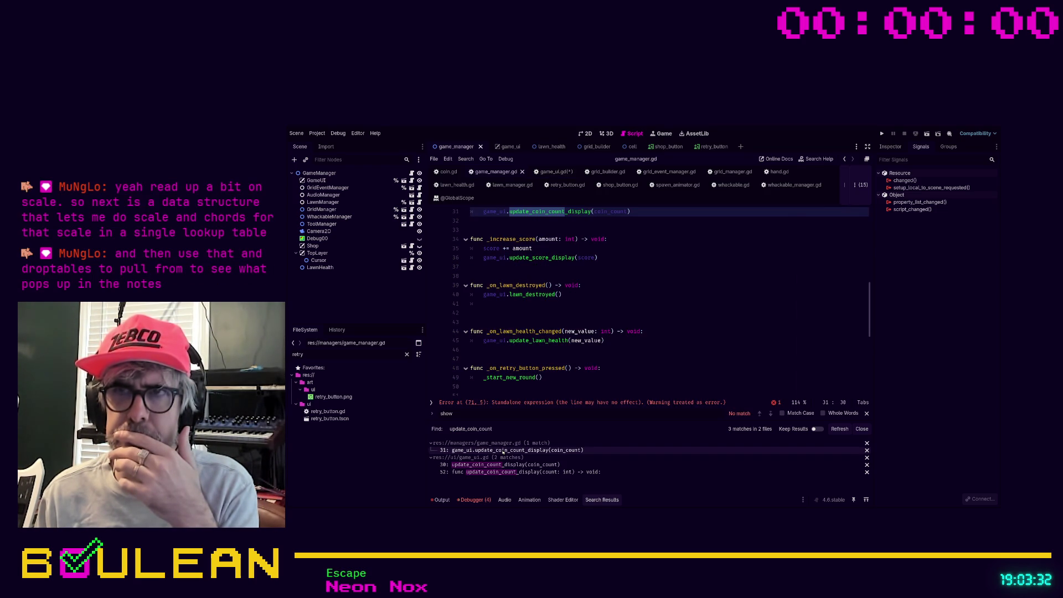
scroll(600, 365, up, 3)
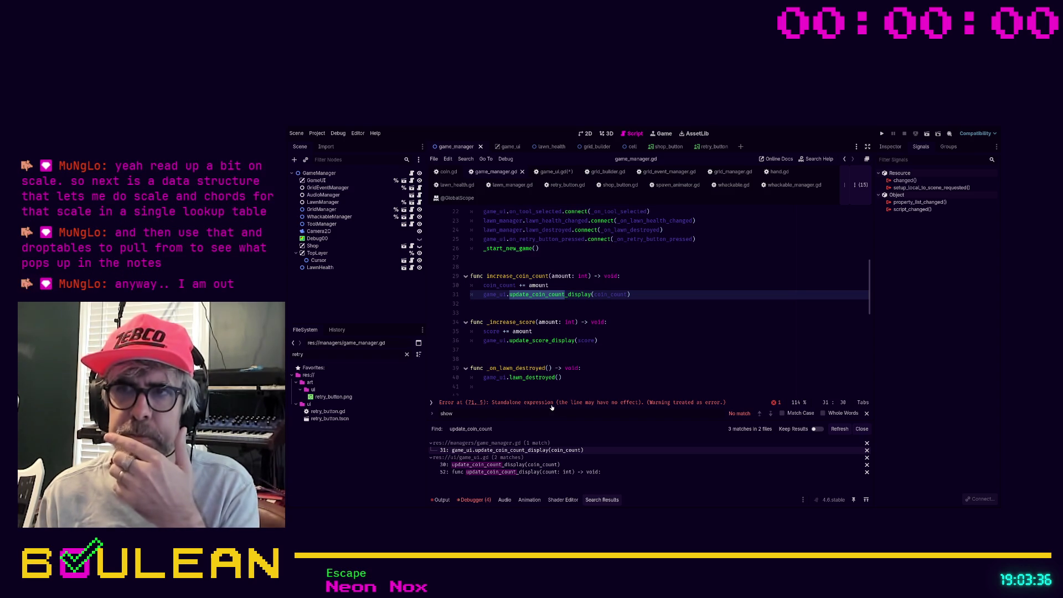
scroll(600, 367, down, 10)
click(588, 381)
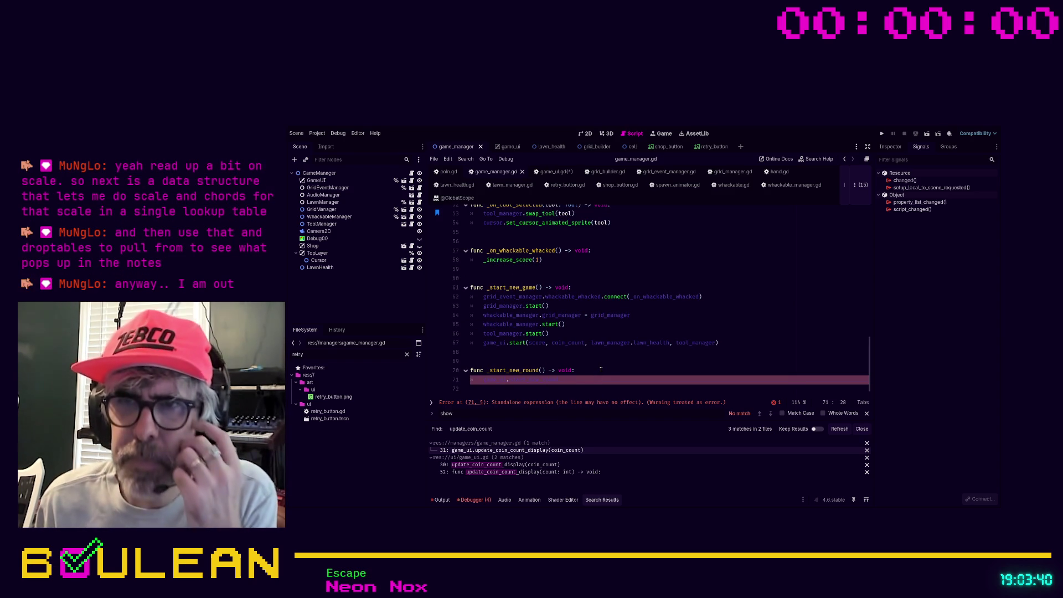
drag(560, 380, 455, 379)
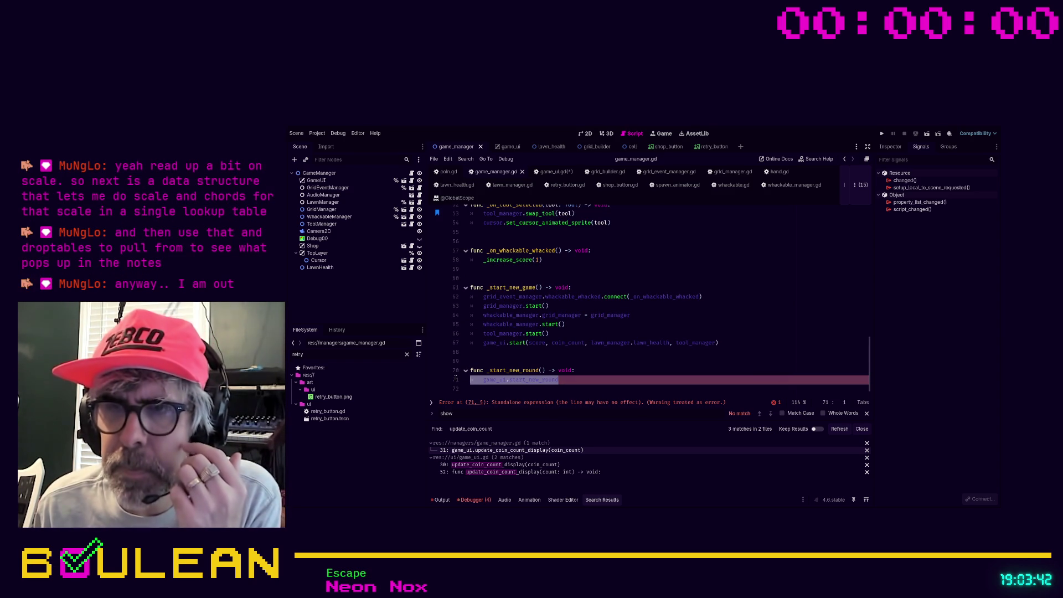
click(570, 382)
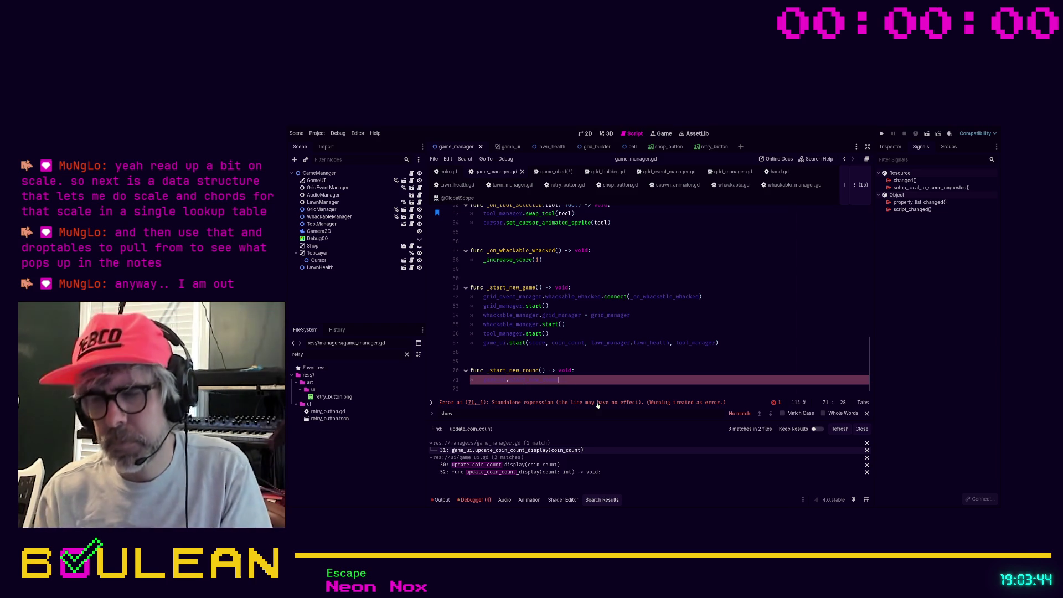
text(())
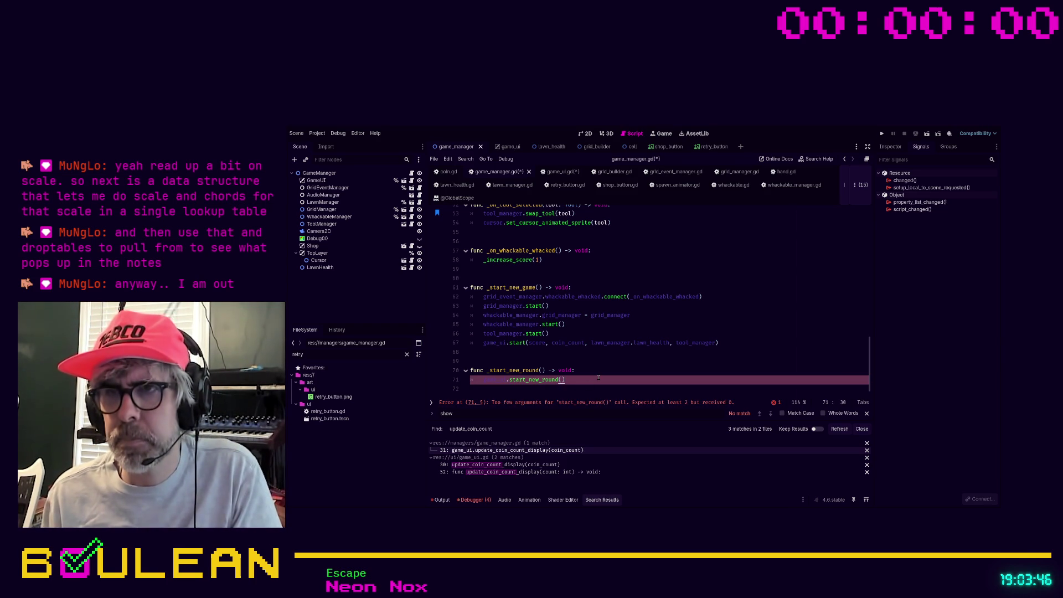
key(Left)
text(score,)
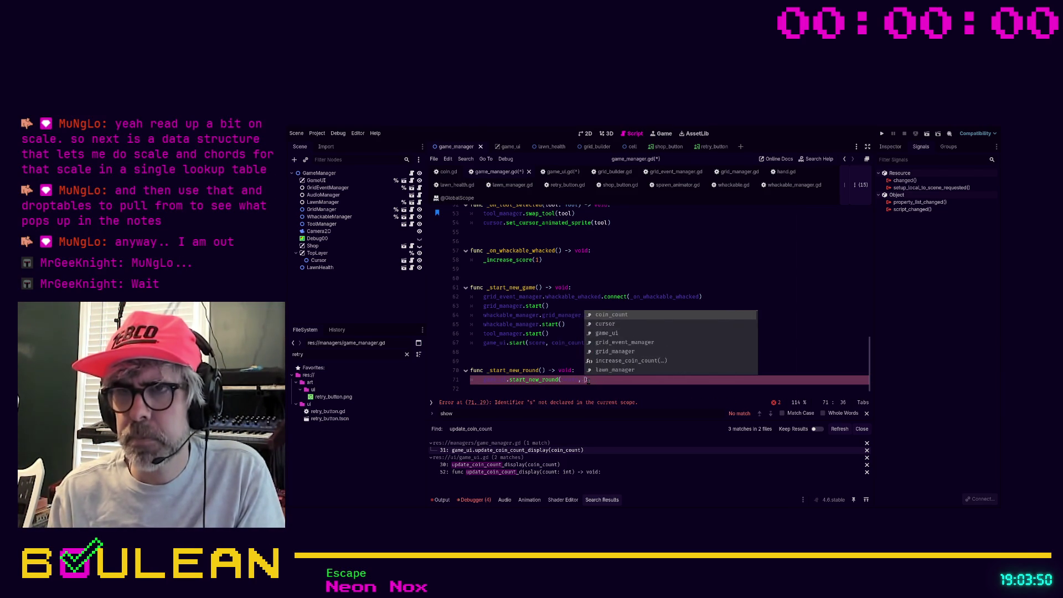
text( lawn_health)
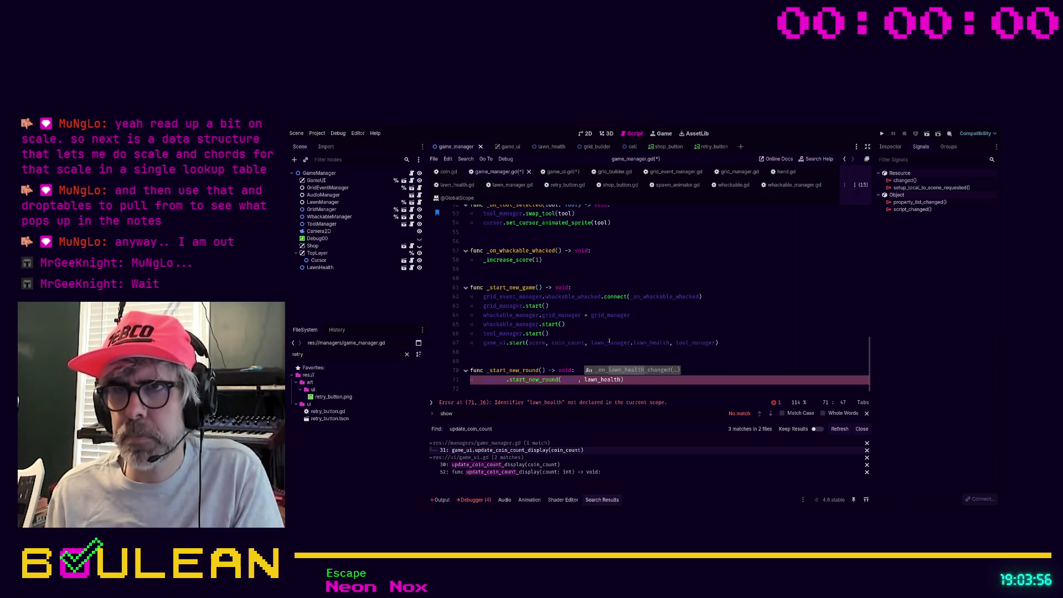
Change the call's second argument to lawn_manager.lawn_health
double_click(603, 379)
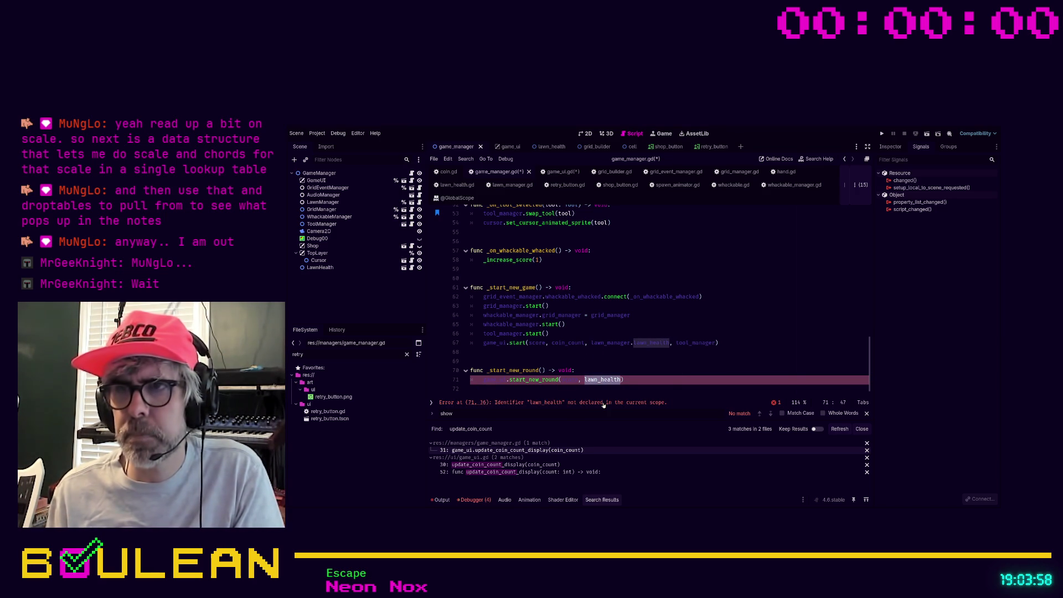
text(heal)
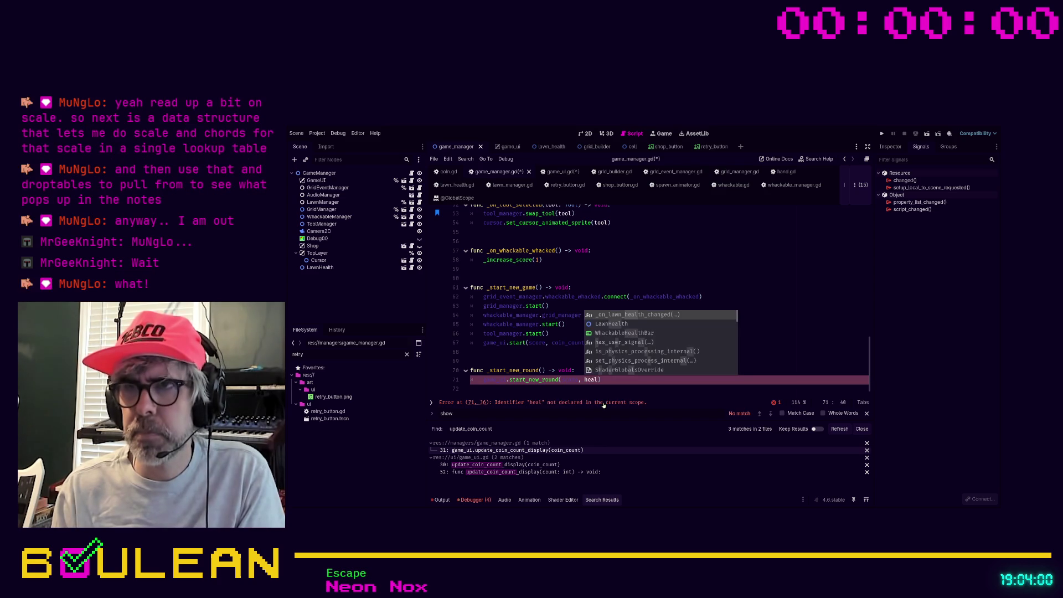
click(570, 357)
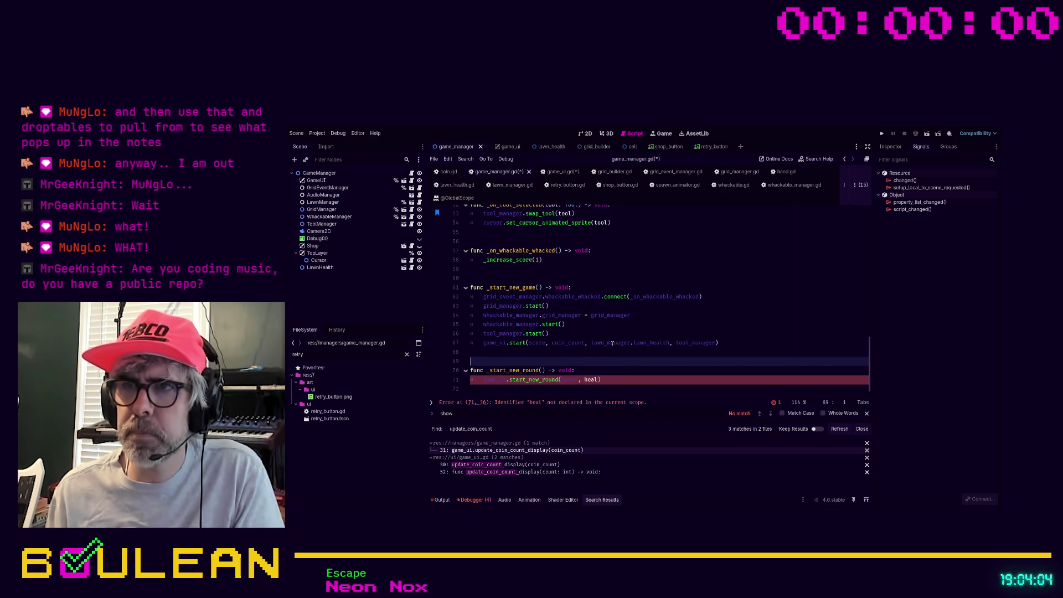
double_click(590, 380)
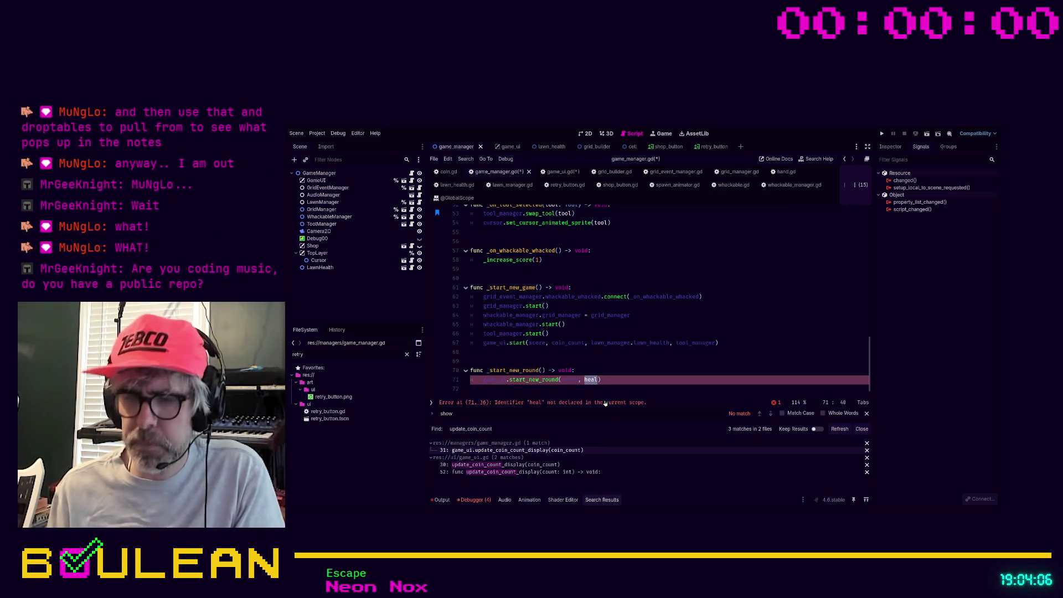
text(lawn_manager.health)
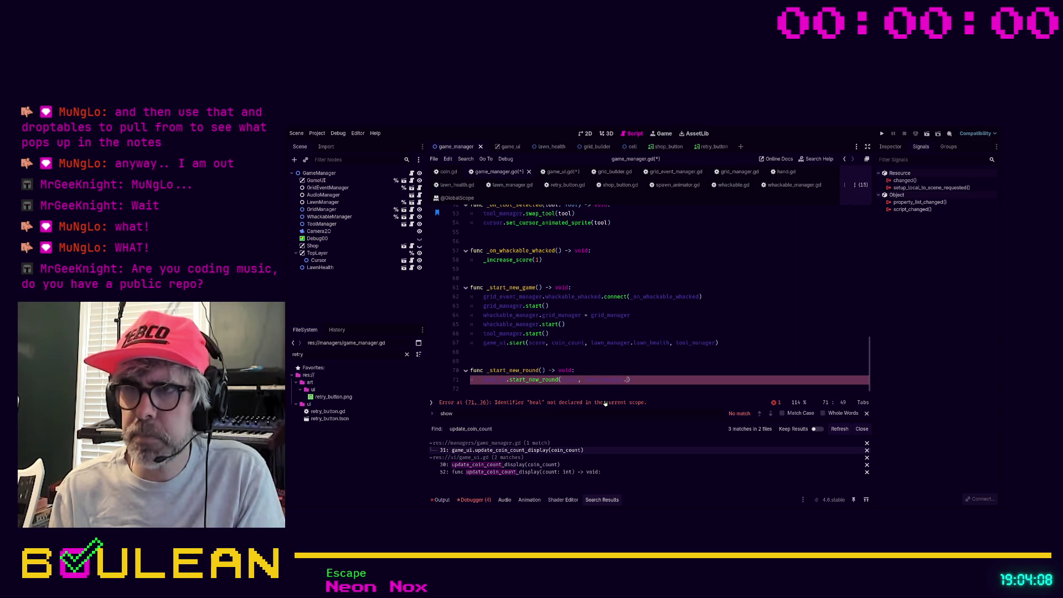
key(BackSpace)
key(BackSpace)
key(BackSpace)
text(lawn_health)
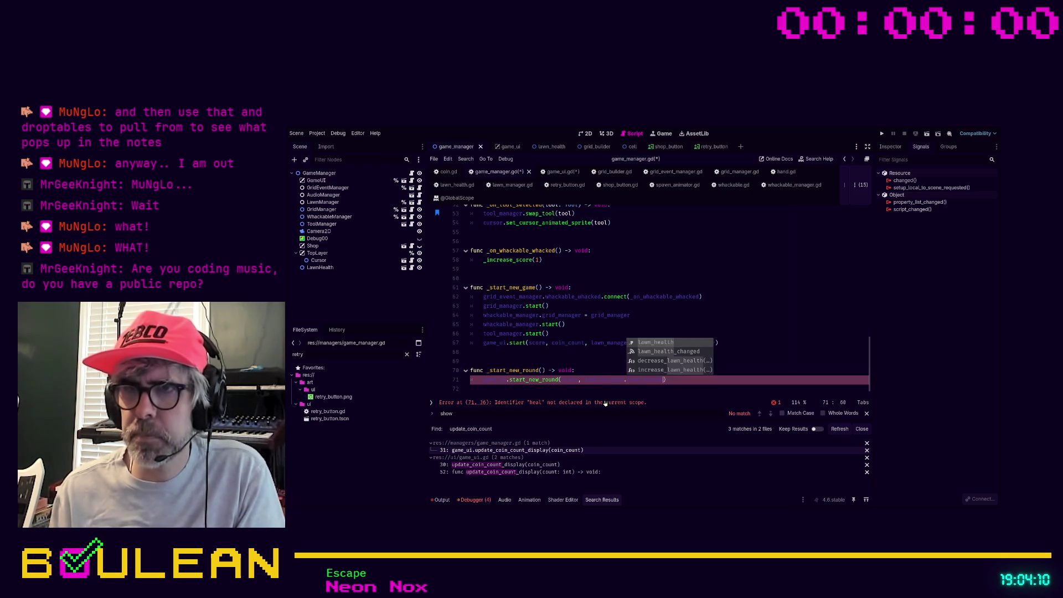
click(592, 370)
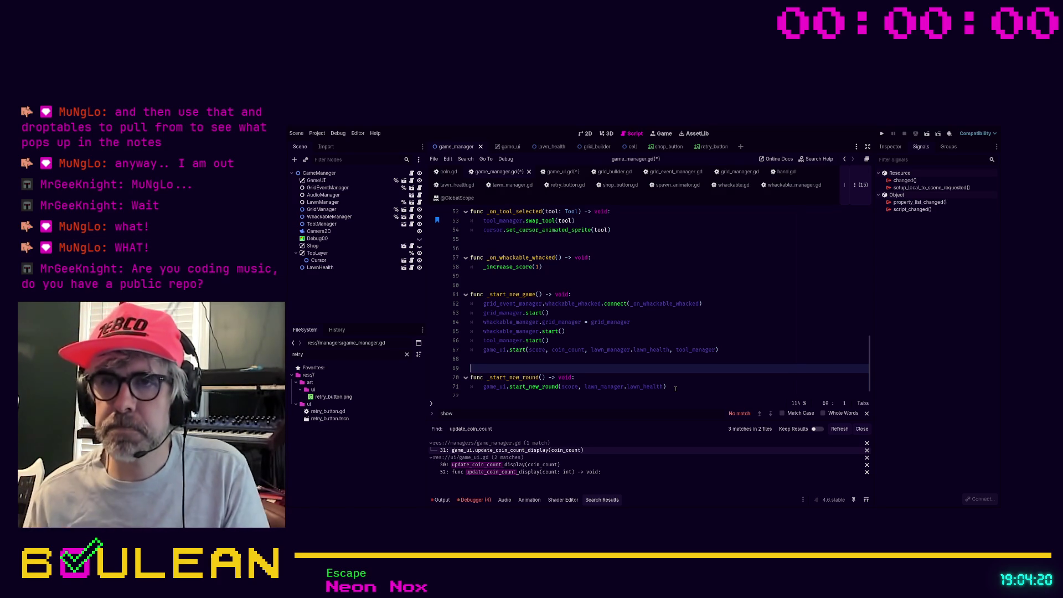
Save game_manager.gd and run the game with F5
click(686, 386)
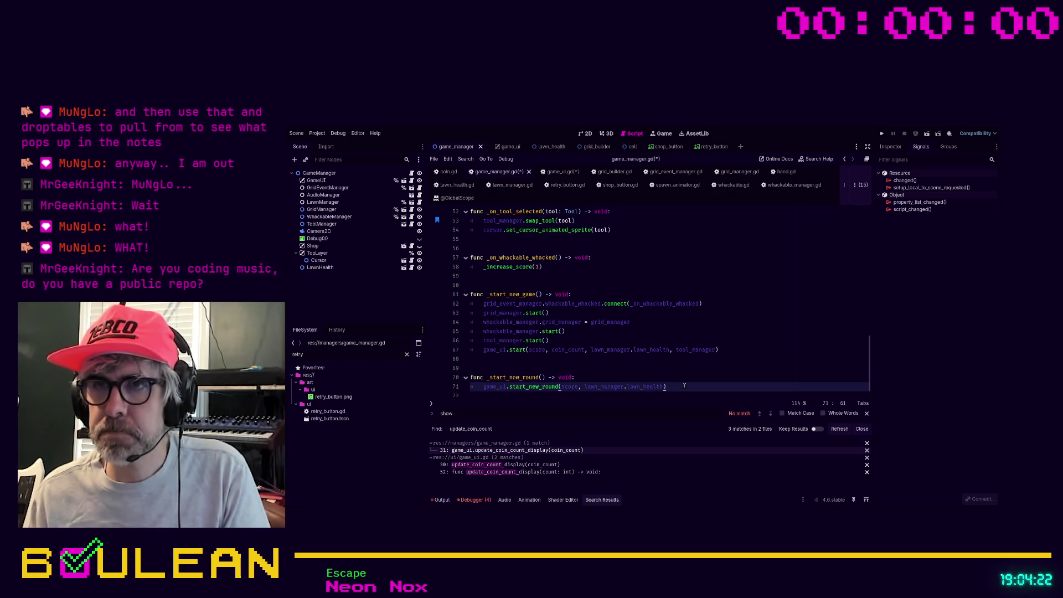
key(ctrl+s)
click(664, 376)
key(F5)
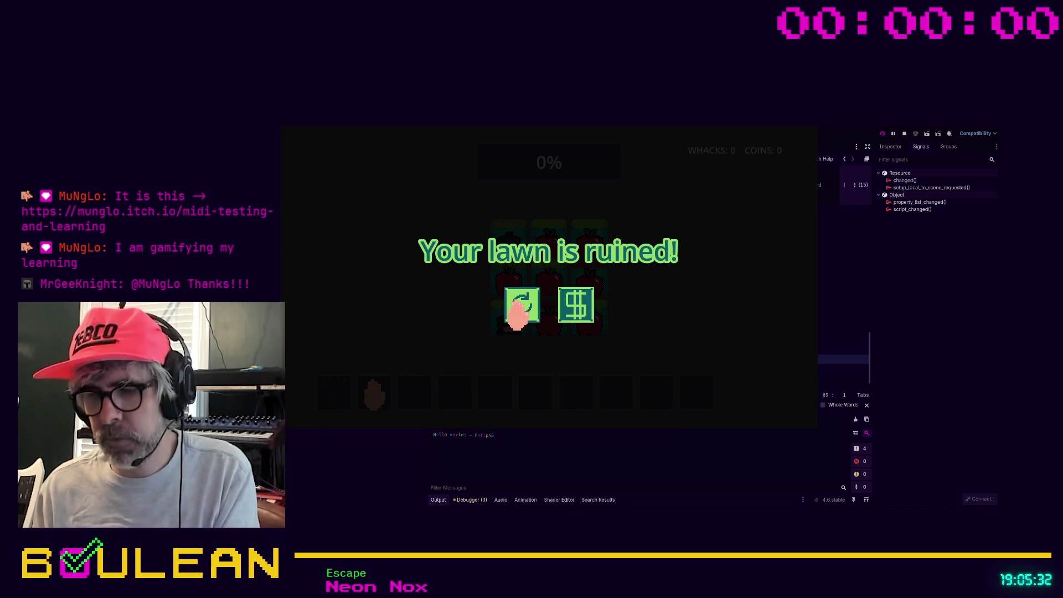
Stop the running game after testing Retry on the lawn-ruined screen
key(F8)
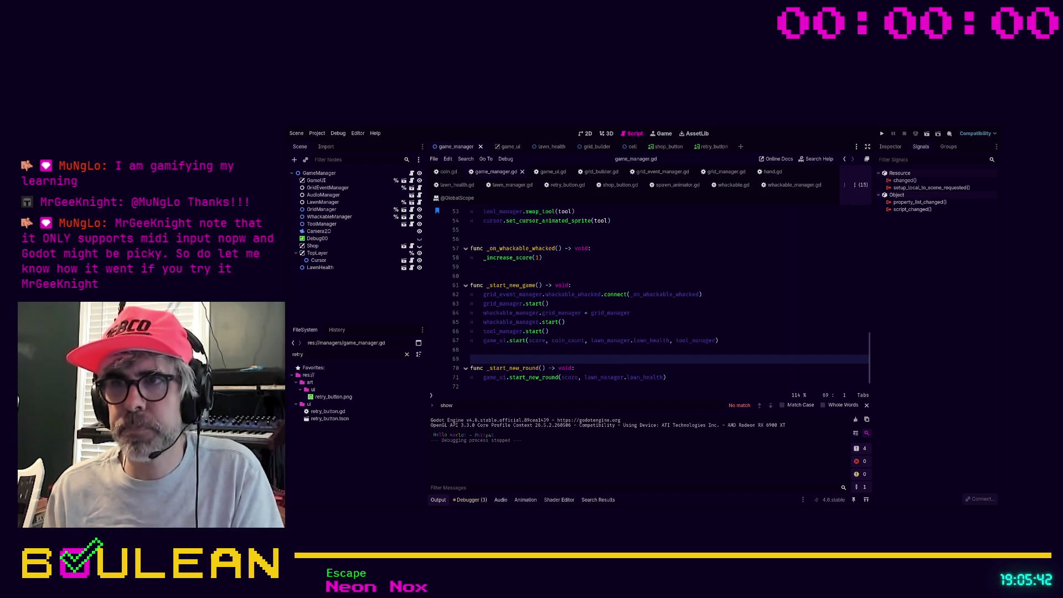
Go from game_manager.gd's lawn_manager declaration to the LawnManager script
click(476, 349)
ctrl+click(607, 377)
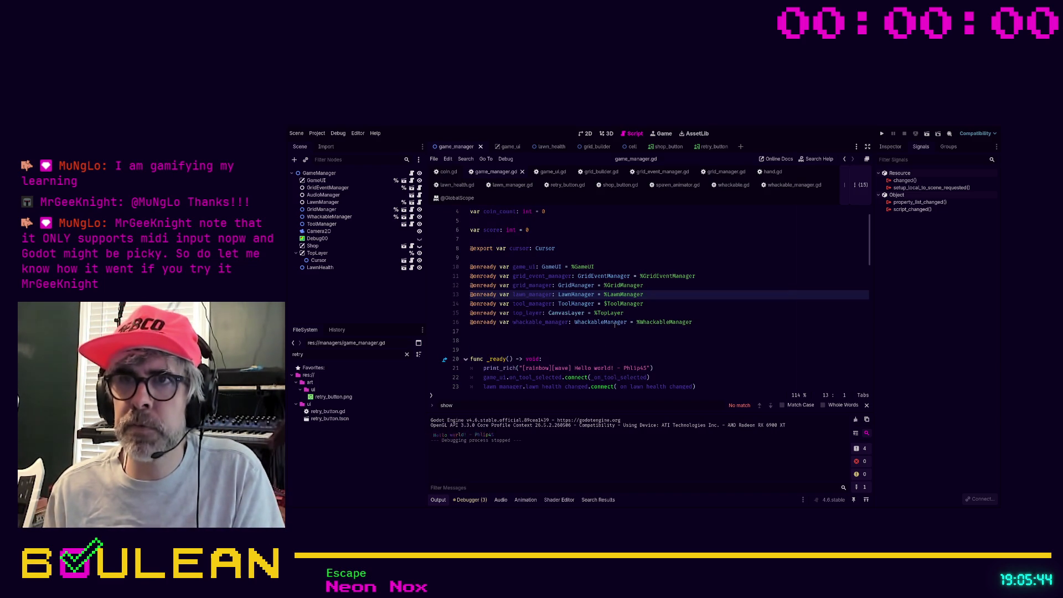
scroll(628, 300, down, 1)
scroll(628, 300, up, 2)
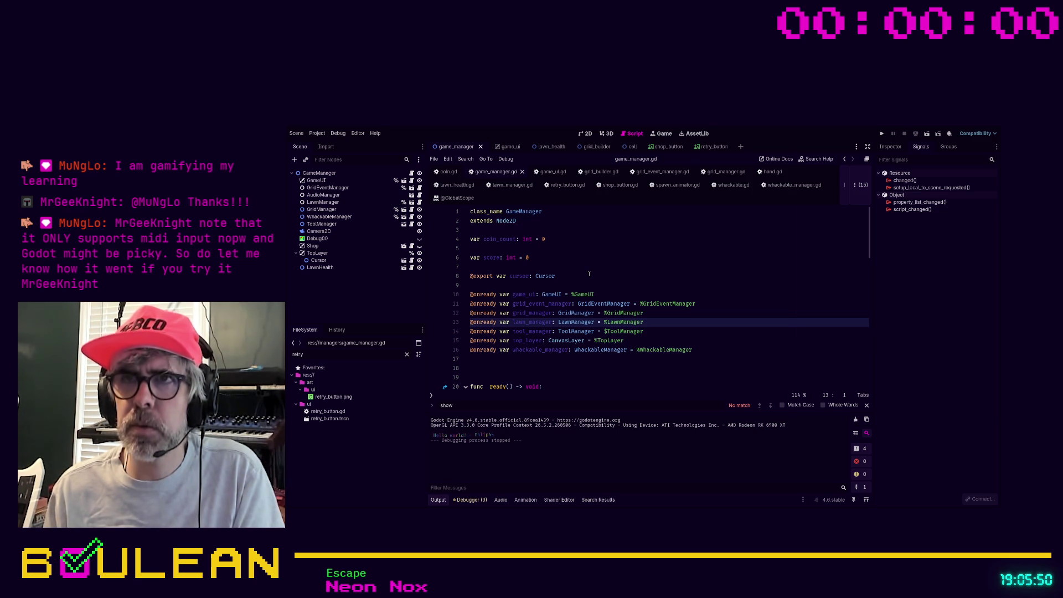
ctrl+click(569, 323)
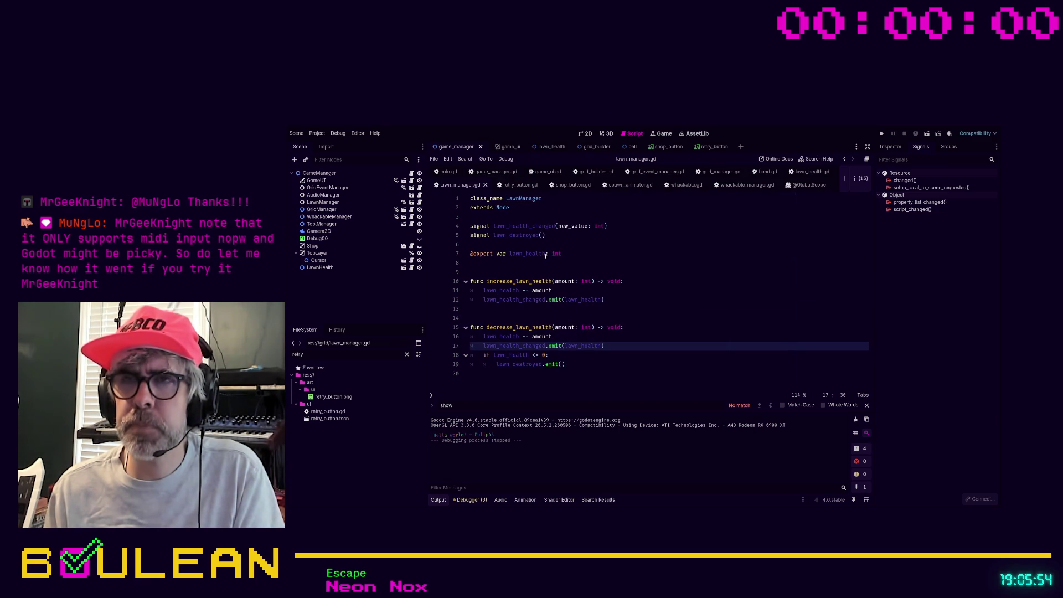
click(584, 253)
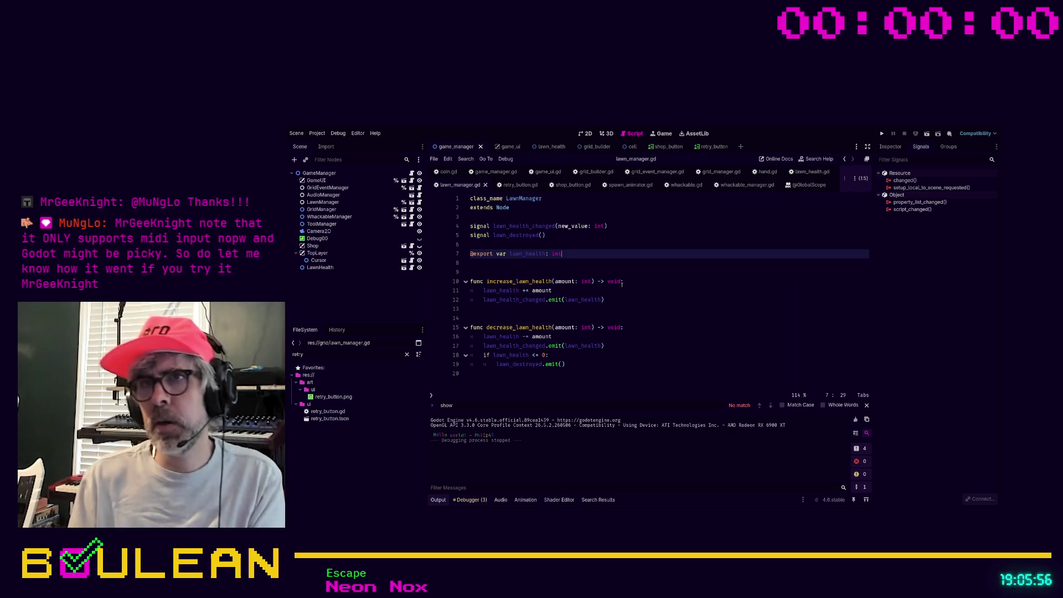
key(Return)
text(@e)
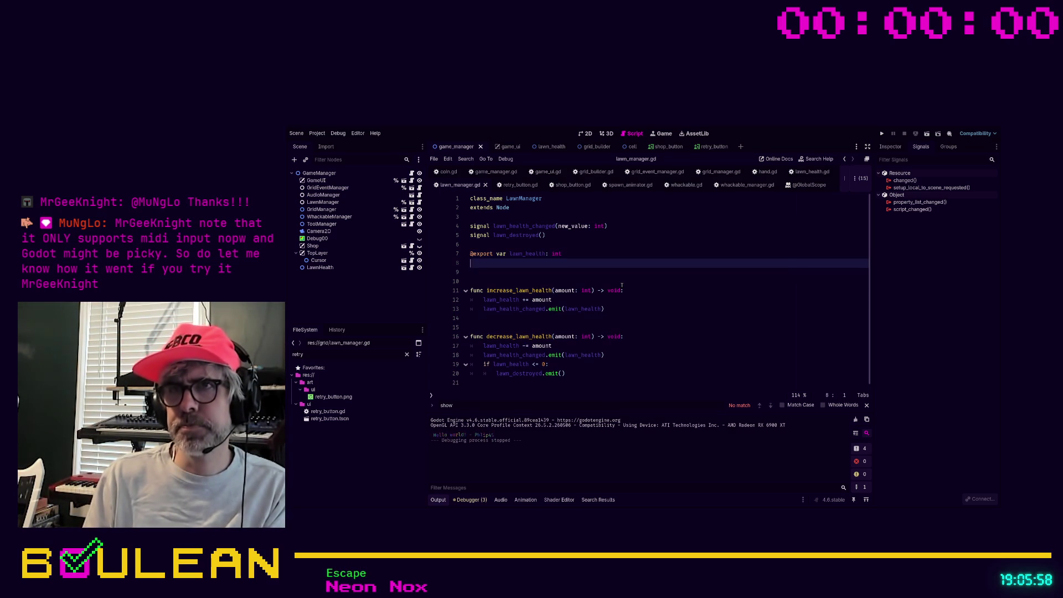
text(xport var starting_lawn_health: int)
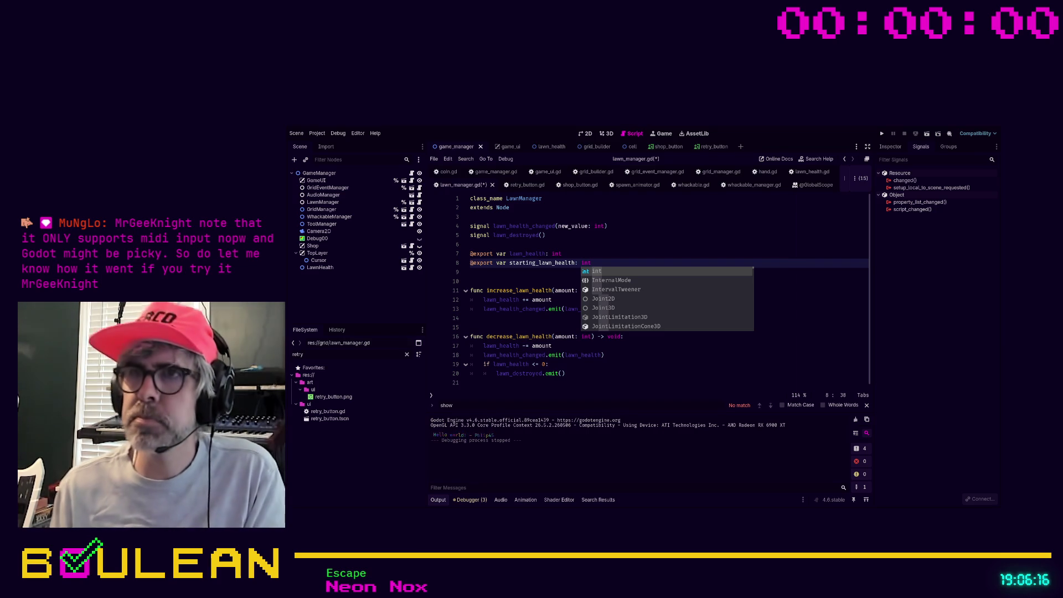
key(Escape)
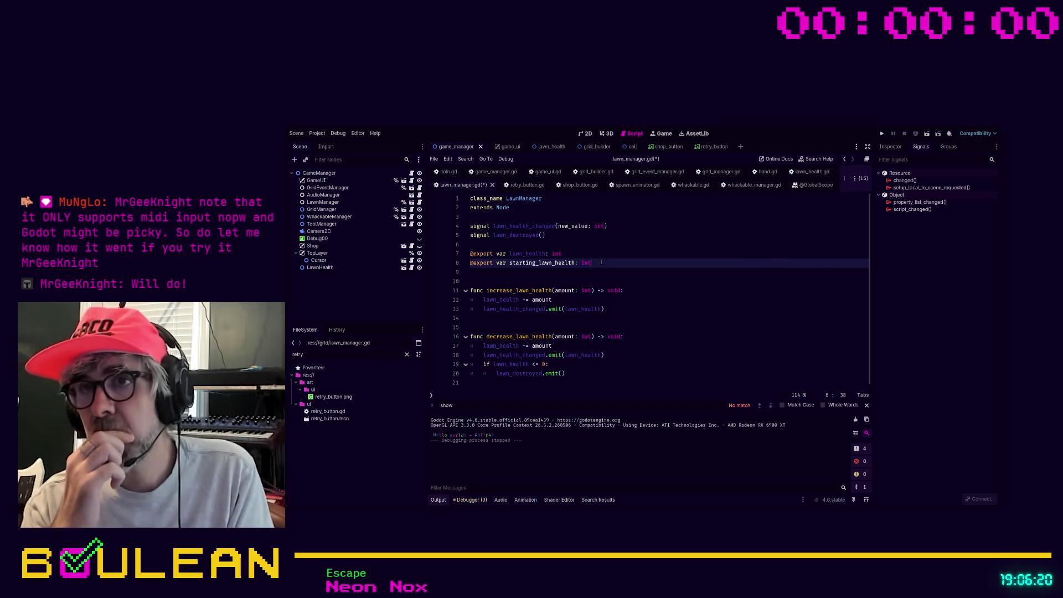
key(ctrl+s)
Inspect the LawnHealth node's properties and open its script
click(541, 147)
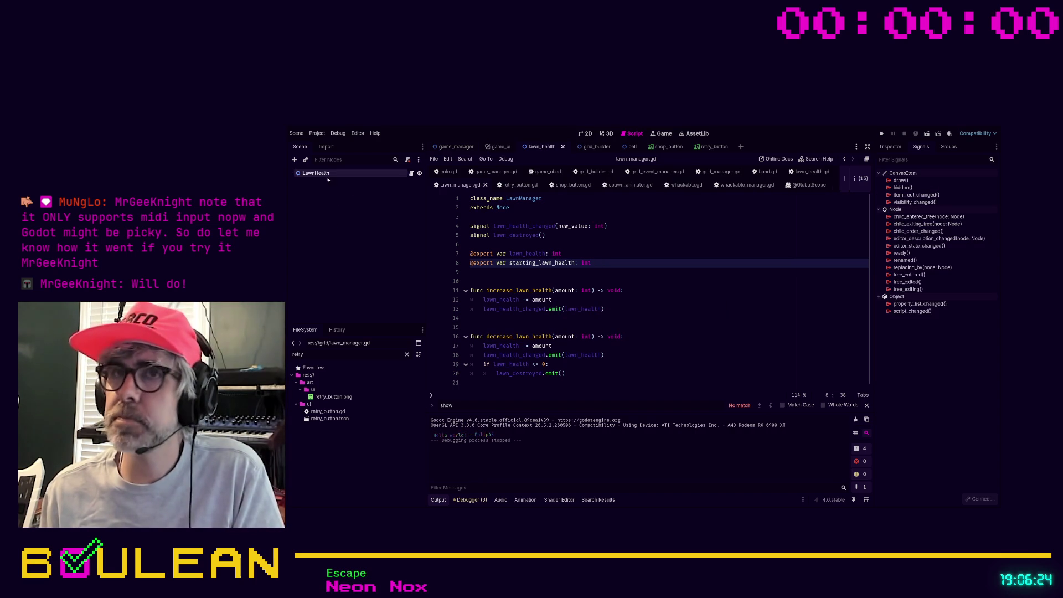
click(890, 147)
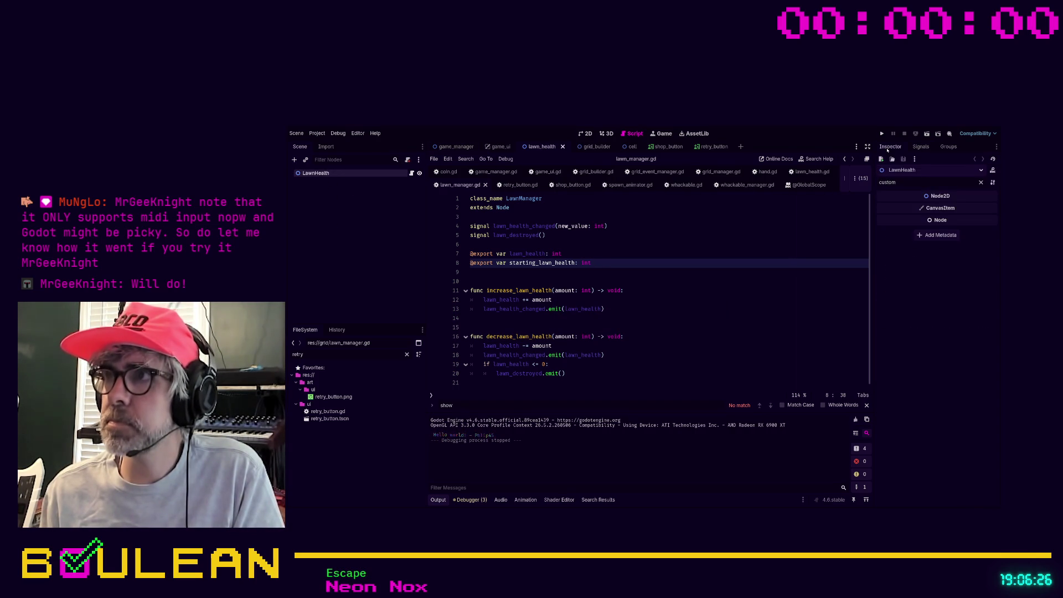
click(981, 183)
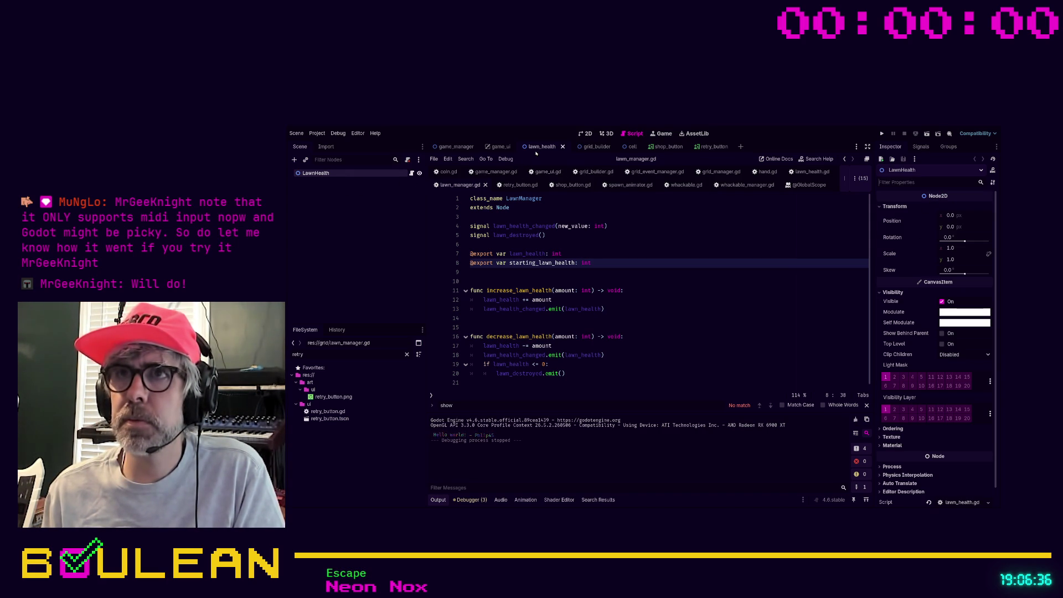
click(499, 147)
click(542, 147)
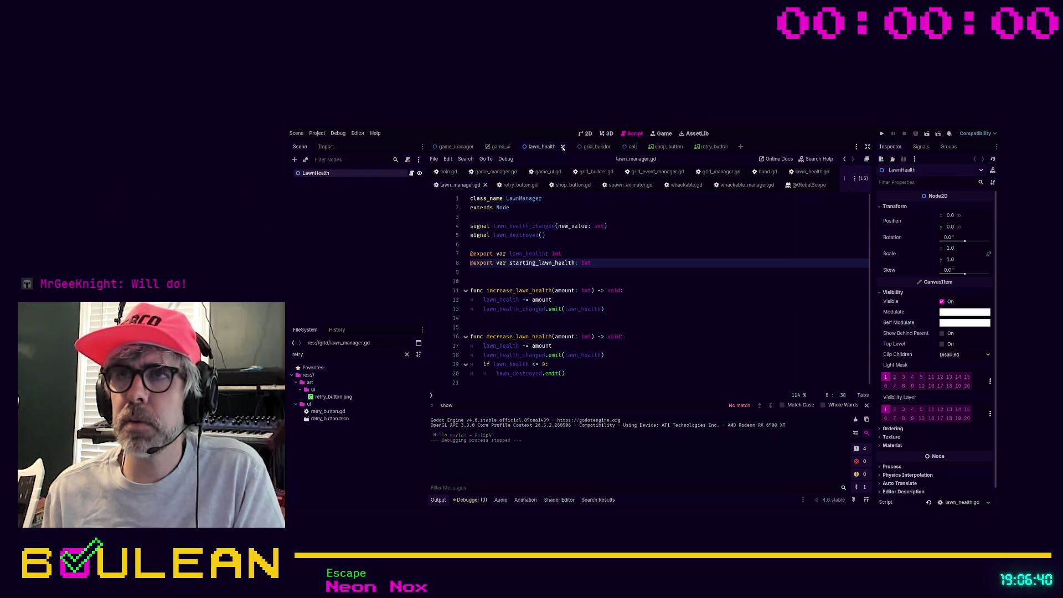
click(411, 174)
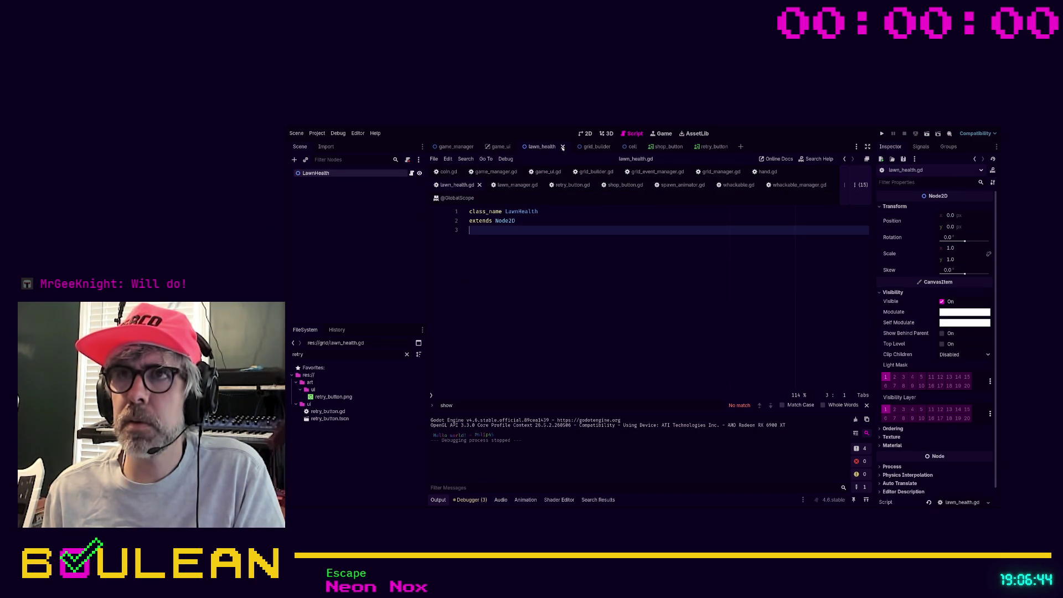
Close the lawn_health scene and script, and filter the FileSystem by 'la'
click(563, 147)
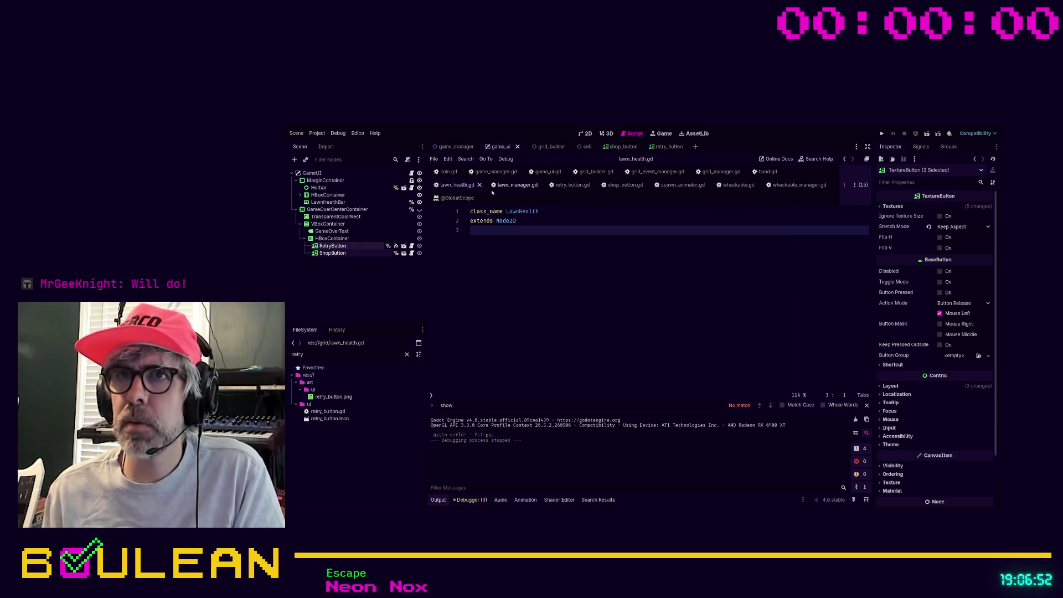
click(480, 185)
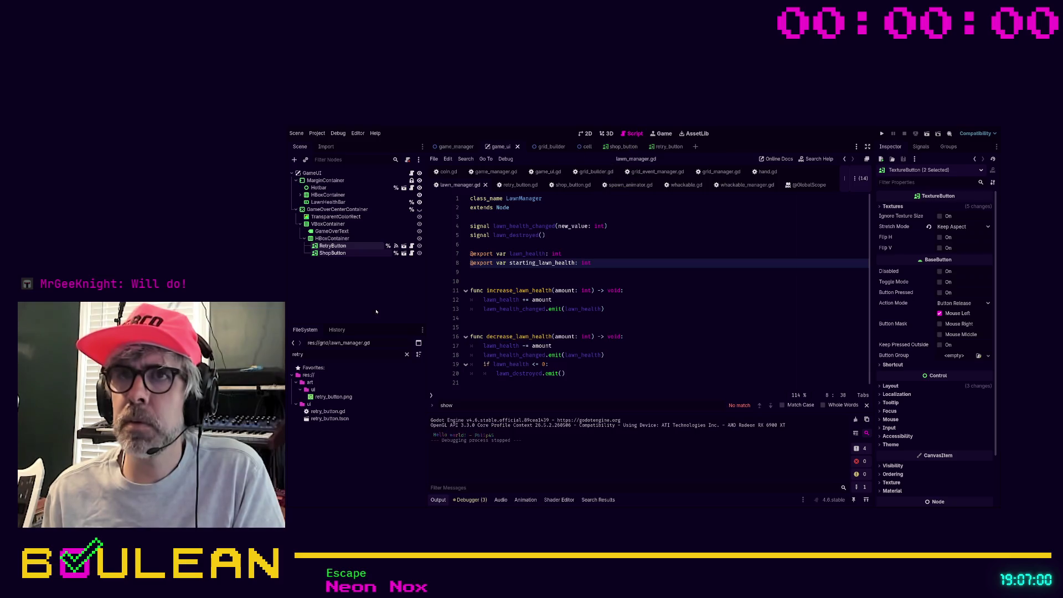
key(BackSpace)
key(BackSpace)
key(BackSpace)
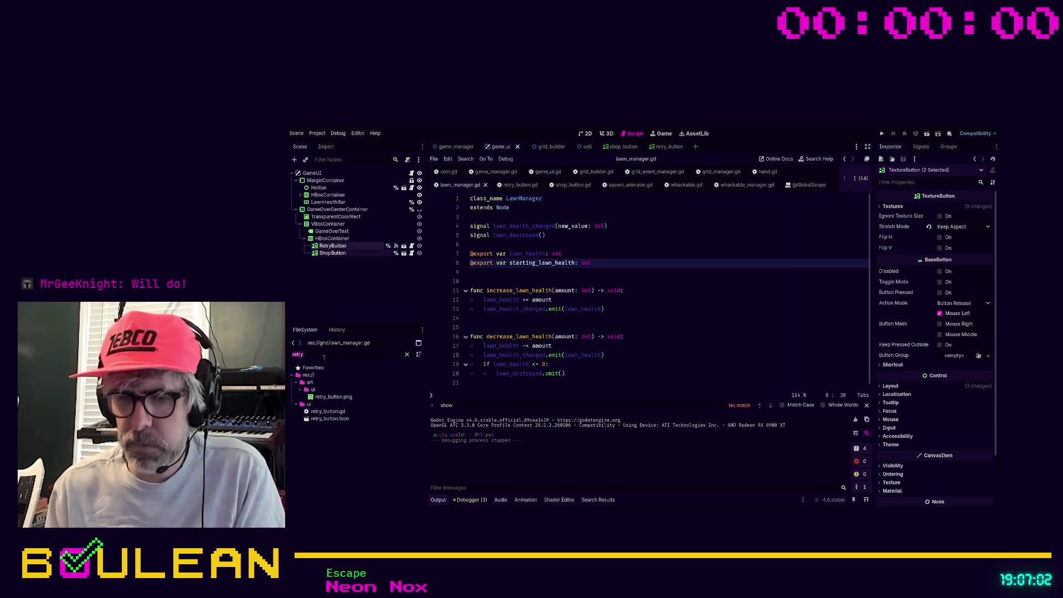
text(lasnw)
key(BackSpace)
key(BackSpace)
key(BackSpace)
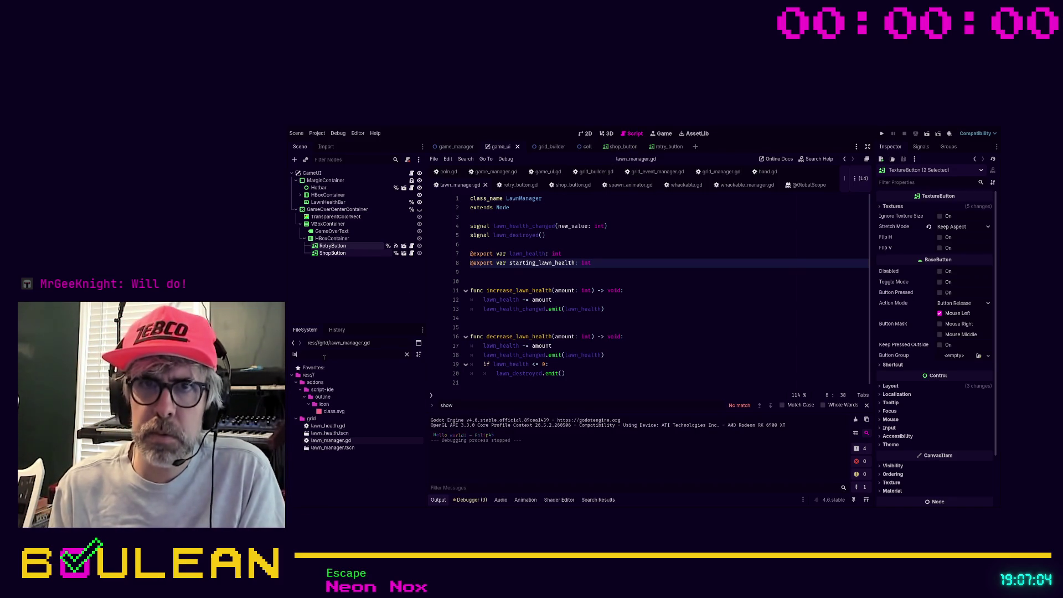
Open lawn_manager.tscn and set Starting Lawn Health to 32
double_click(333, 448)
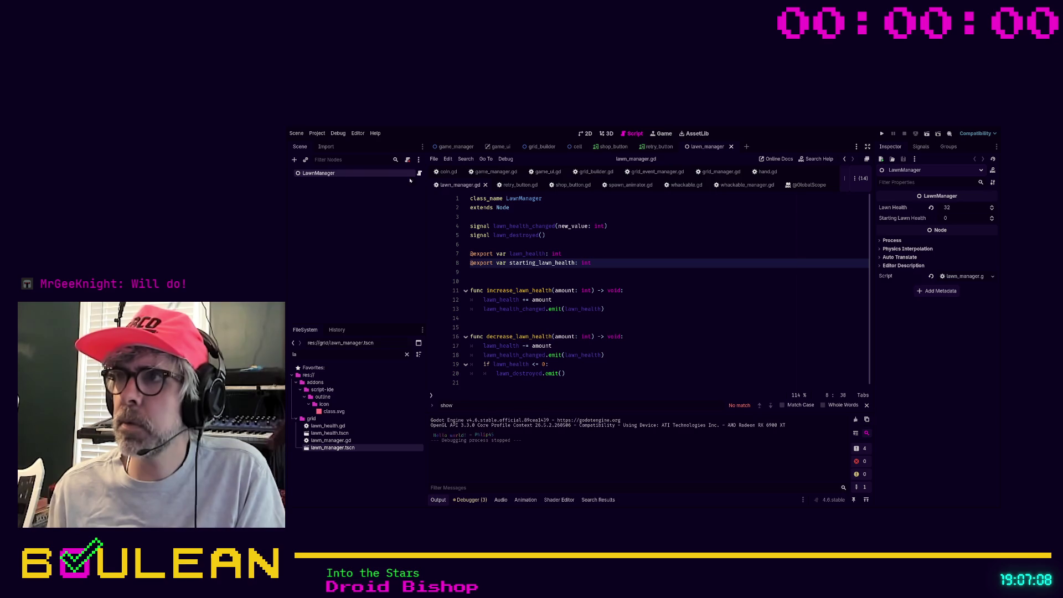
click(957, 221)
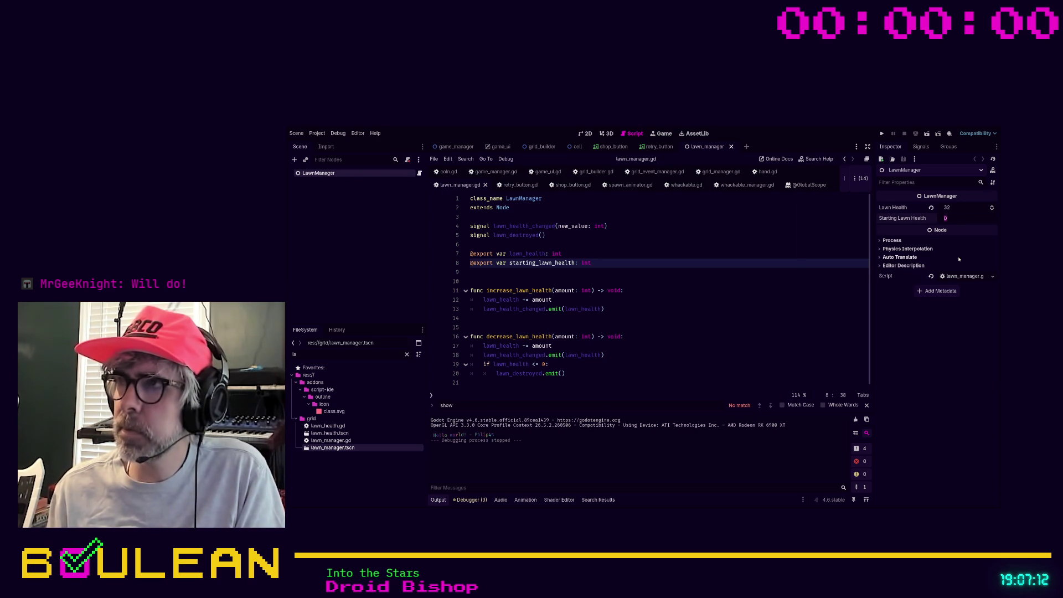
text(32)
key(Return)
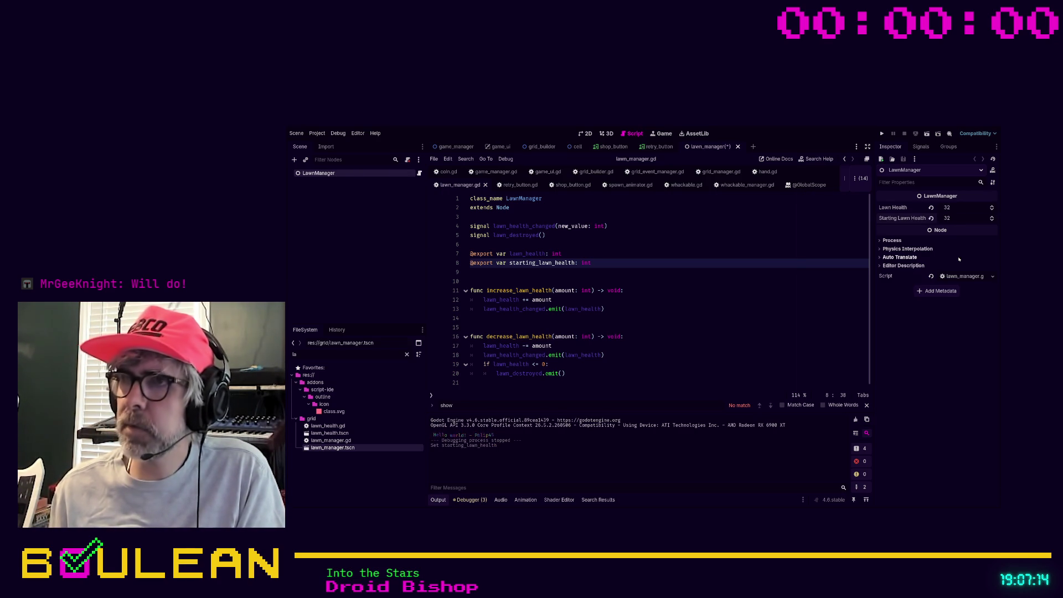
Make lawn_health a plain var below starting_lawn_health and save the script
click(497, 253)
key(shift+Home)
key(BackSpace)
key(alt+Down)
key(alt+Up)
key(alt+Down)
key(alt+Down)
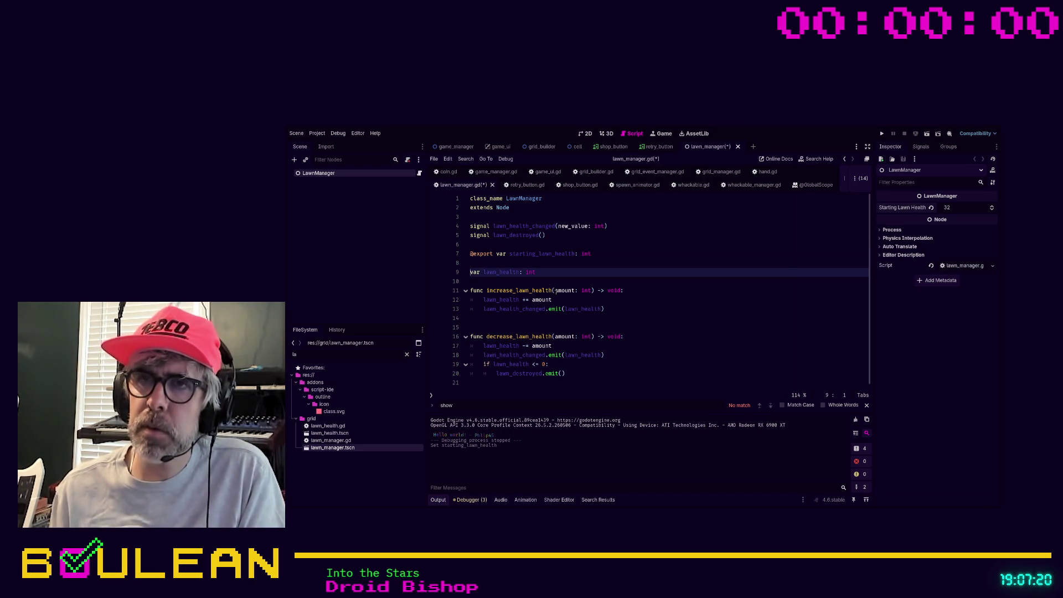
key(ctrl+s)
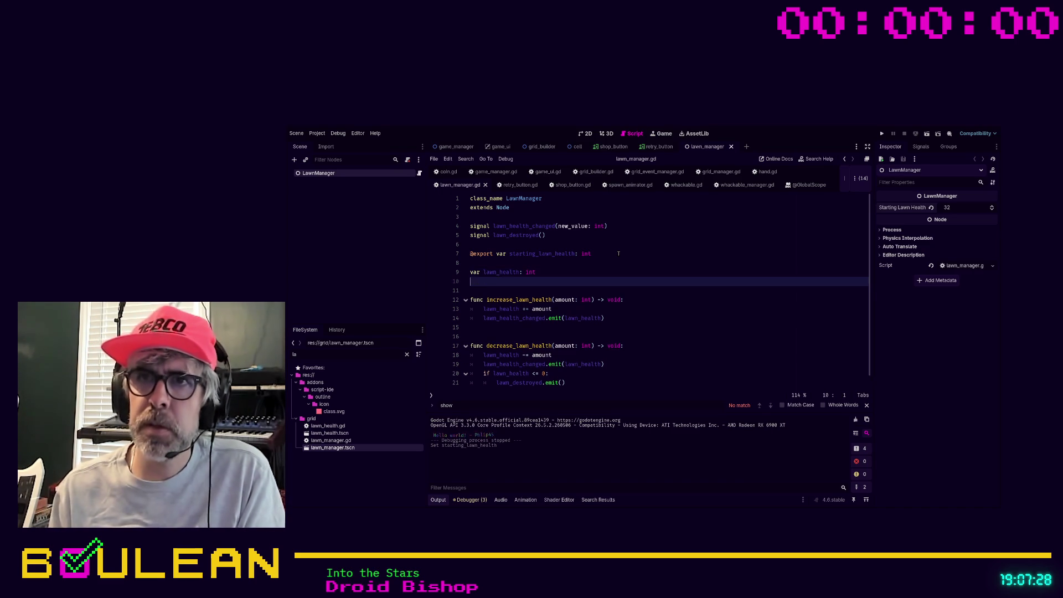
Add a 'func start_new_round() -> void:' stub to lawn_manager.gd, then view game_ui.gd
key(Return)
key(Return)
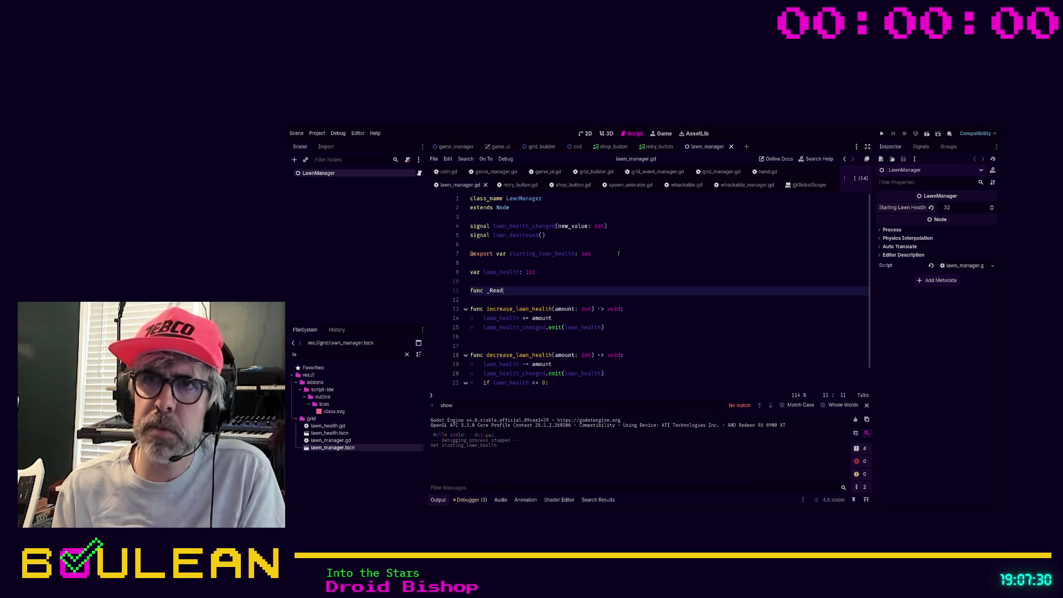
key(BackSpace)
key(BackSpace)
key(BackSpace)
text(read)
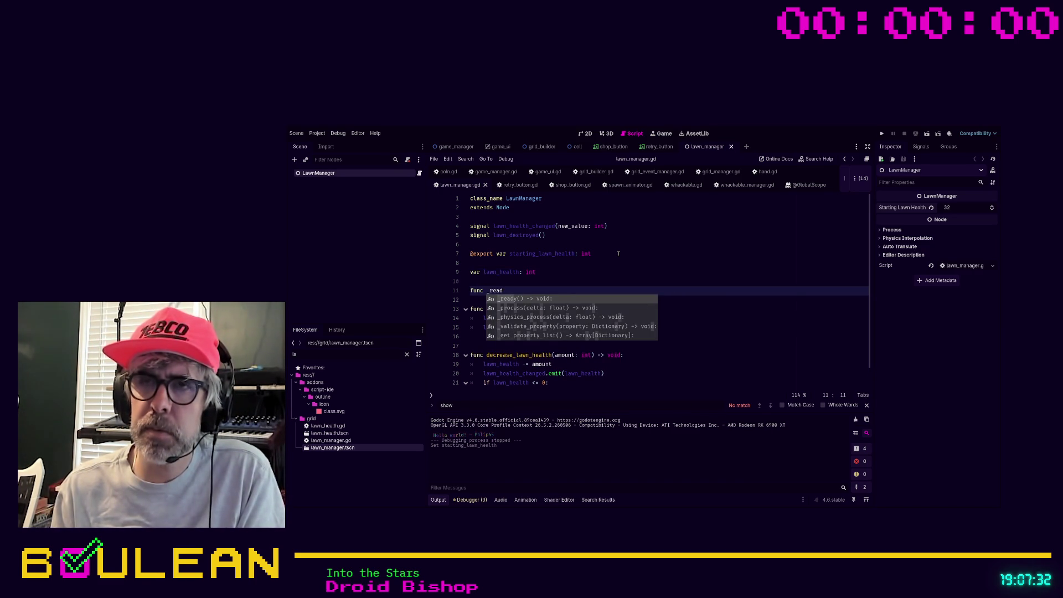
key(BackSpace)
key(BackSpace)
key(BackSpace)
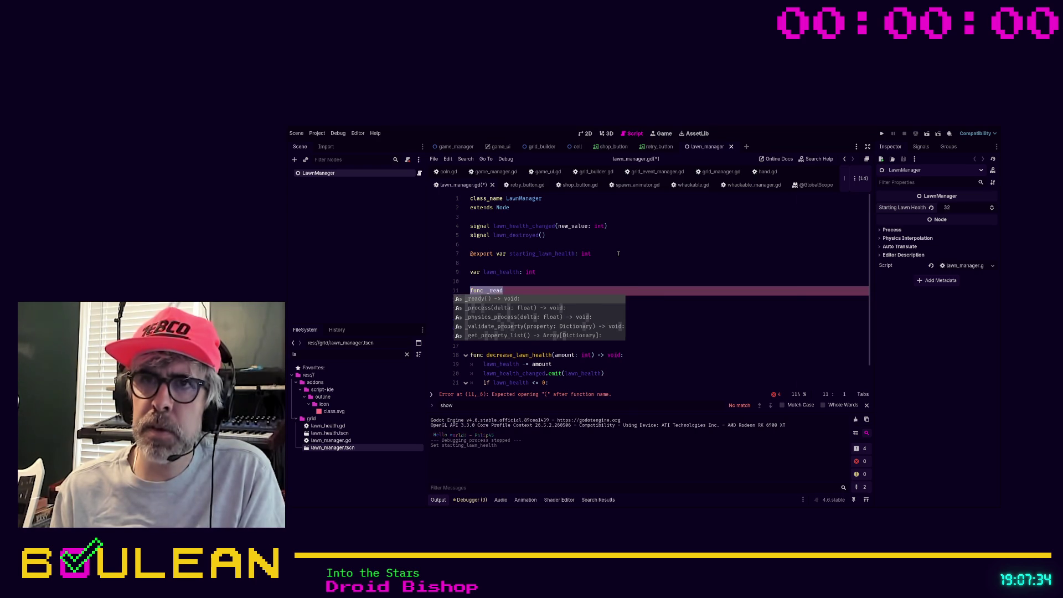
key(Return)
key(Return)
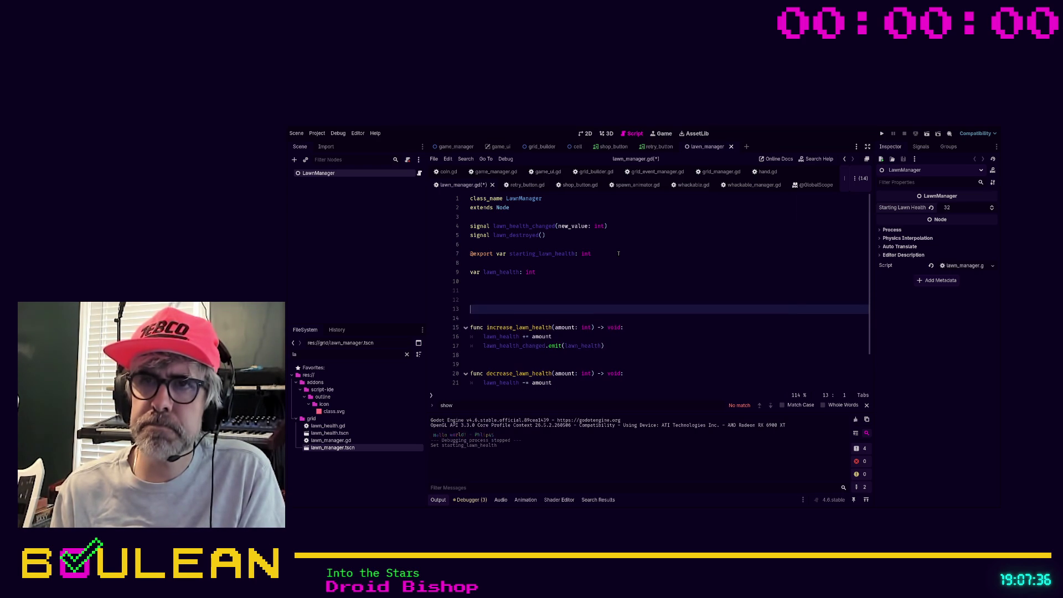
key(Up)
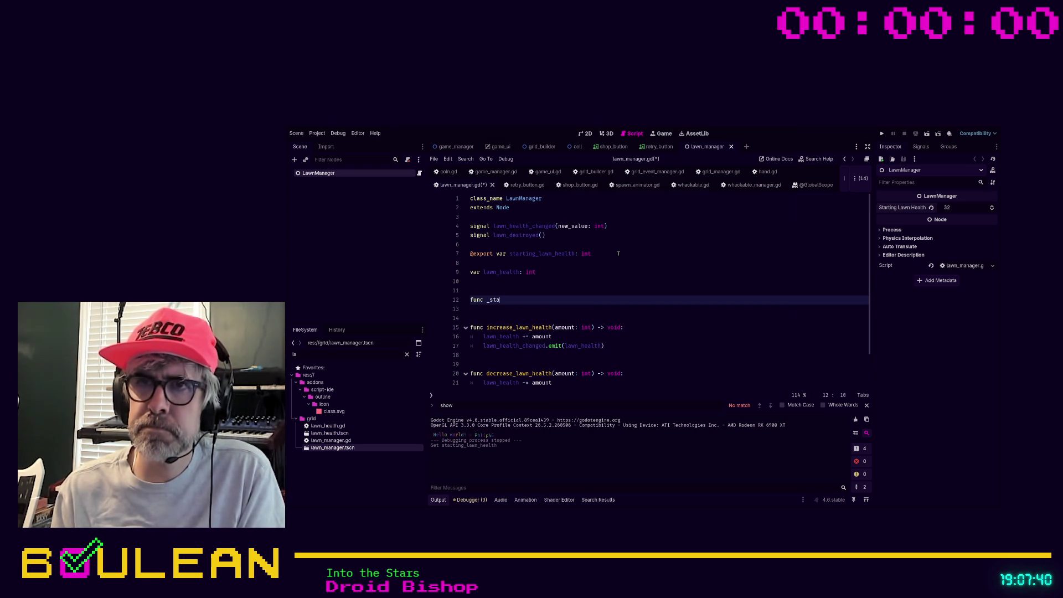
text(ar)
key(Left)
key(Left)
key(Left)
key(BackSpace)
key(End)
text(t_n)
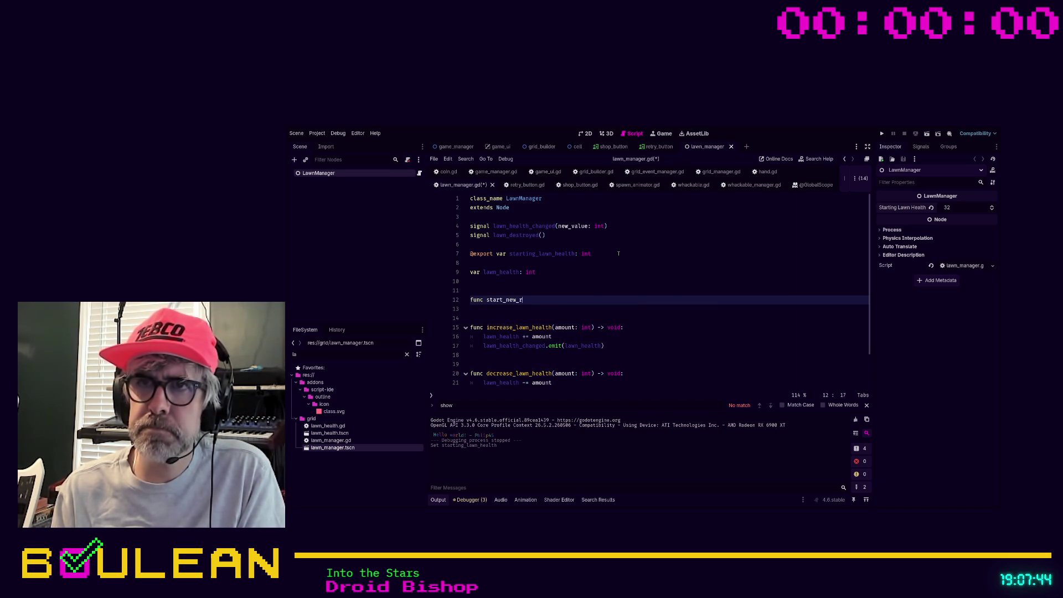
text(() -> void:)
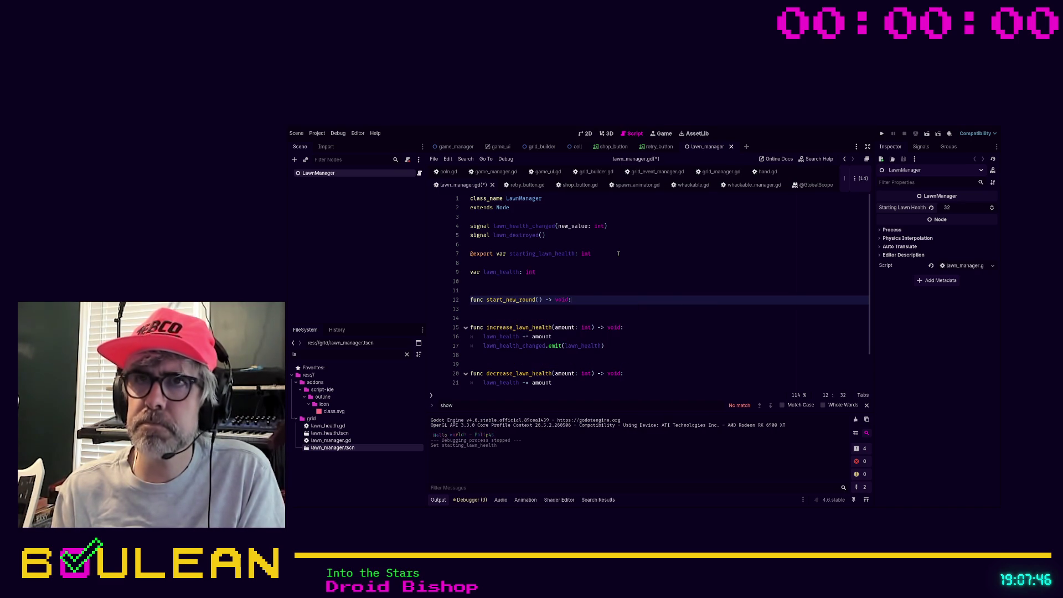
key(Return)
click(536, 172)
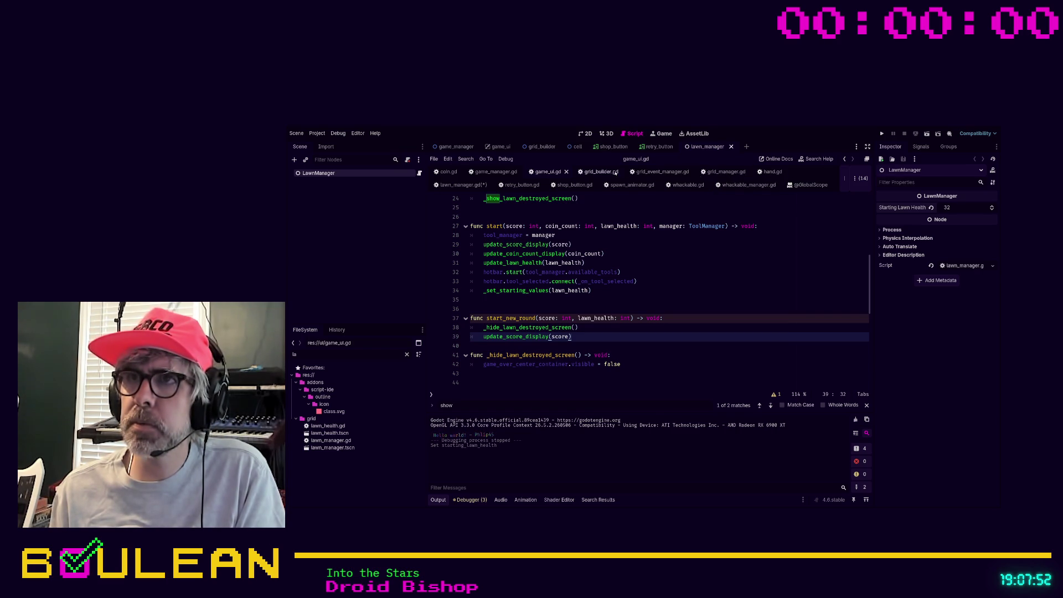
click(642, 172)
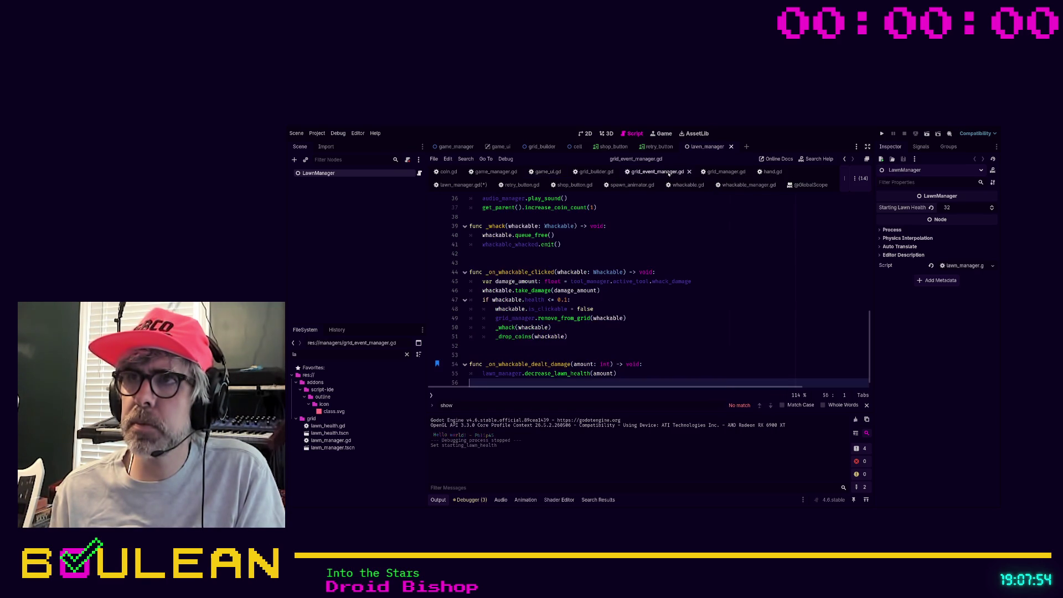
click(689, 171)
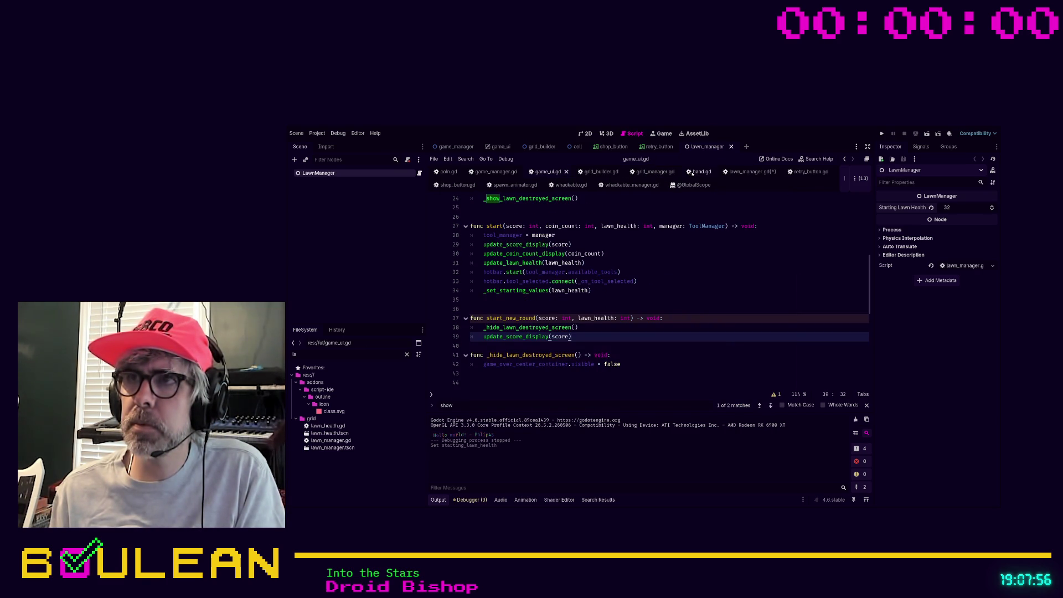
click(699, 173)
click(711, 173)
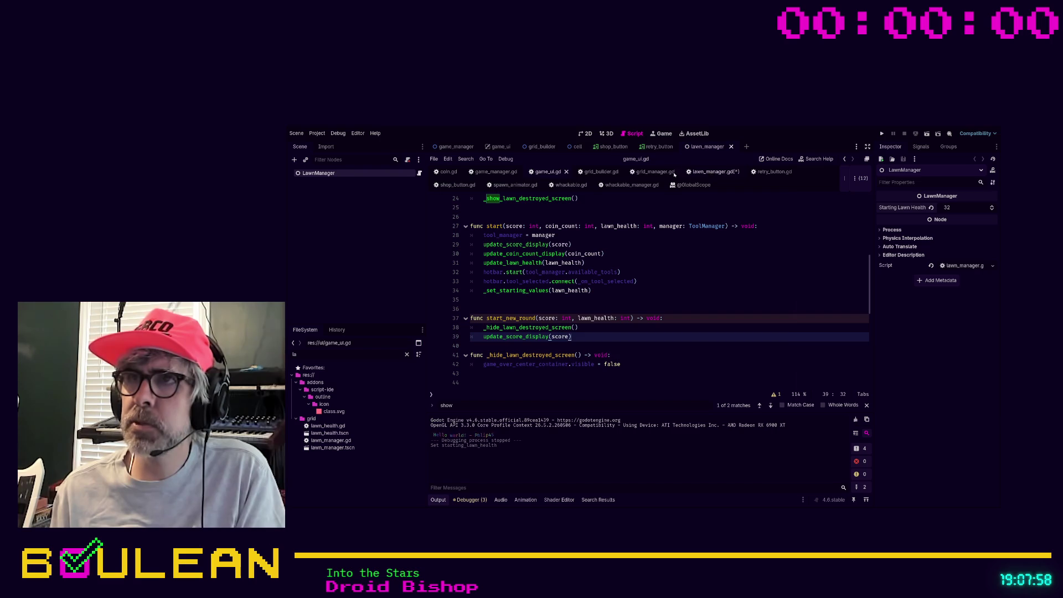
click(690, 186)
click(716, 185)
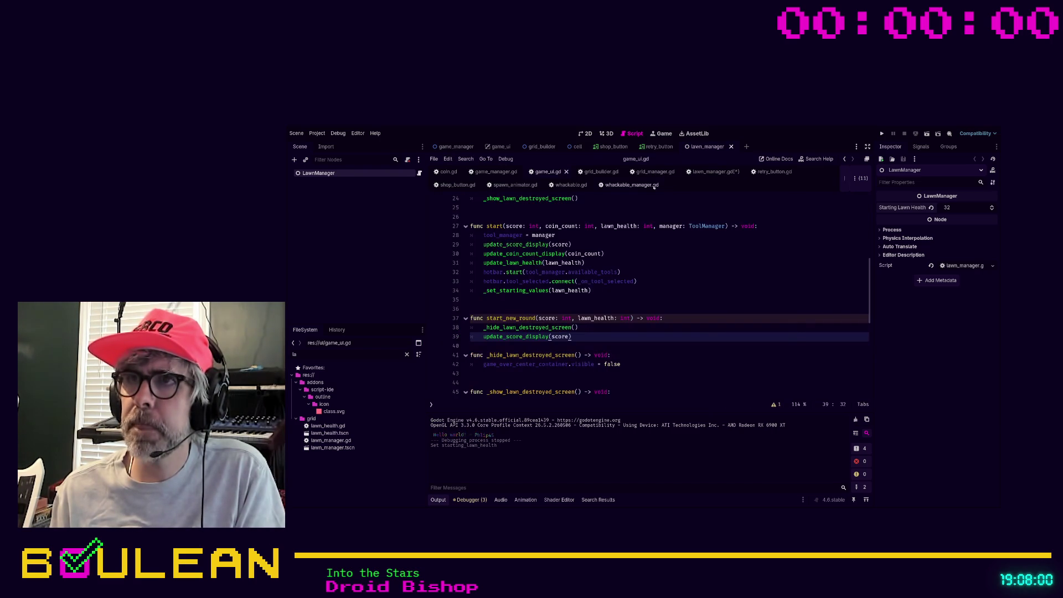
click(641, 186)
click(665, 185)
click(653, 171)
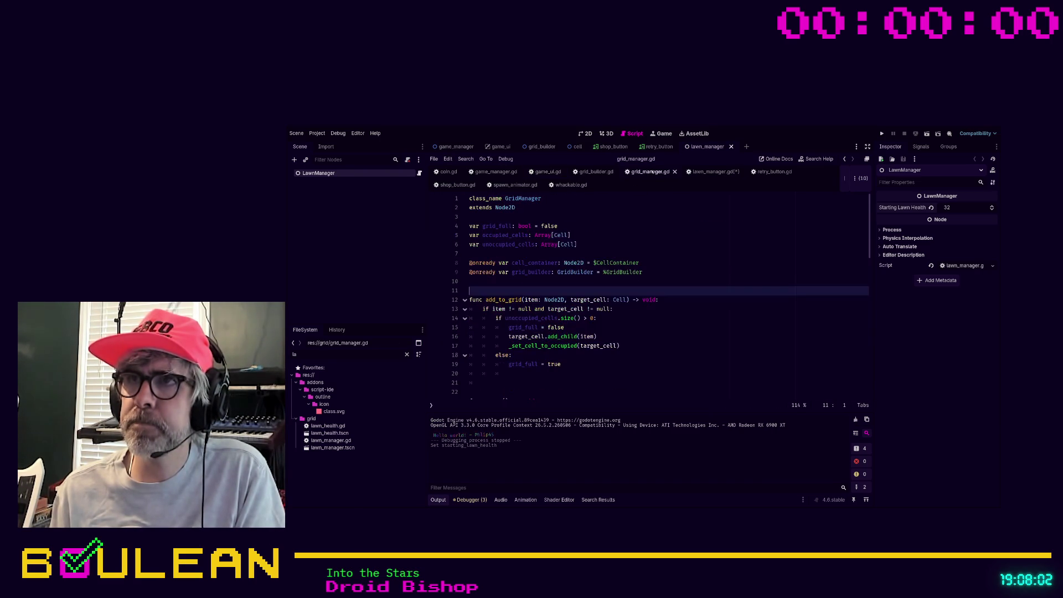
click(706, 174)
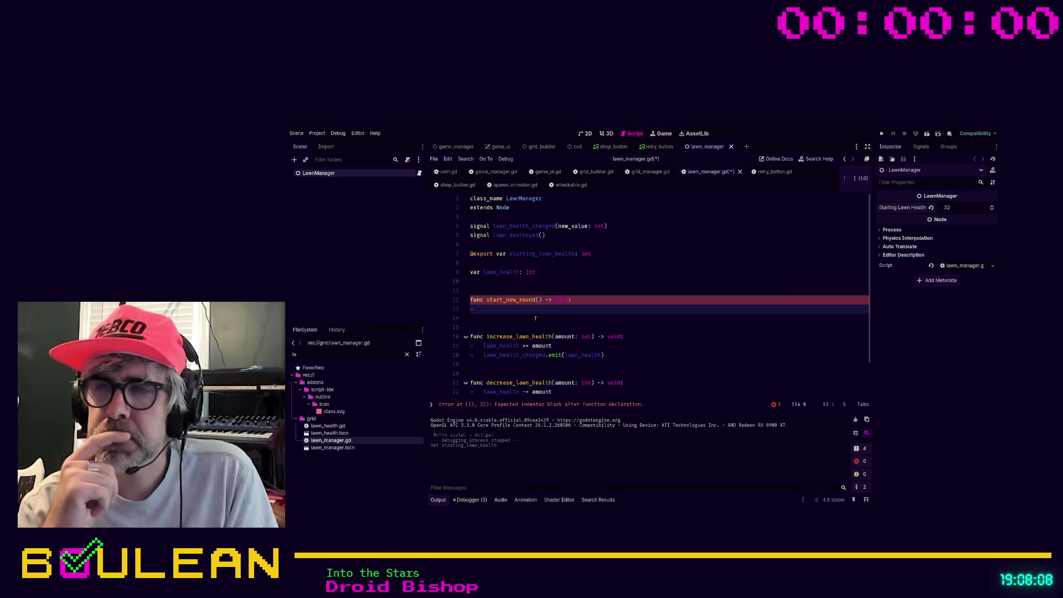
Write 'lawn_health = starting_lawn_health' in start_new_round and save lawn_manager.gd
text(lawn)
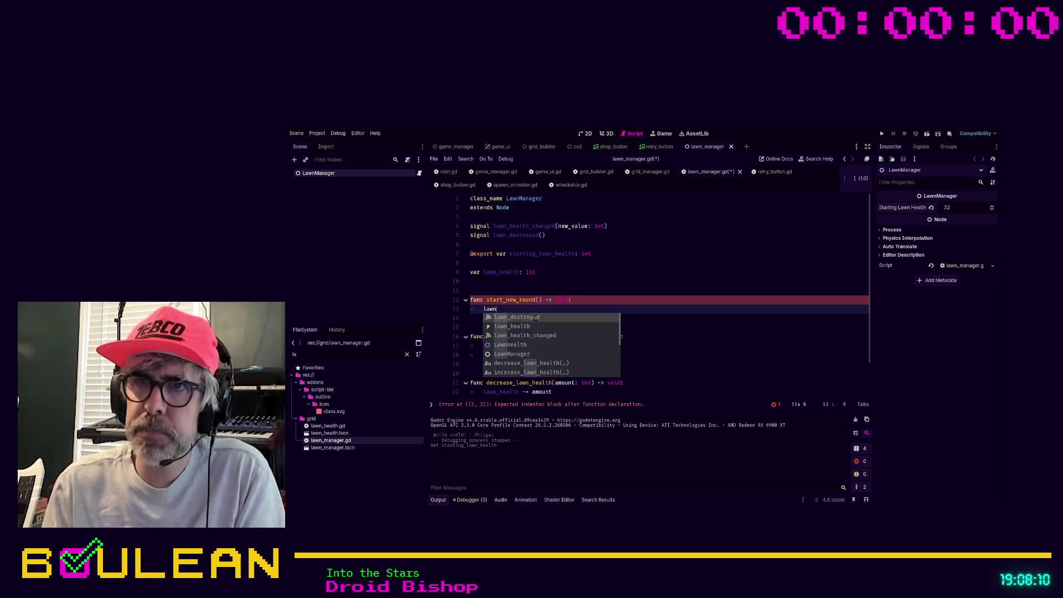
text(_h)
key(Return)
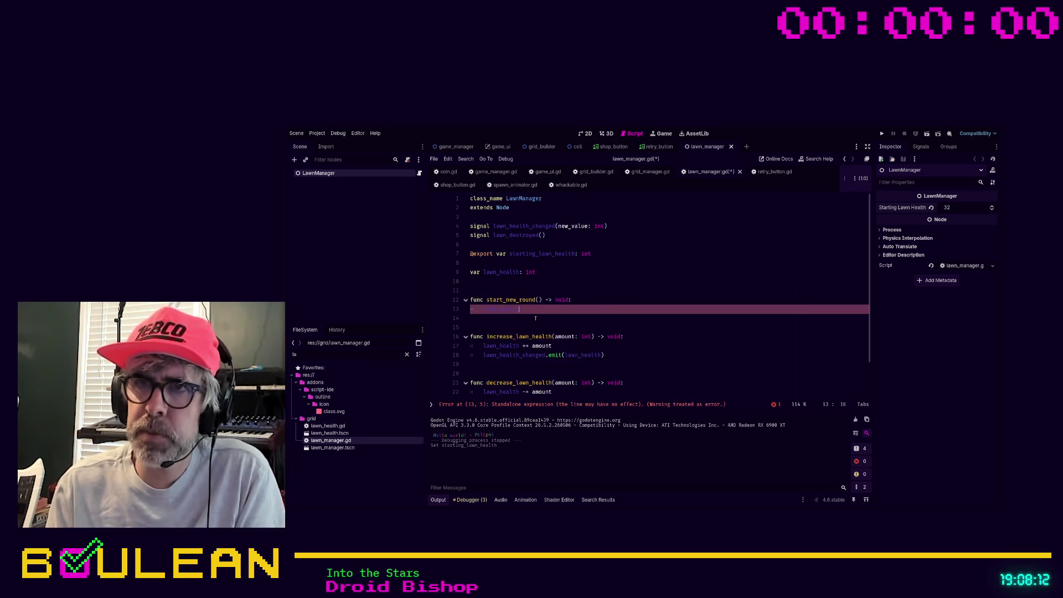
text(start)
key(Return)
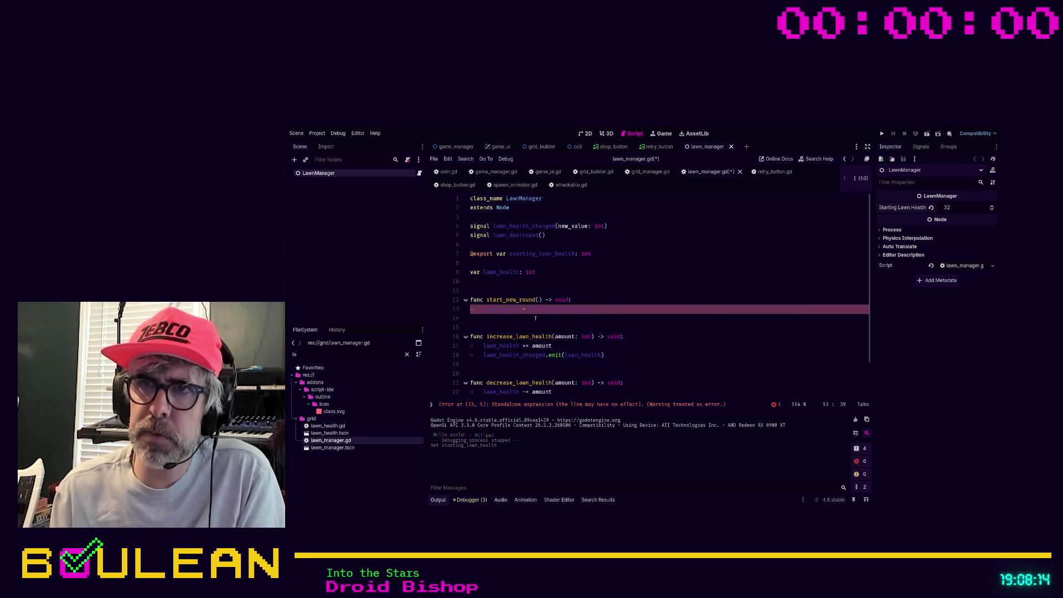
key(Down)
key(Down)
key(ctrl+s)
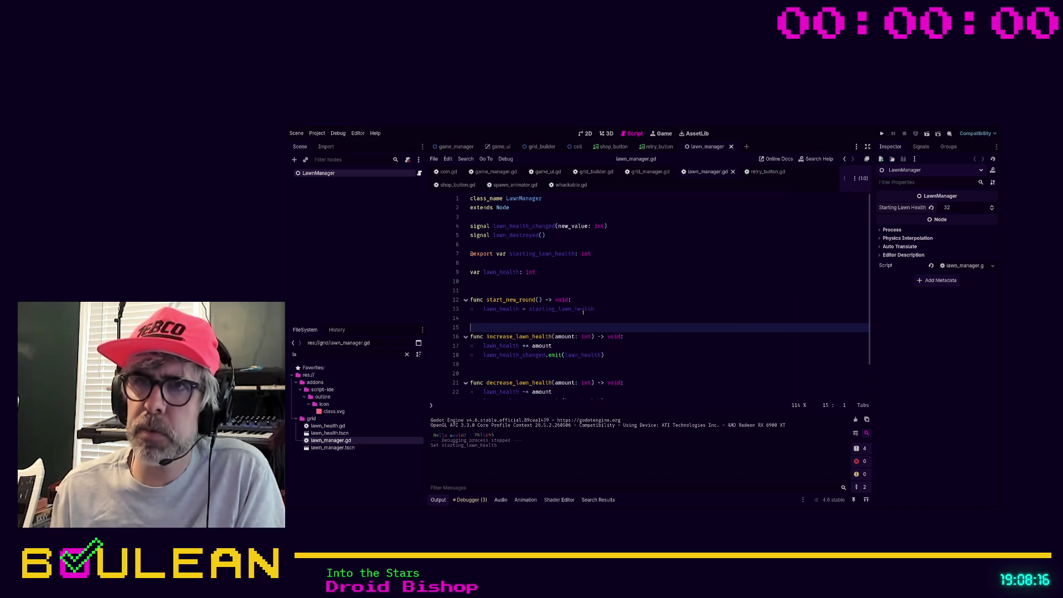
click(582, 300)
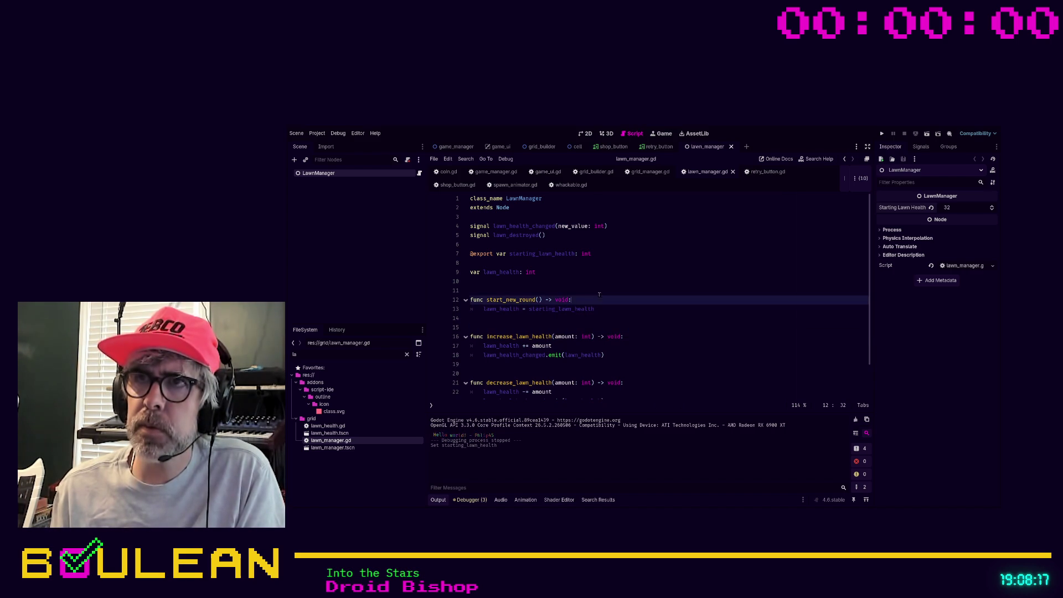
click(498, 174)
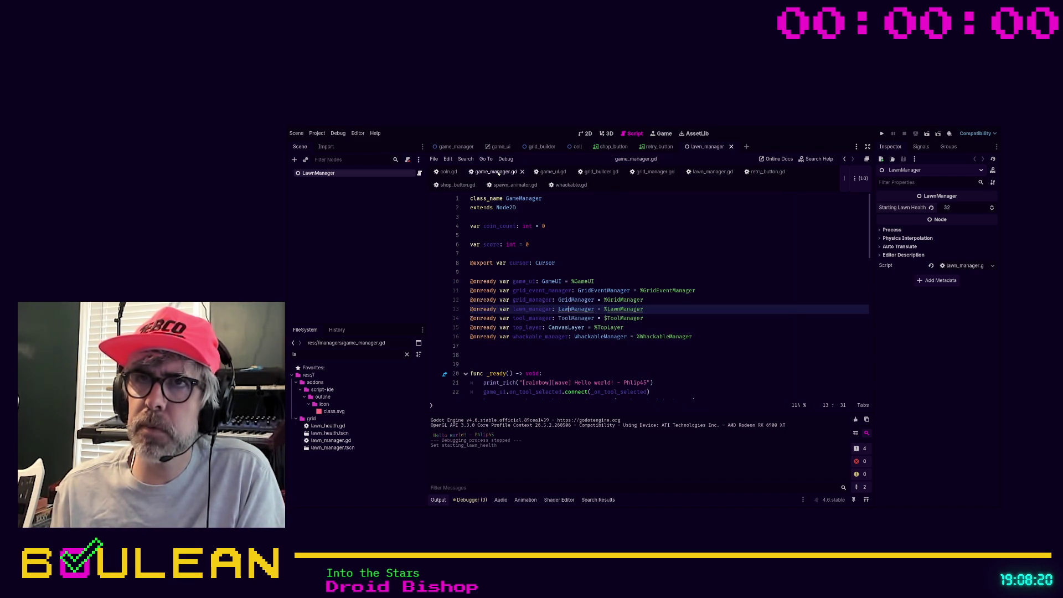
Call _start_new_round() at the end of _start_new_game
click(567, 282)
scroll(546, 283, down, 2)
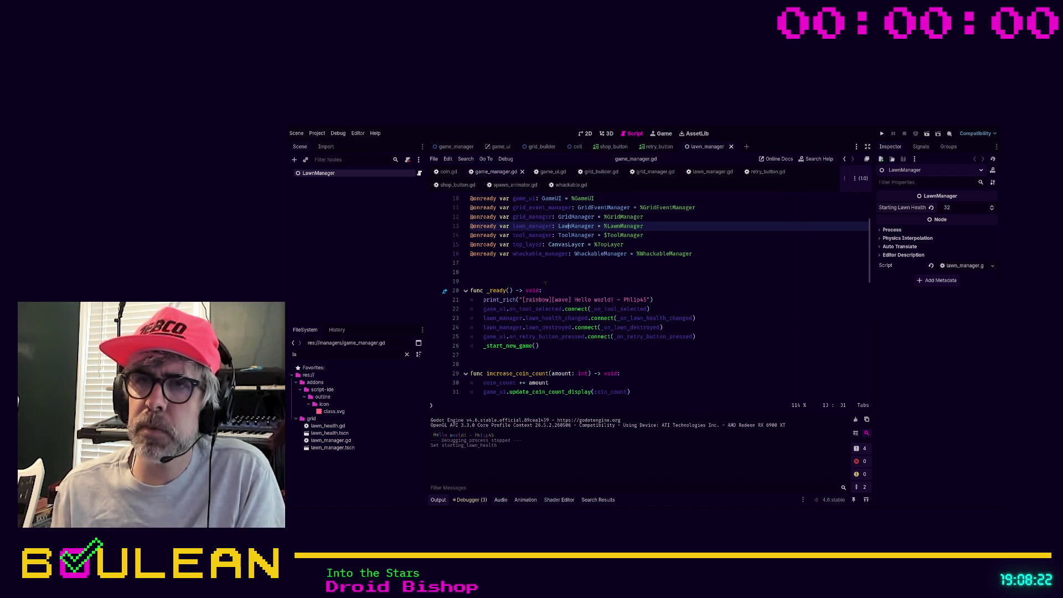
scroll(546, 284, down, 2)
scroll(546, 281, down, 1)
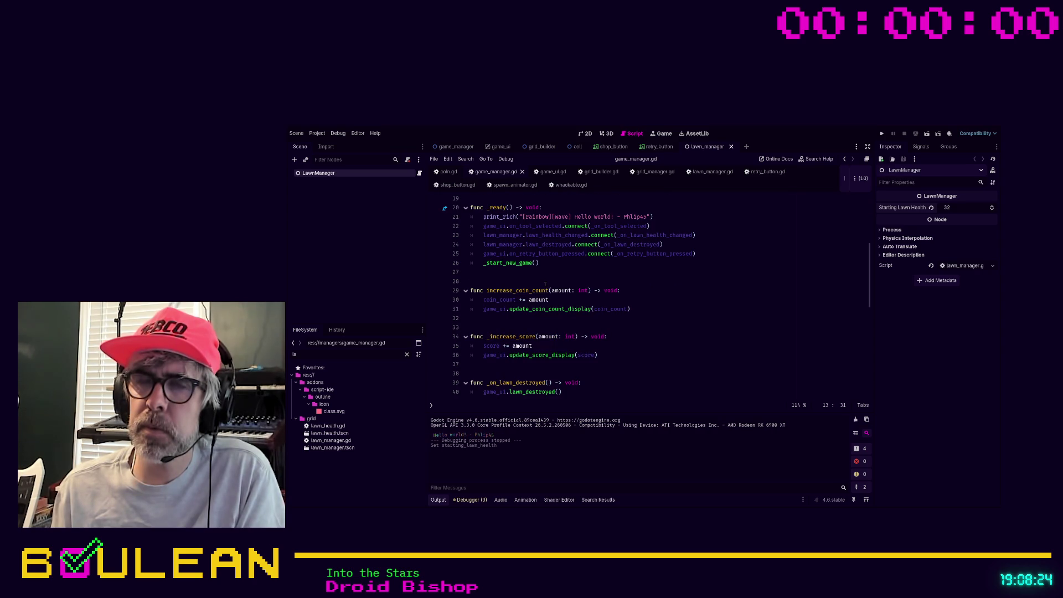
ctrl+click(512, 265)
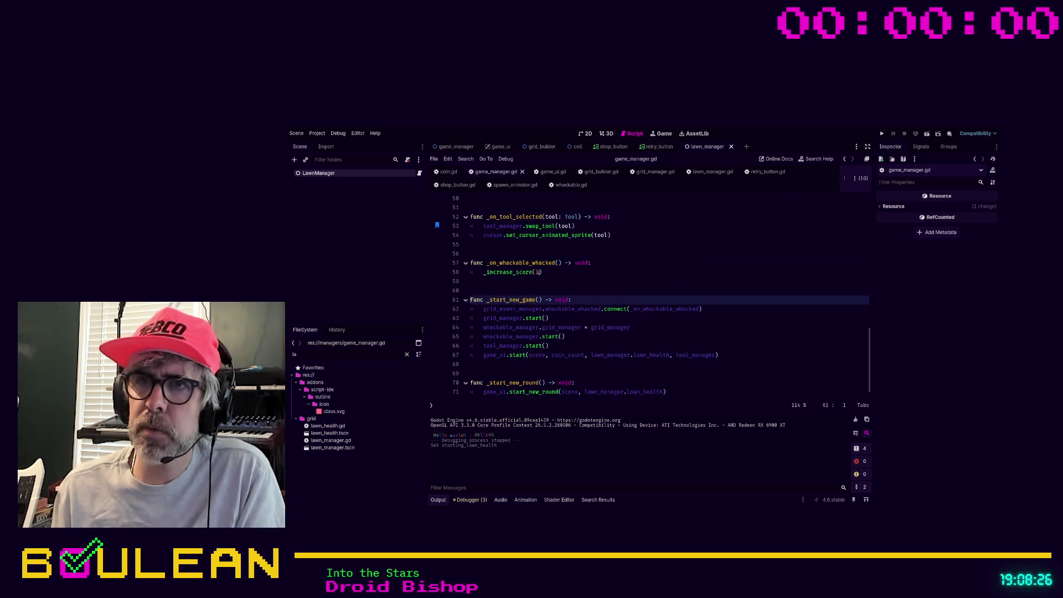
click(490, 364)
key(Tab)
text(_)
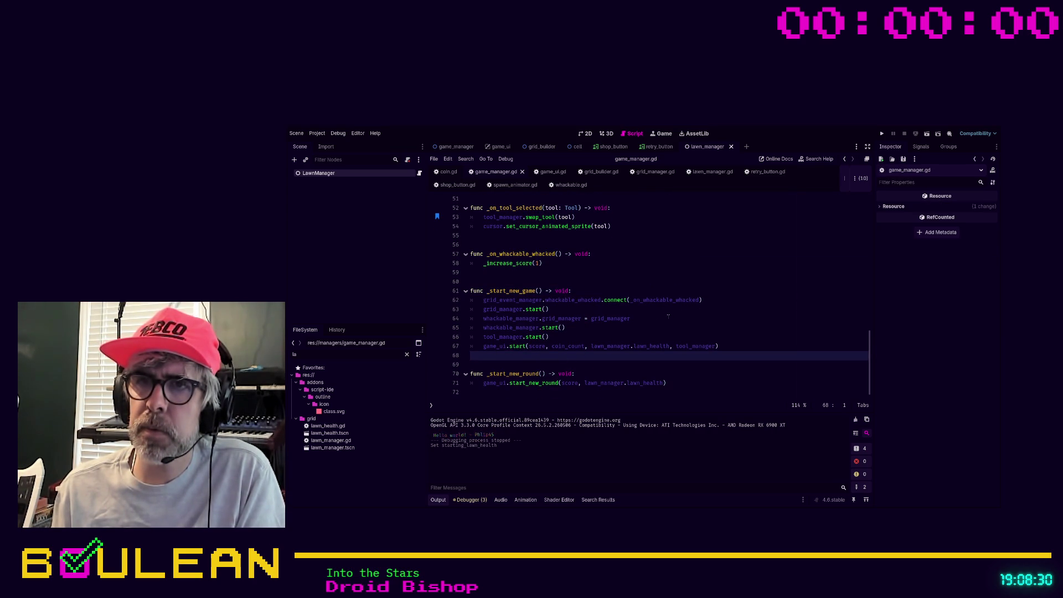
text(start)
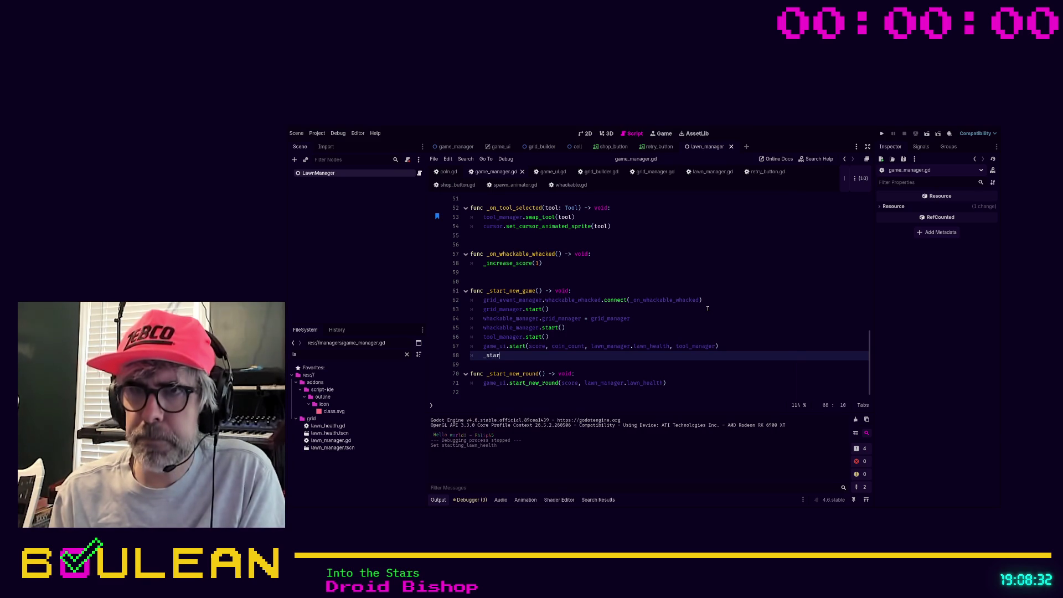
text(_new_round)
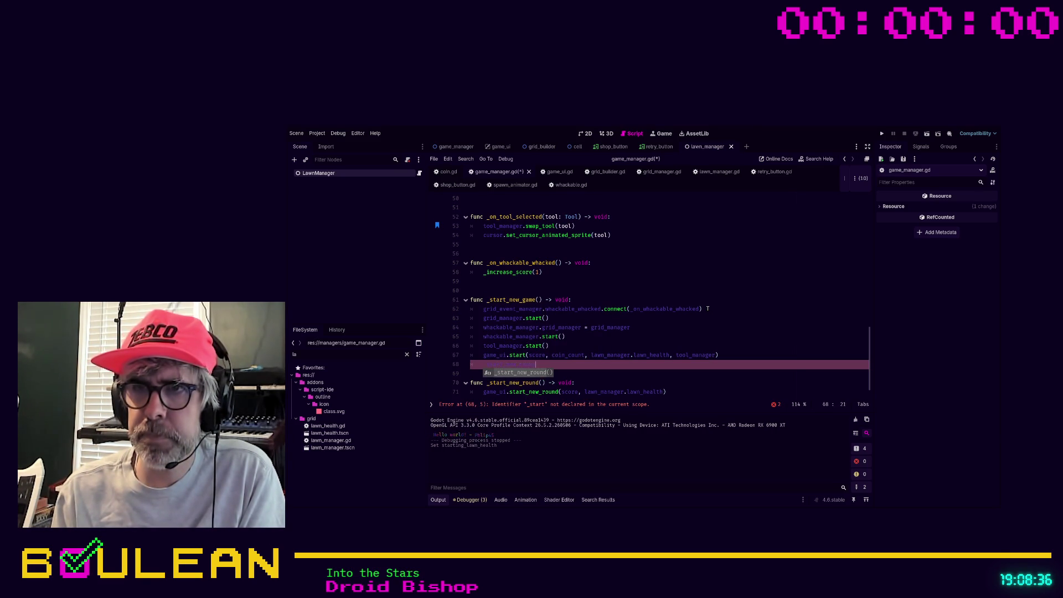
key(Return)
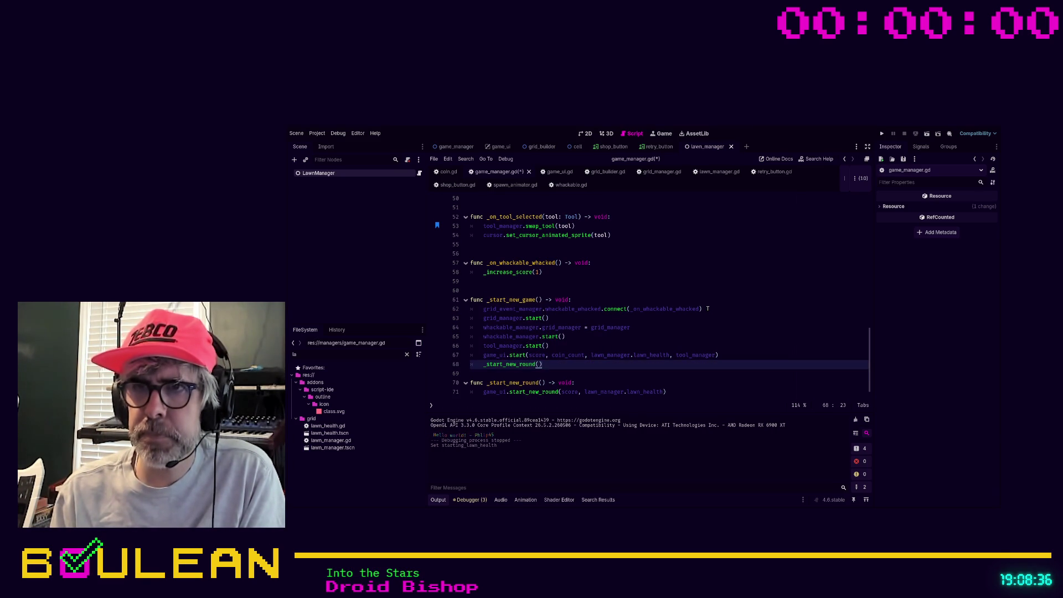
Make lawn_manager.start_new_round() the first line of _start_new_round and save game_manager.gd
key(ctrl+End)
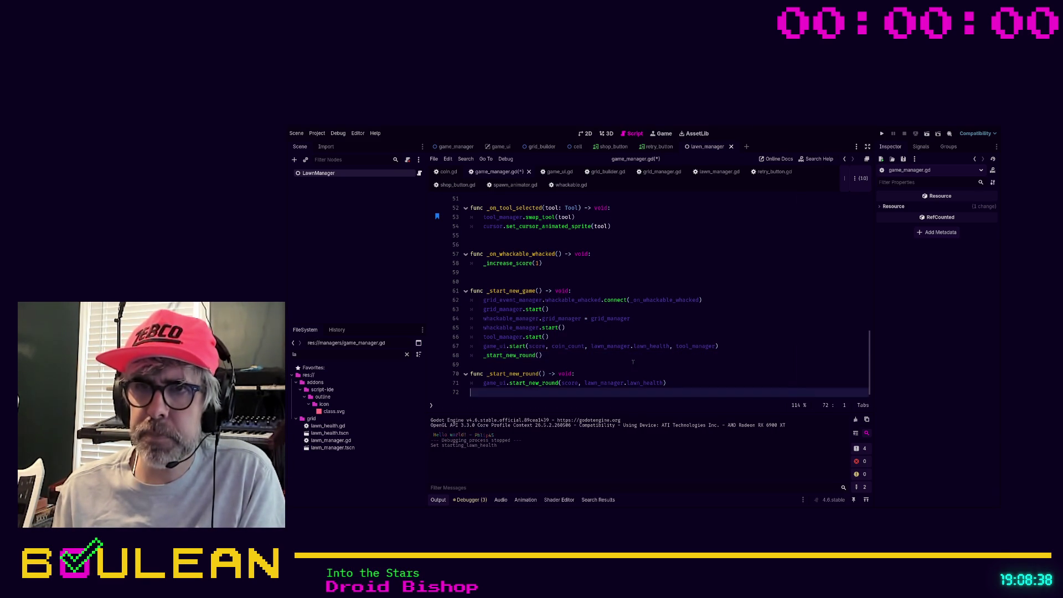
text(lawn_)
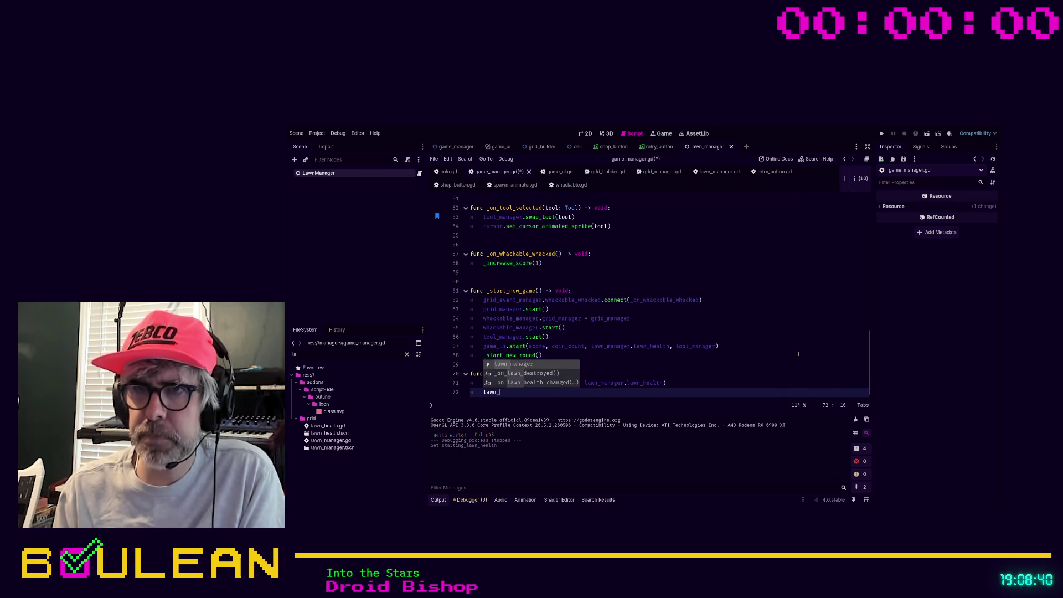
key(Return)
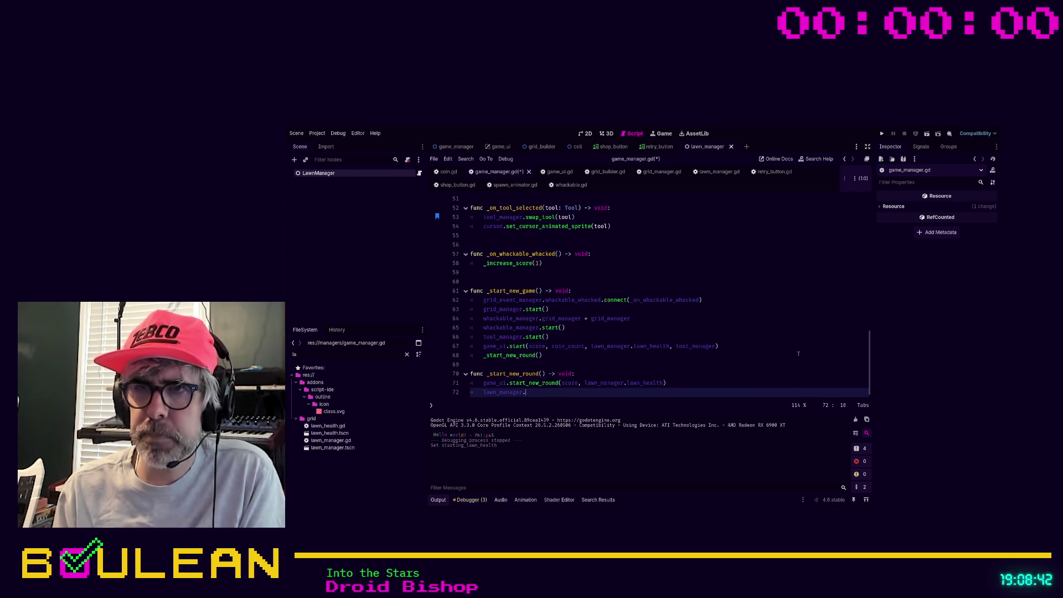
text(start)
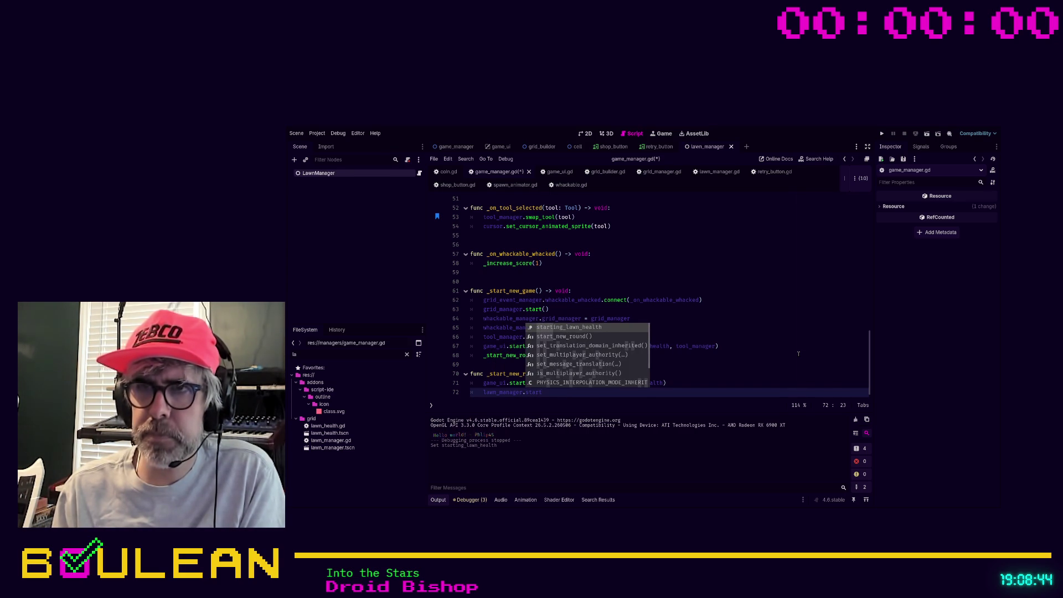
key(Down)
key(Return)
key(alt+Up)
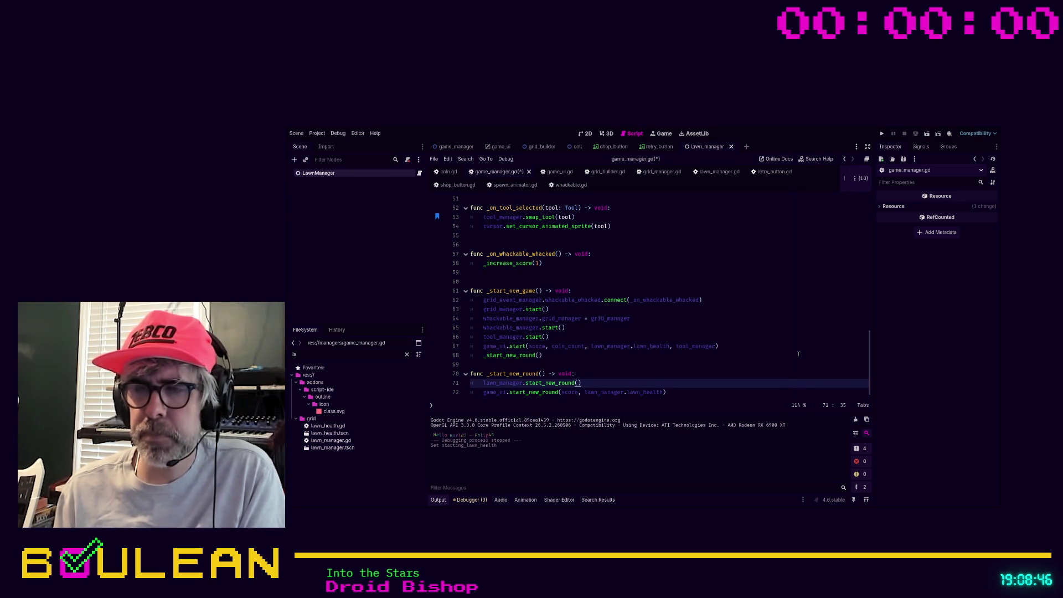
click(634, 364)
key(ctrl+s)
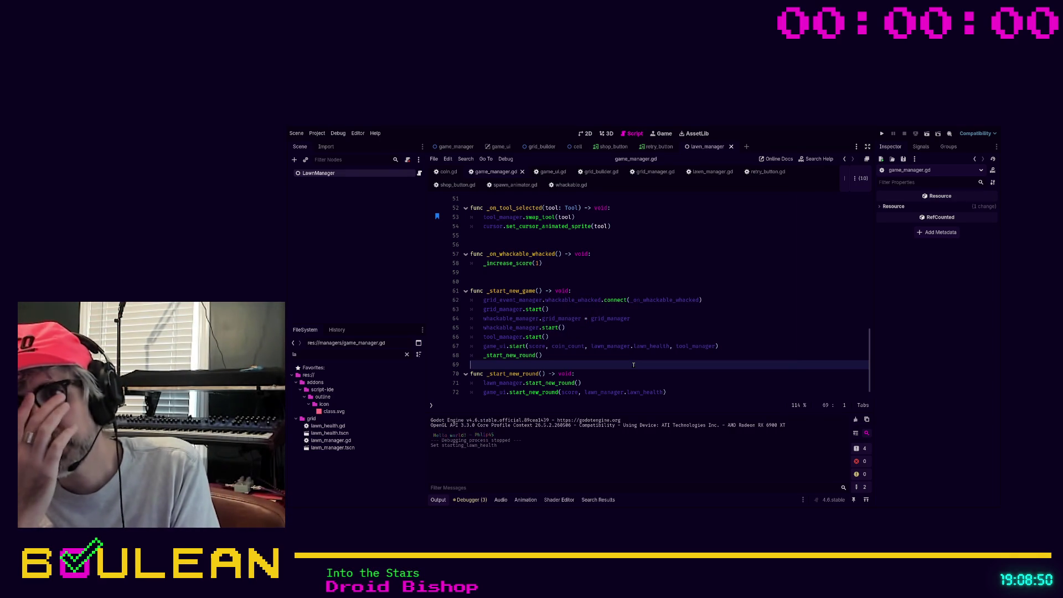
key(Return)
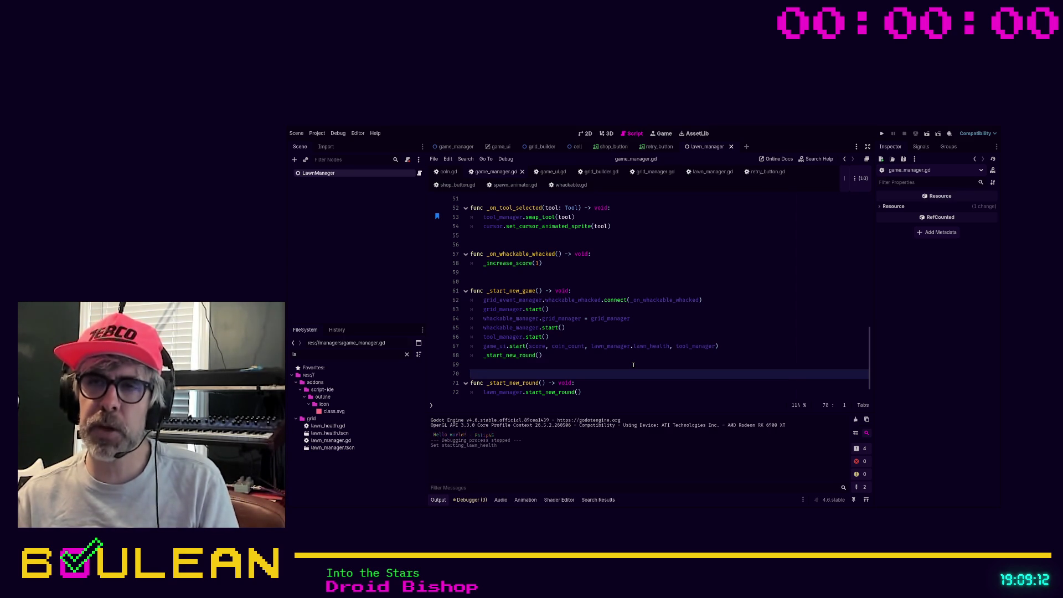
Test-run the game with F5, then stop it
key(F5)
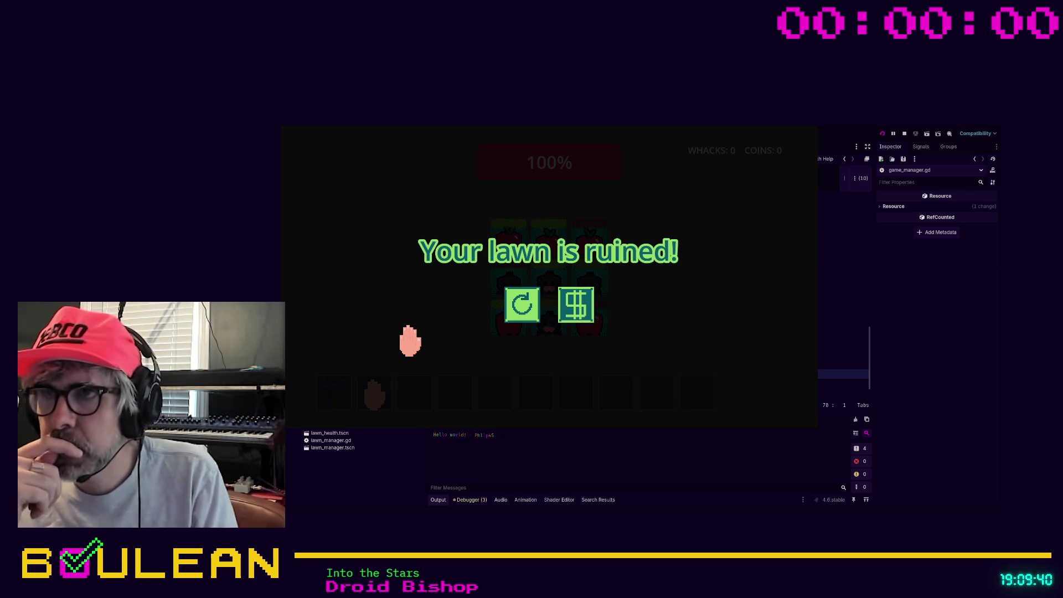
key(F8)
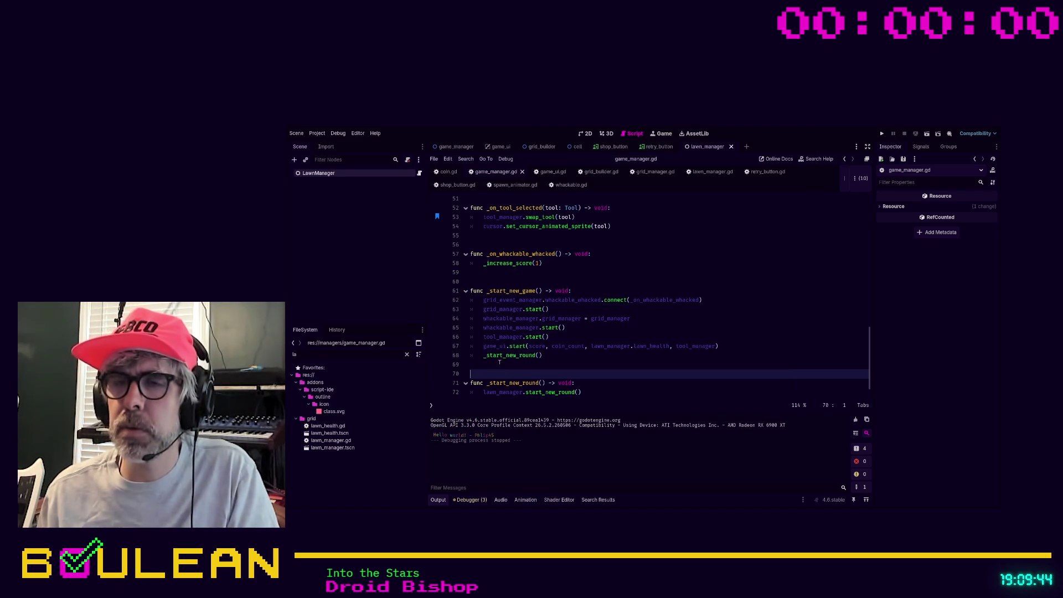
scroll(550, 345, down, 1)
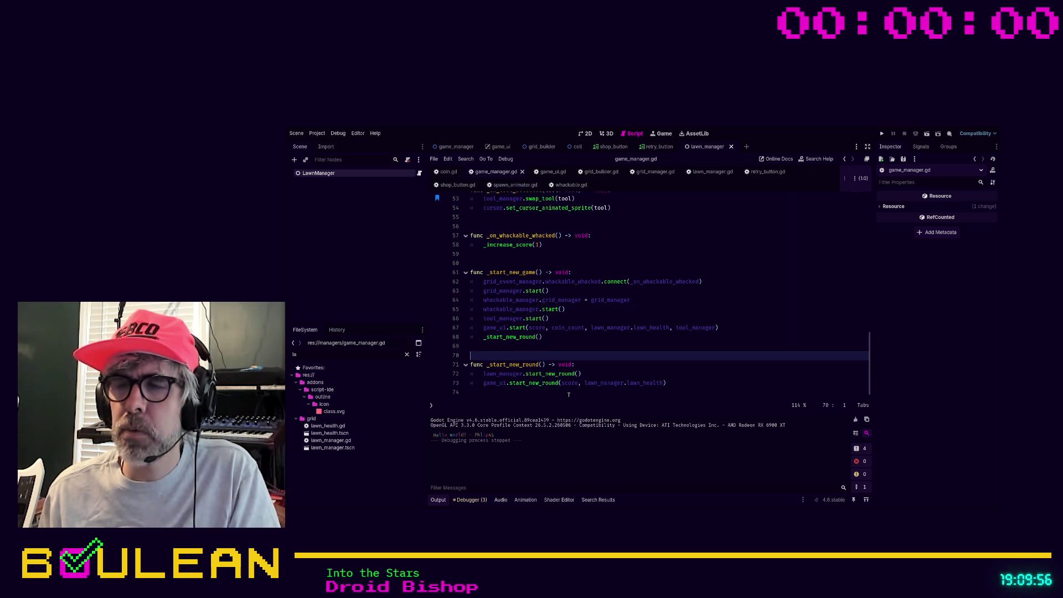
Set the LawnManager node's Starting Lawn Health to 8
click(565, 391)
click(610, 368)
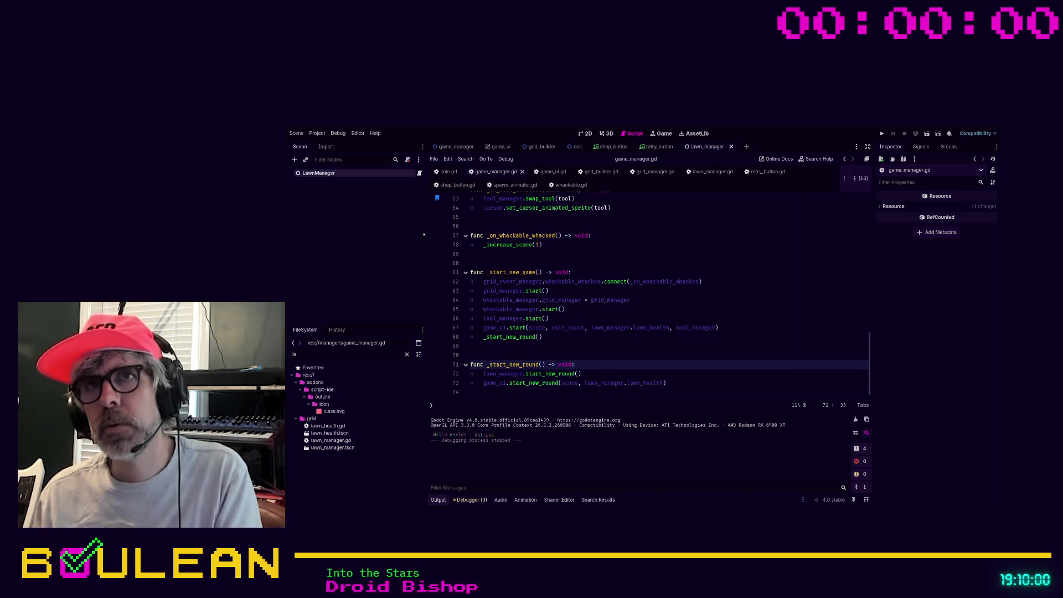
click(349, 173)
click(947, 207)
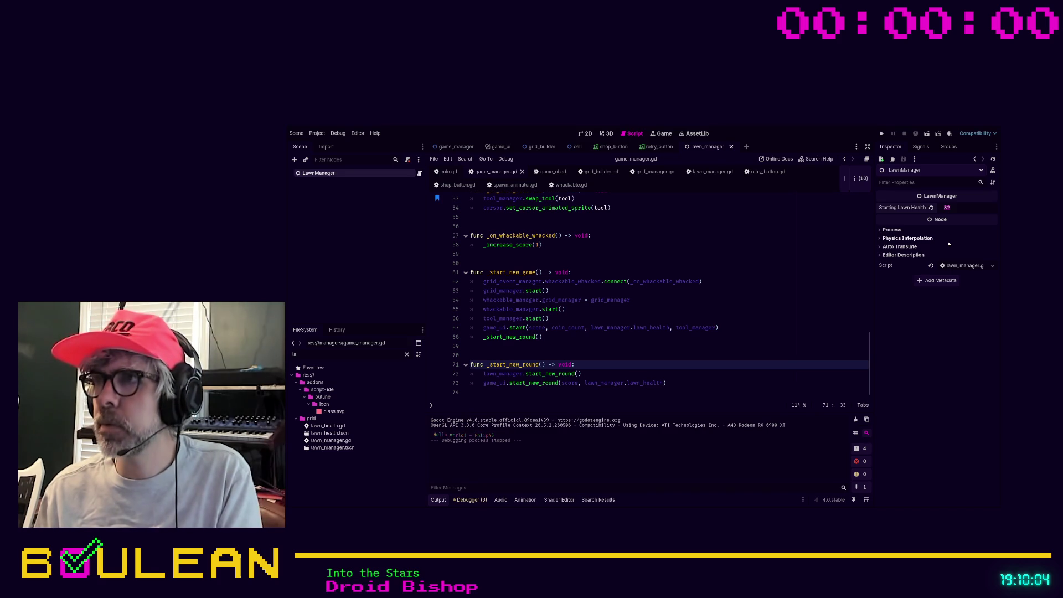
key(Return)
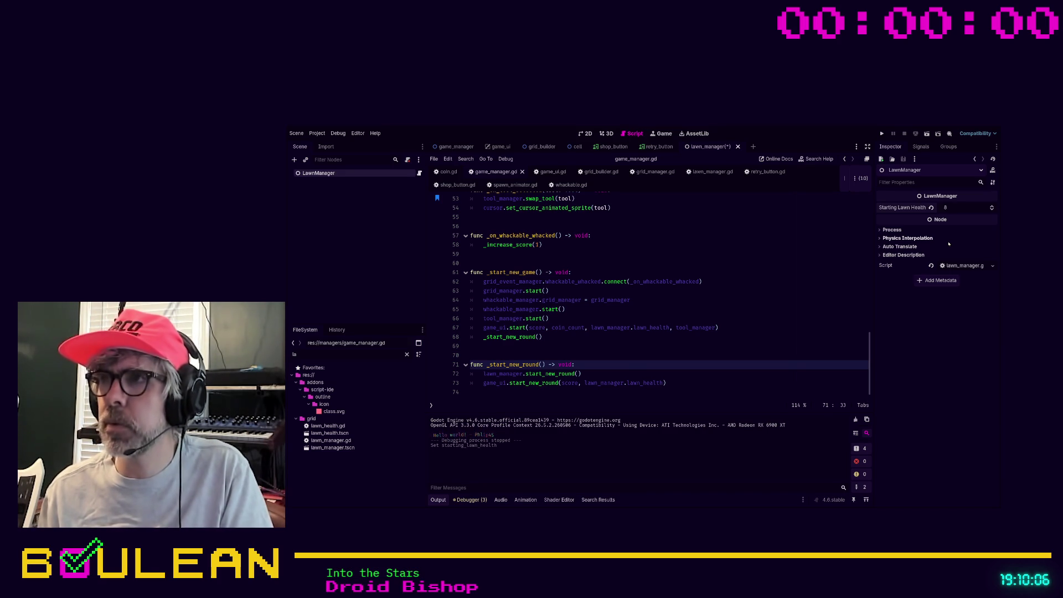
Run the game with the lower lawn health, then stop it
click(656, 349)
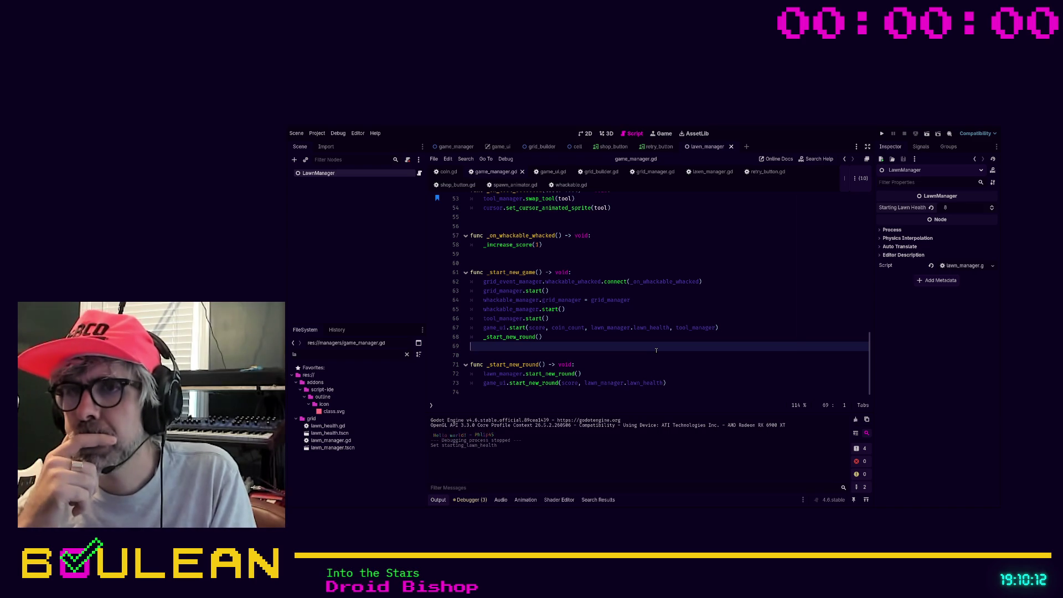
key(F5)
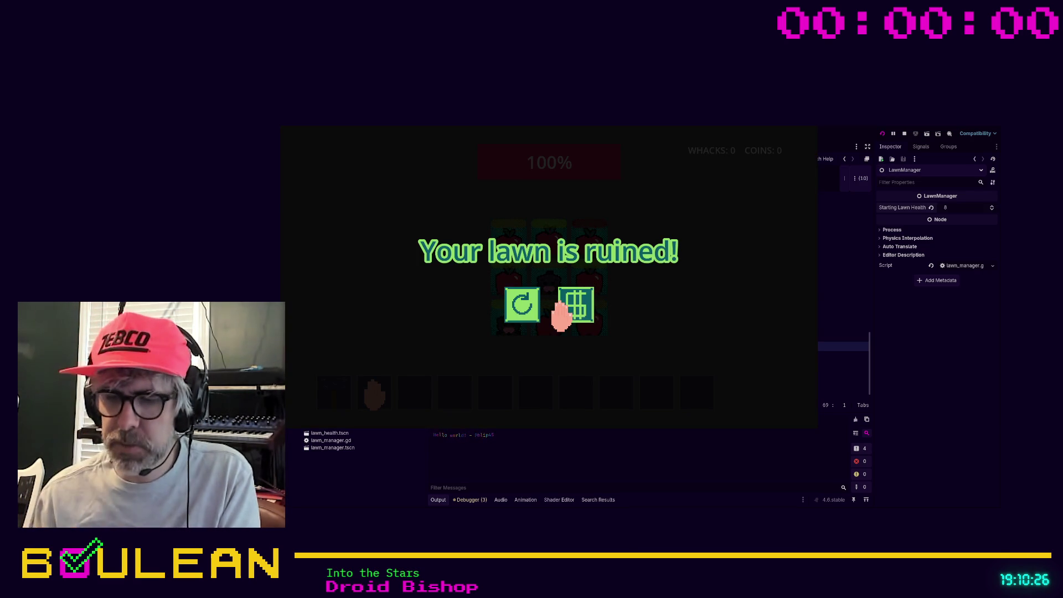
key(F8)
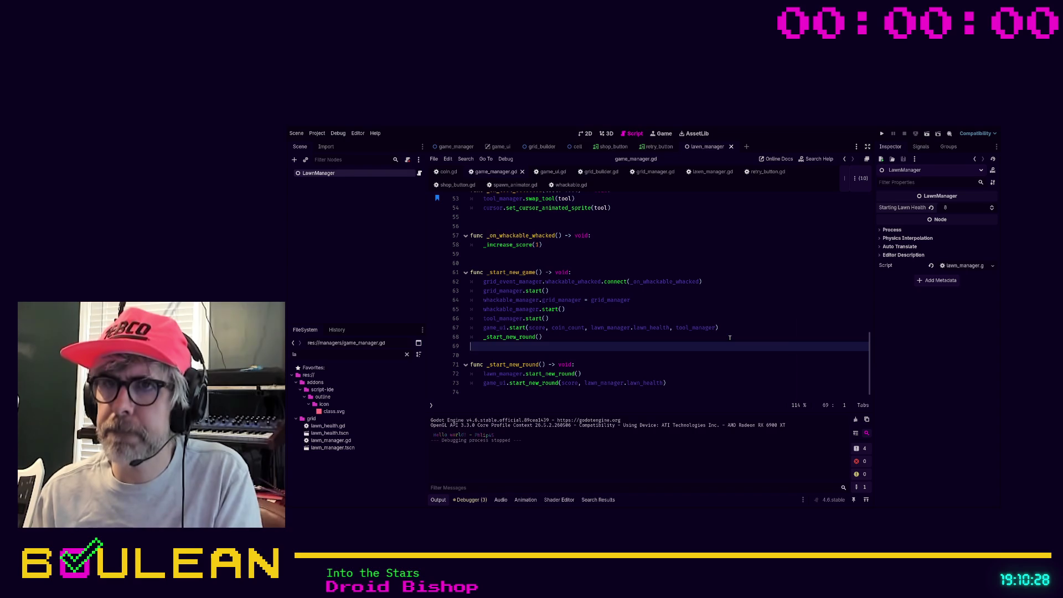
scroll(579, 338, up, 10)
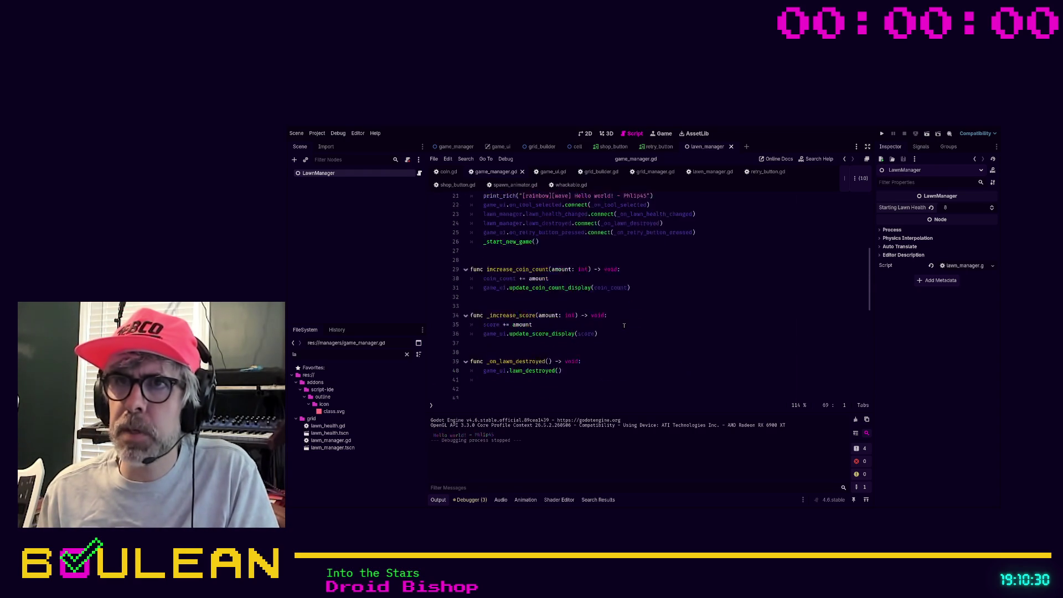
Search the project for on_lawn_health_changed and jump to the line-23 signal connection
scroll(641, 298, down, 2)
scroll(641, 299, down, 1)
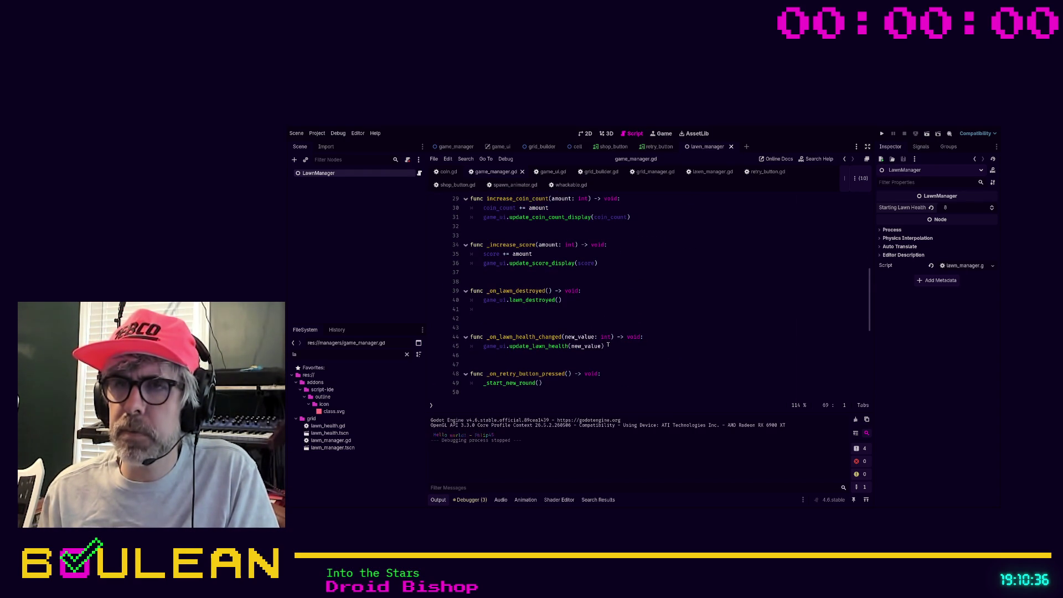
click(643, 311)
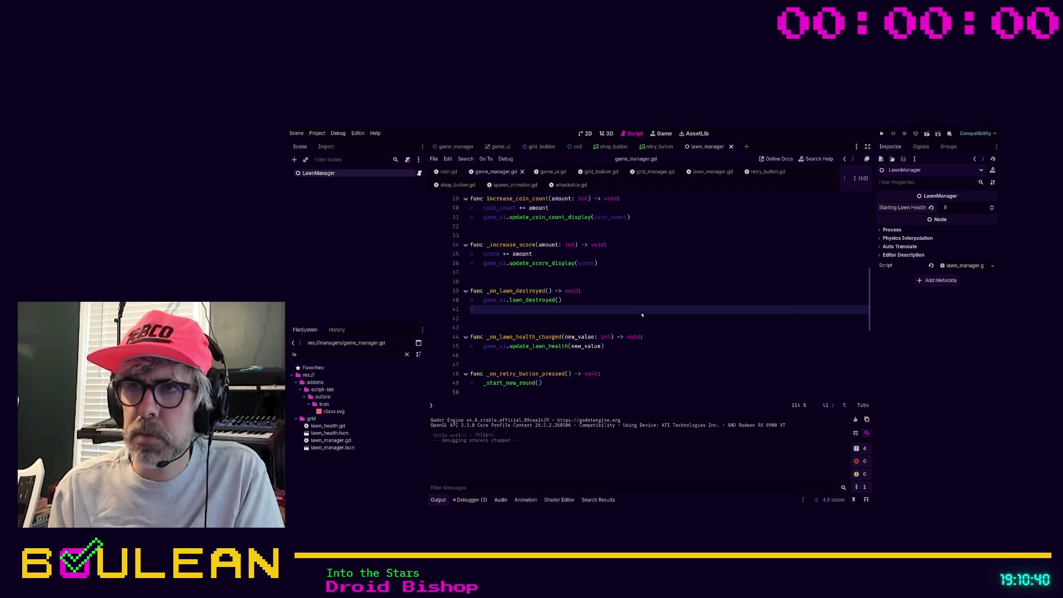
key(ctrl+shift+f)
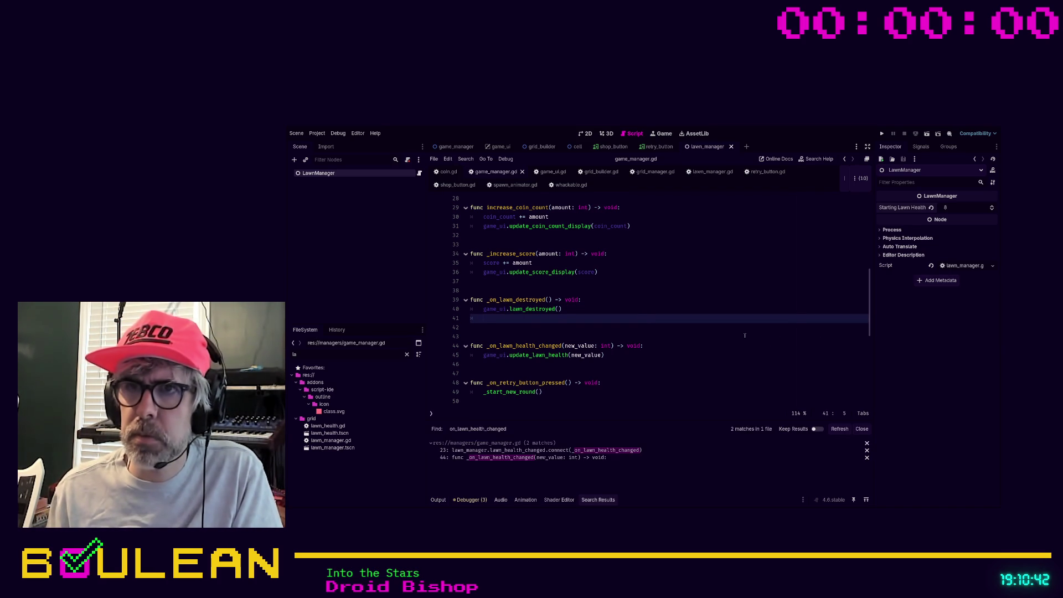
click(516, 451)
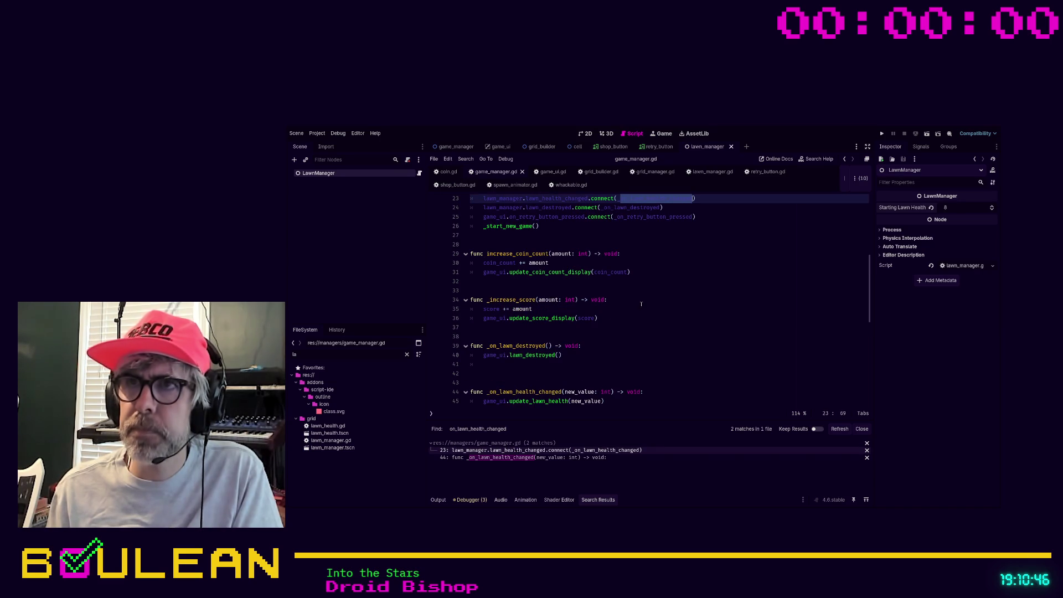
Check the lawn_manager variable declaration in game_manager.gd, then open lawn_manager.gd
scroll(641, 304, up, 1)
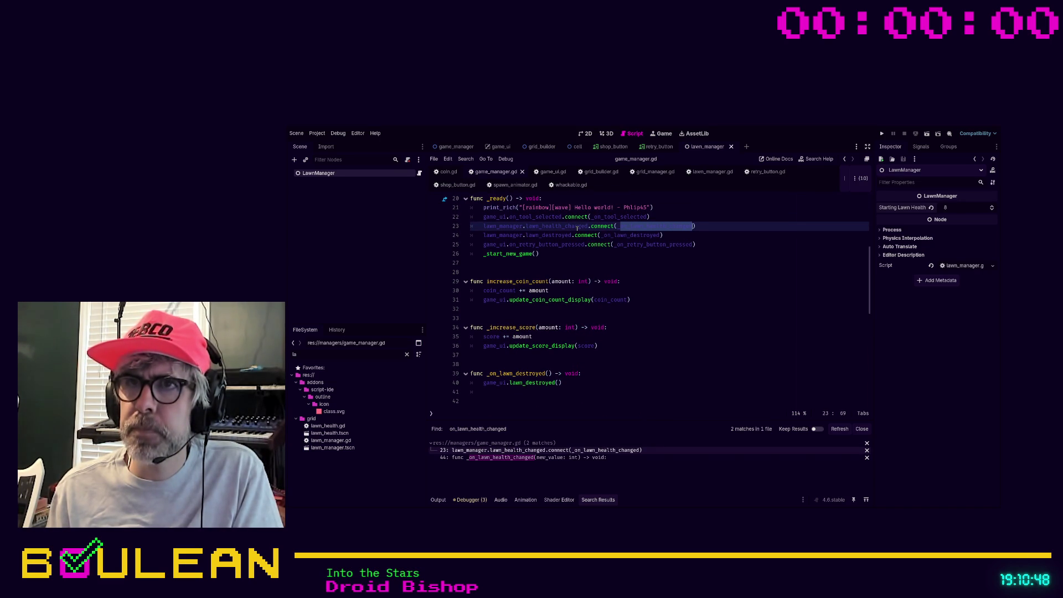
ctrl+click(503, 226)
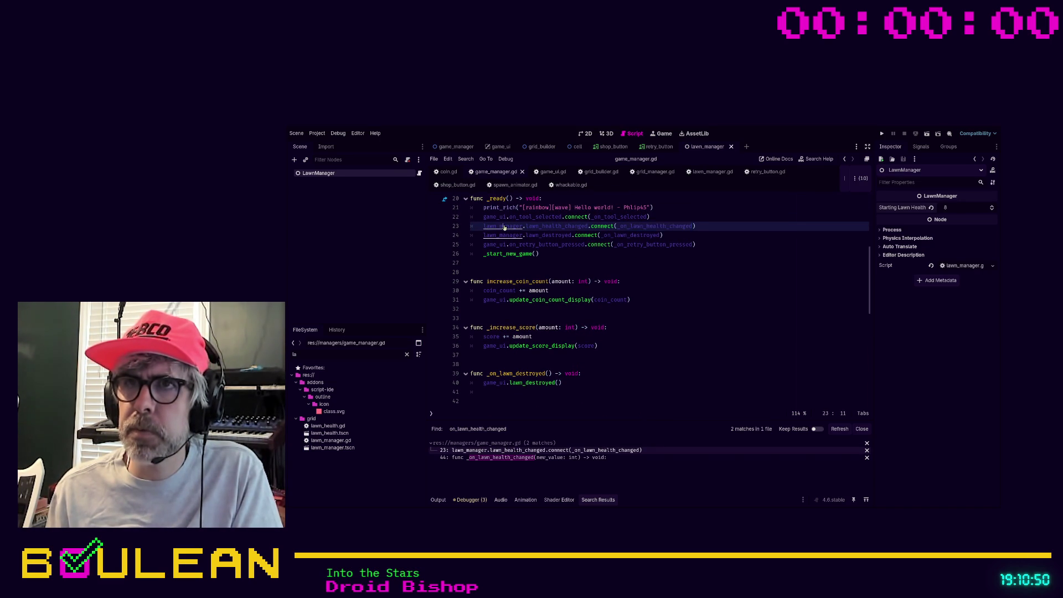
scroll(645, 301, down, 6)
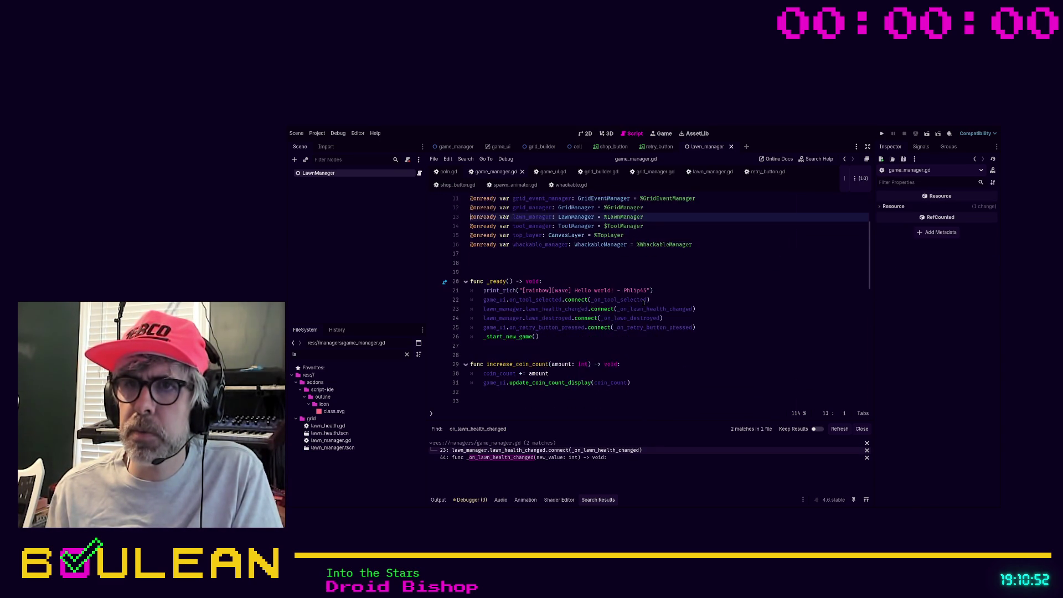
scroll(644, 301, down, 2)
scroll(644, 302, down, 2)
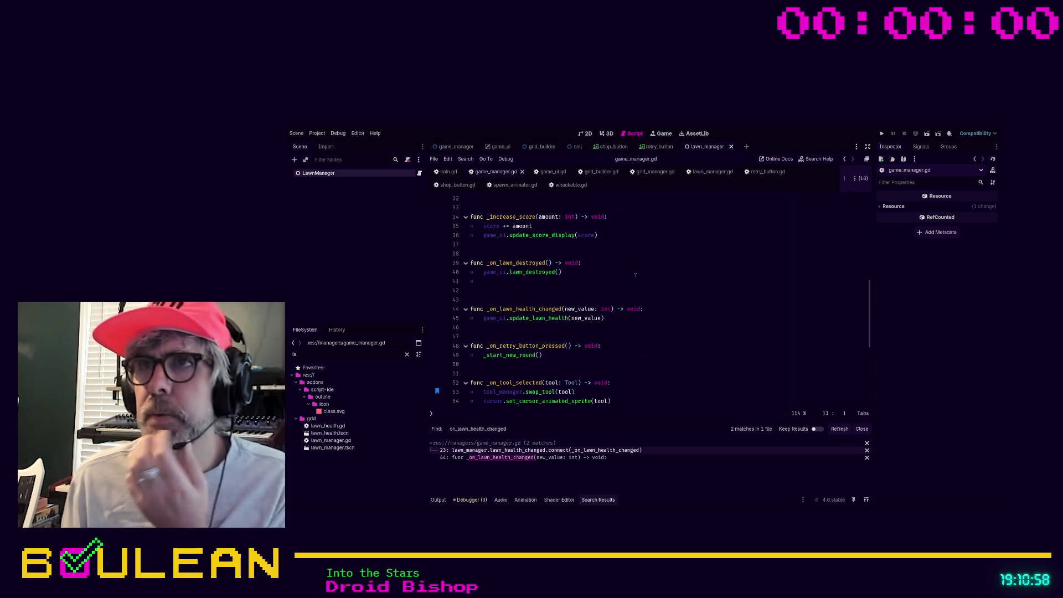
click(713, 172)
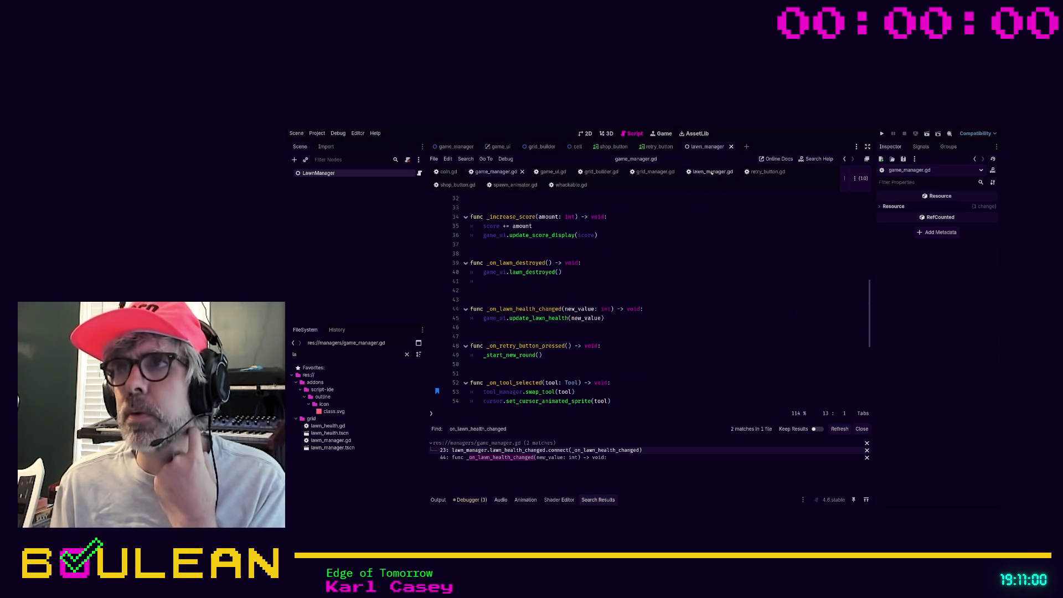
Comment out the lawn_health reset on line 13, add a temporary pass, and test-run the game
click(648, 272)
scroll(651, 292, up, 1)
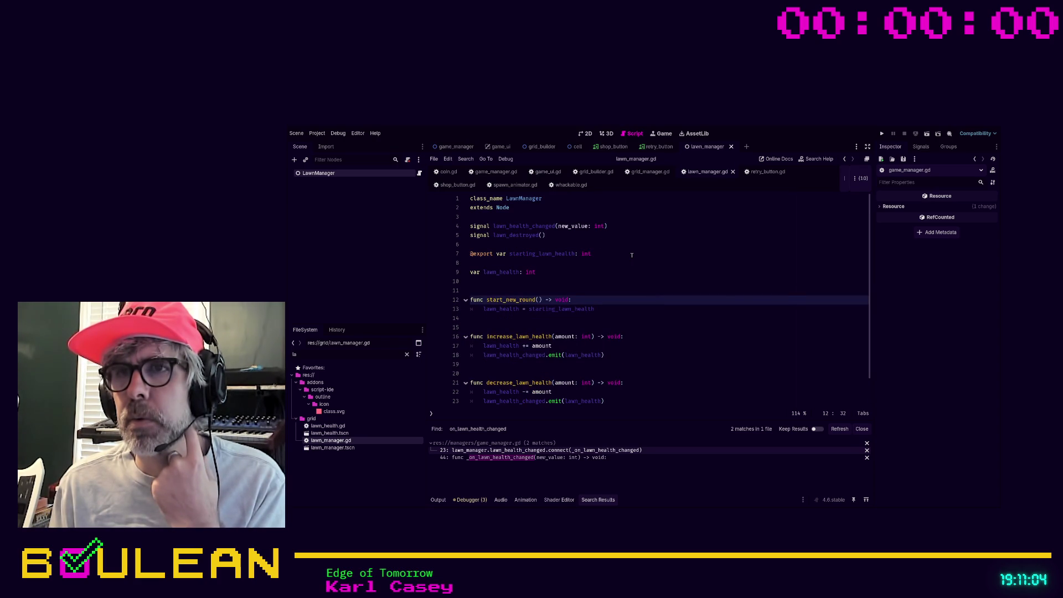
scroll(631, 255, down, 1)
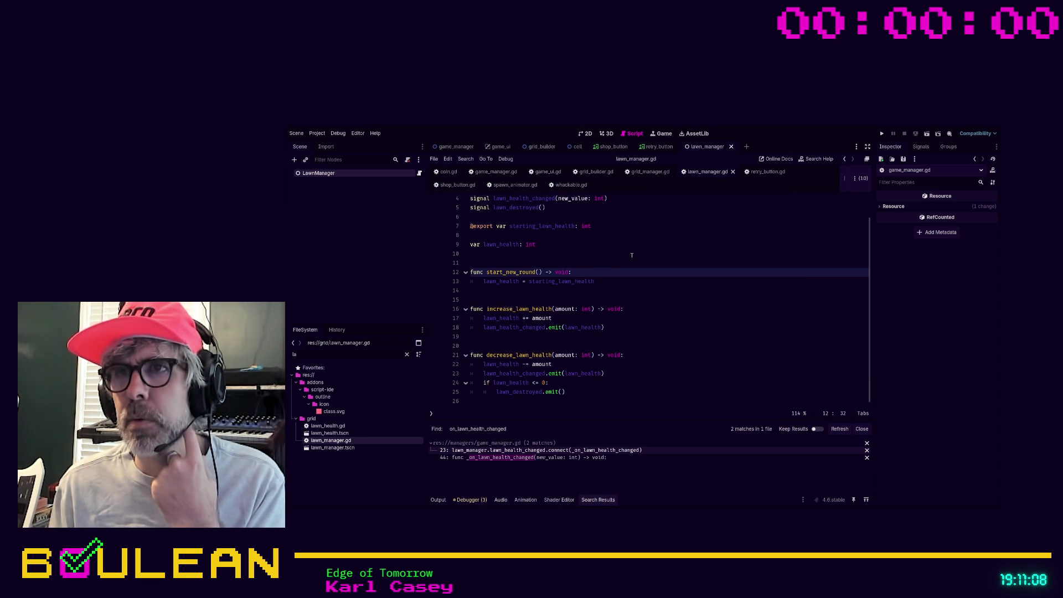
scroll(632, 255, up, 1)
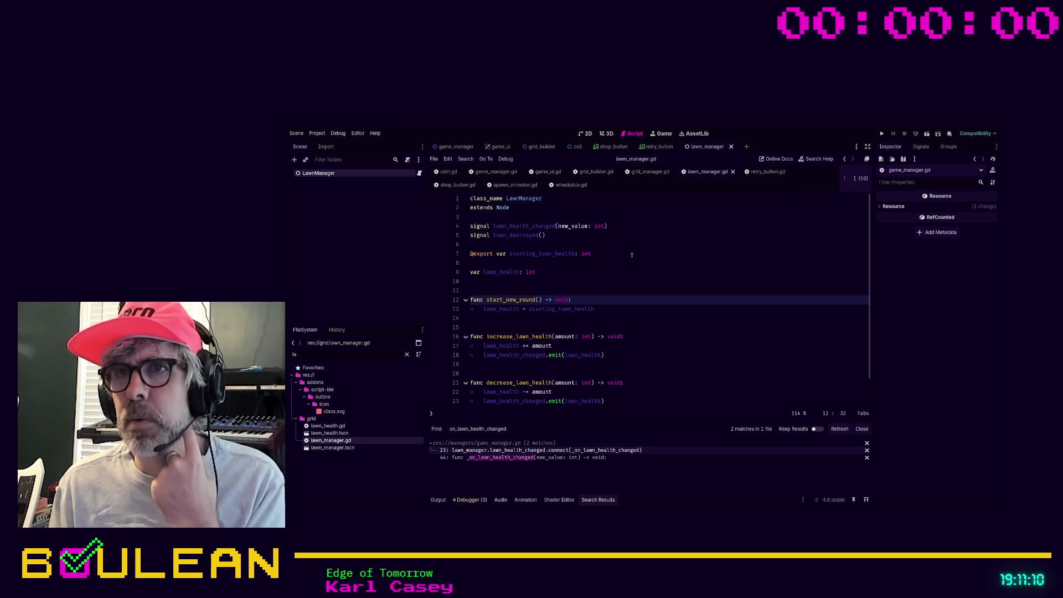
scroll(632, 255, down, 1)
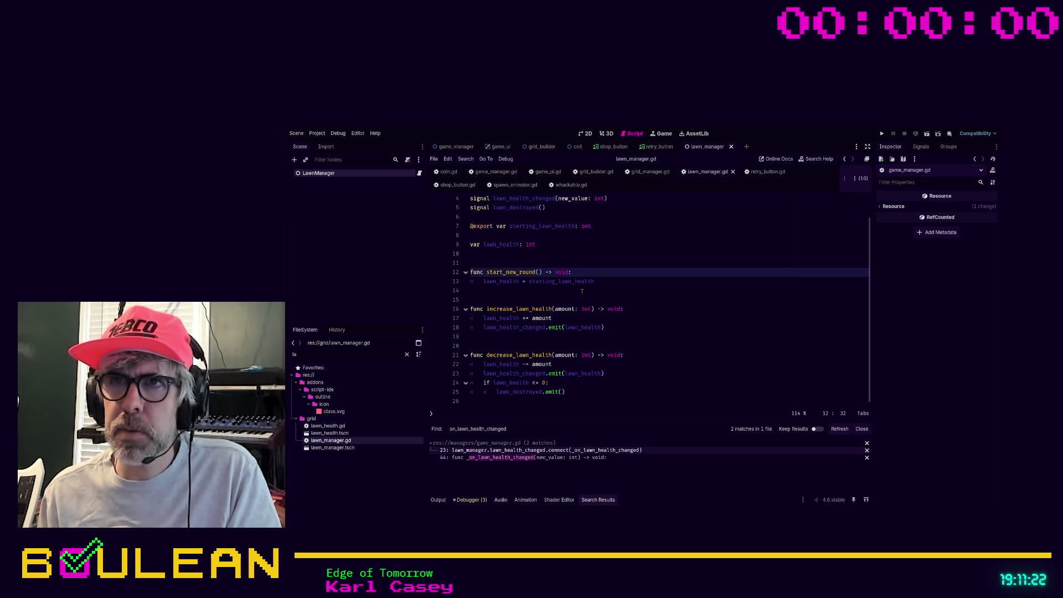
scroll(589, 295, up, 1)
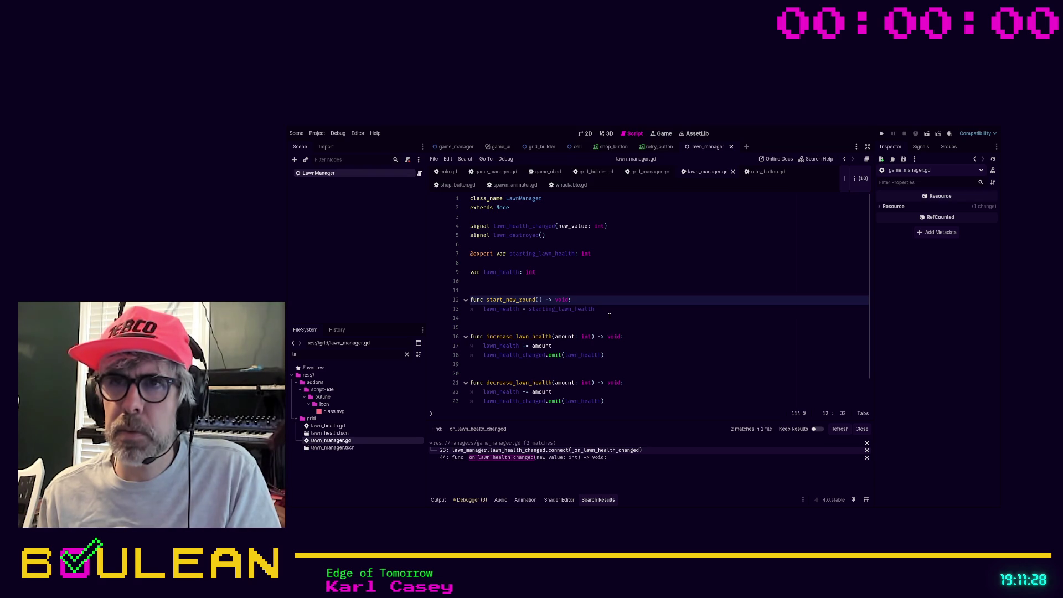
scroll(610, 315, down, 1)
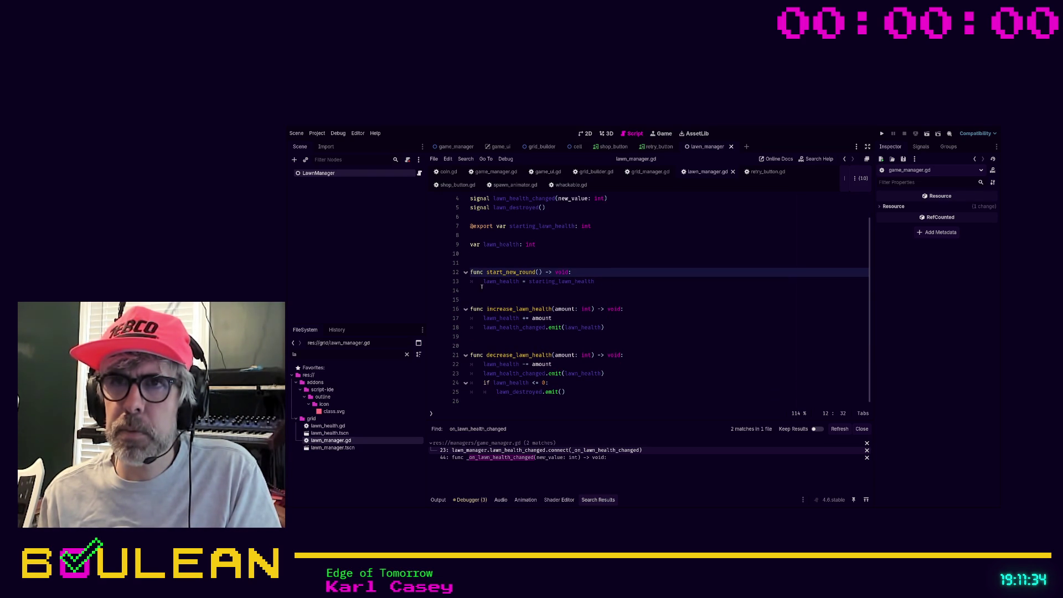
click(608, 281)
key(ctrl+k)
key(Return)
text(pass)
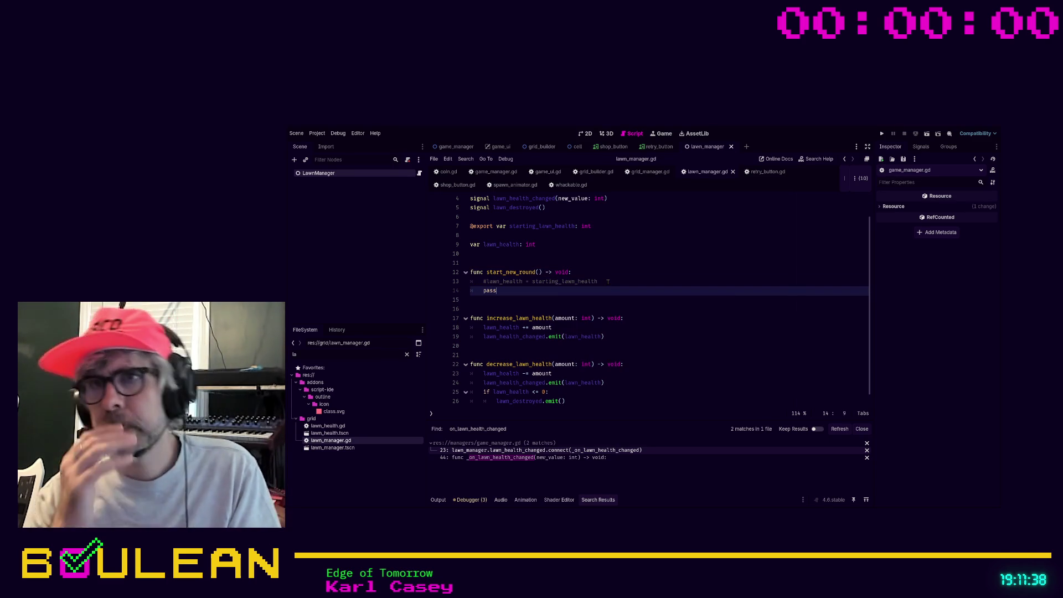
key(F5)
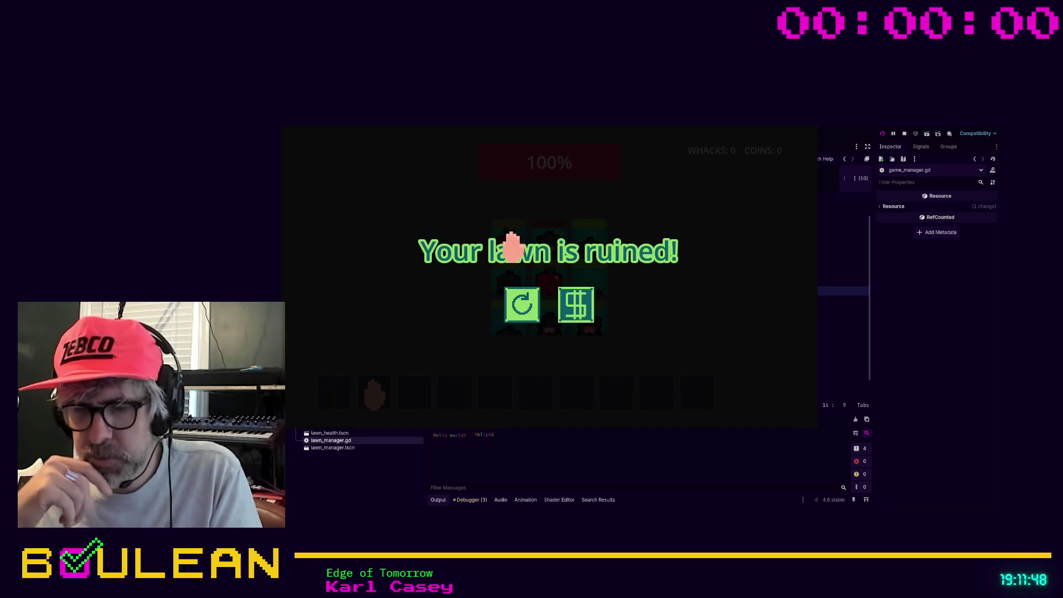
key(F8)
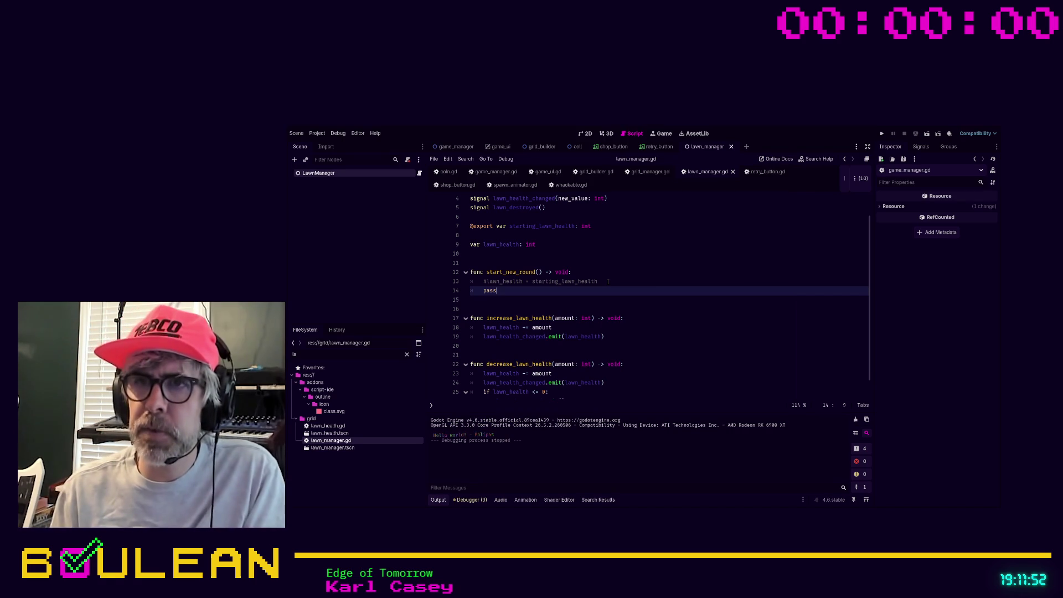
Delete the pass, uncomment the lawn_health reset line, and save lawn_manager.gd
scroll(608, 282, down, 1)
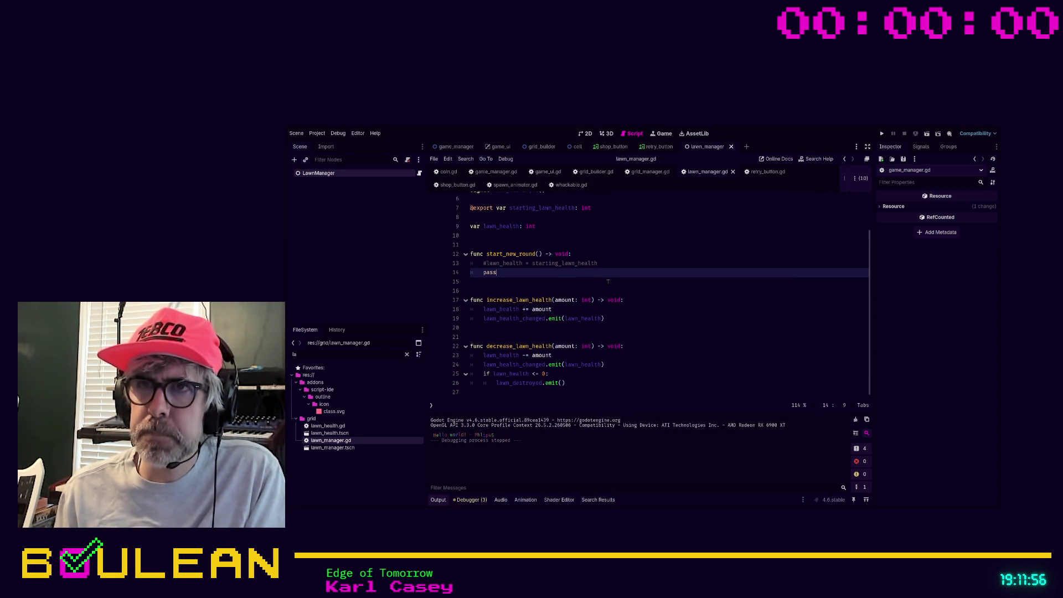
key(shift+Home)
key(shift+Home)
key(BackSpace)
key(Up)
key(ctrl+k)
scroll(608, 282, up, 1)
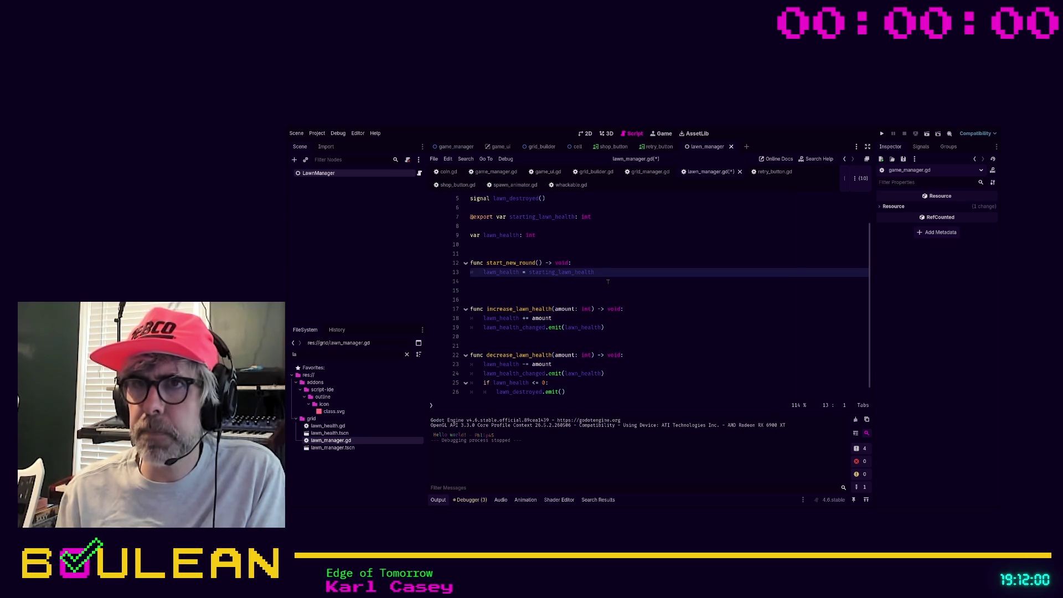
key(Down)
key(ctrl+s)
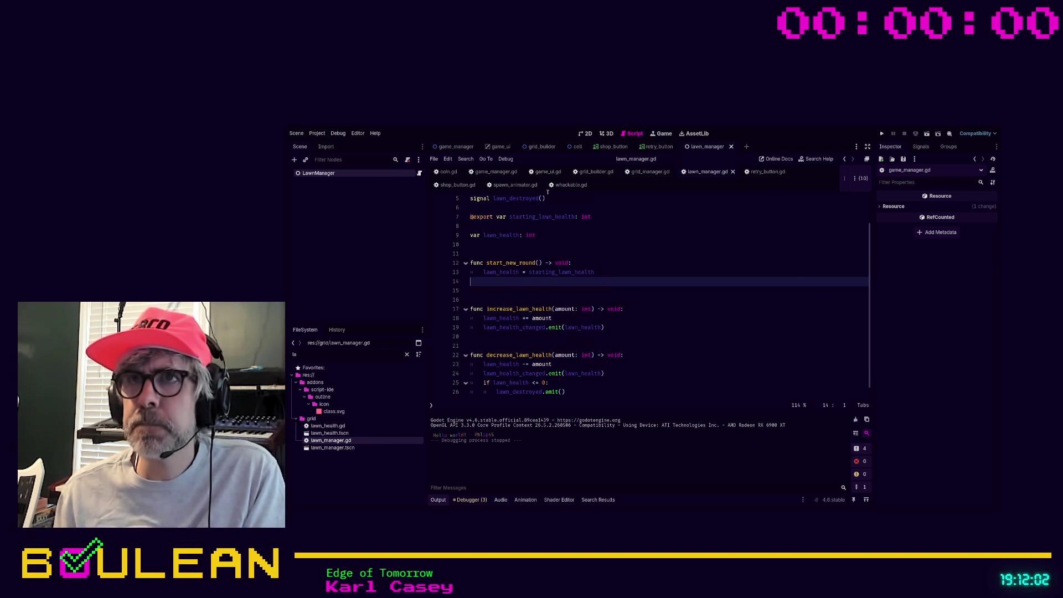
click(545, 172)
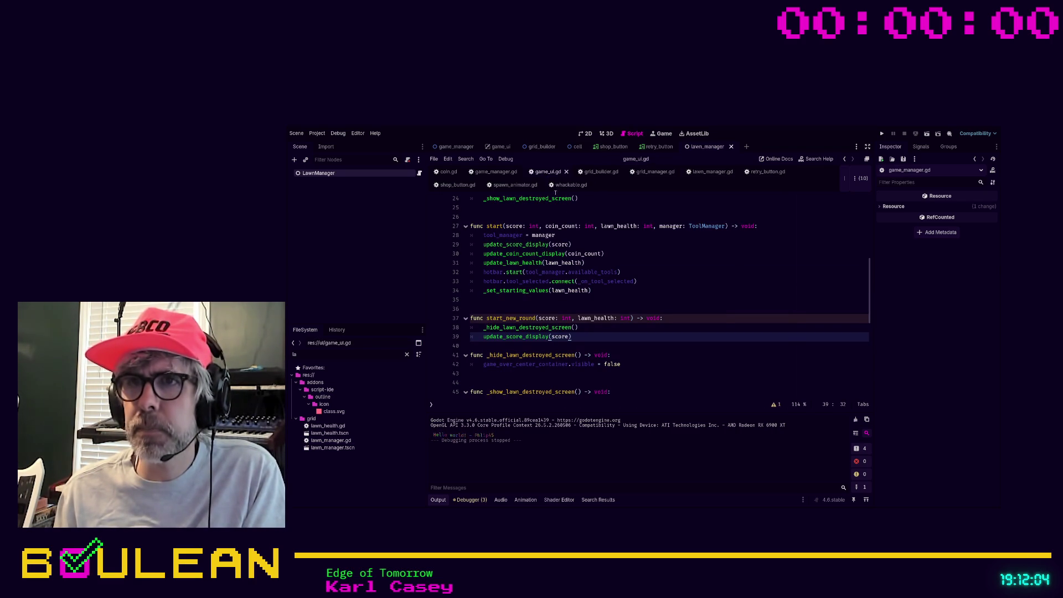
Insert a blank line after the update_score_display call in start_new_round
click(574, 343)
key(Return)
scroll(606, 321, down, 2)
scroll(605, 321, down, 2)
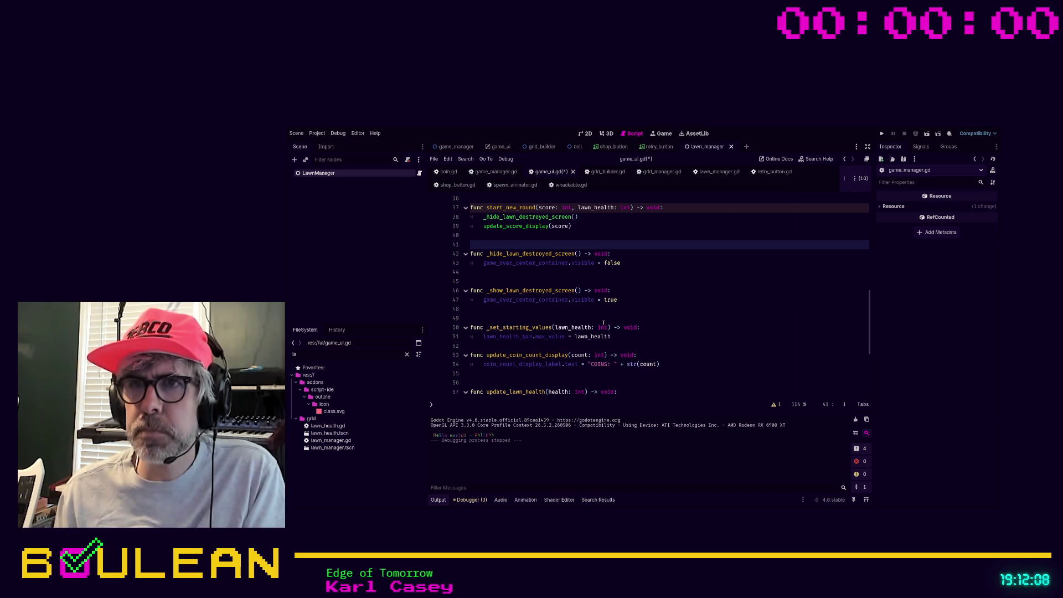
scroll(631, 319, down, 3)
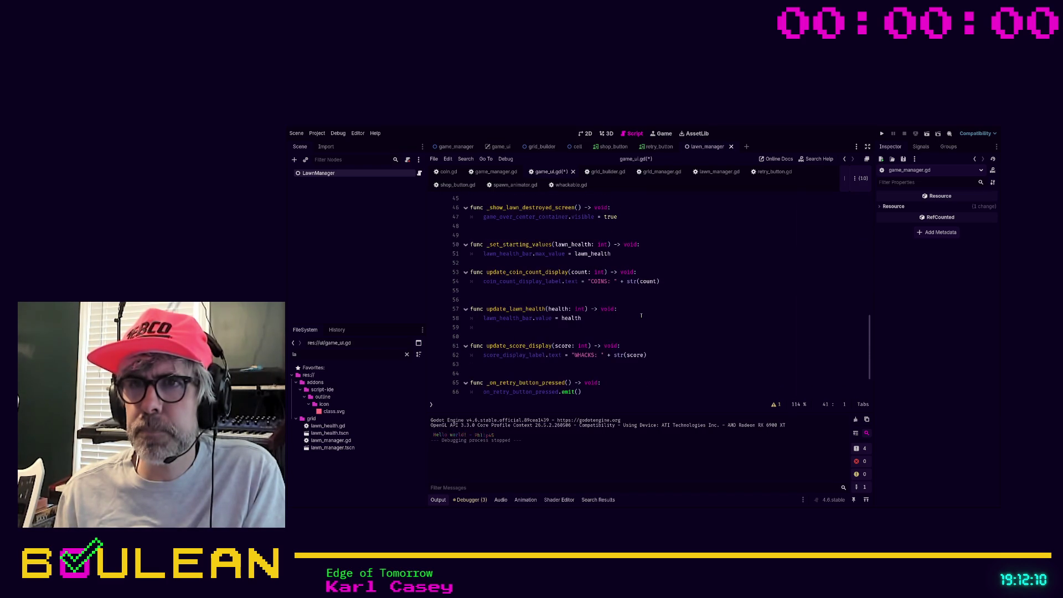
Step through the update_lawn_health matches in game_ui.gd, then save the script
click(591, 318)
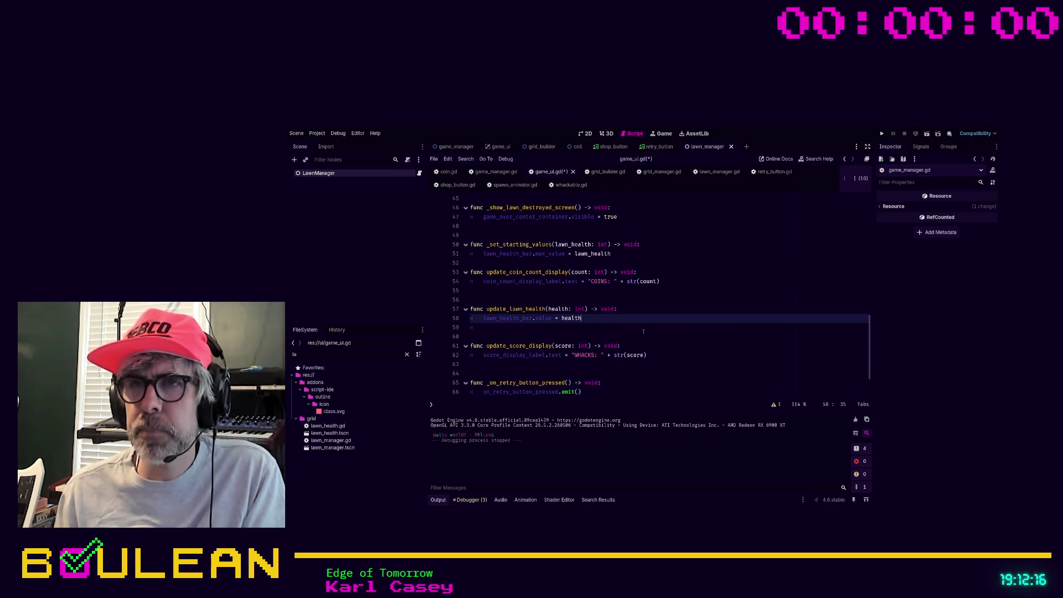
key(ctrl+f)
text(update_la)
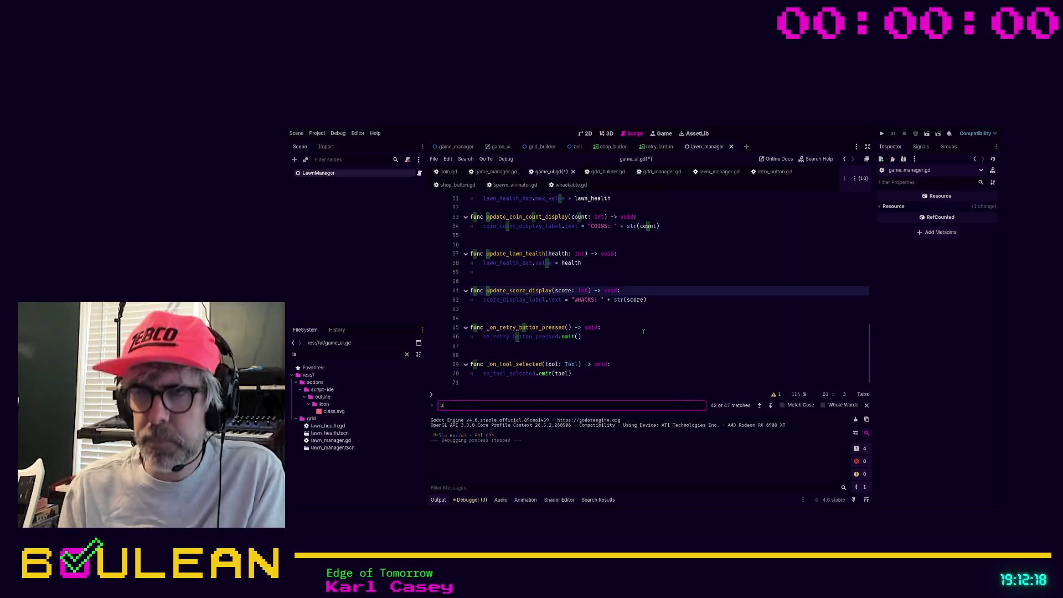
text(wn_health)
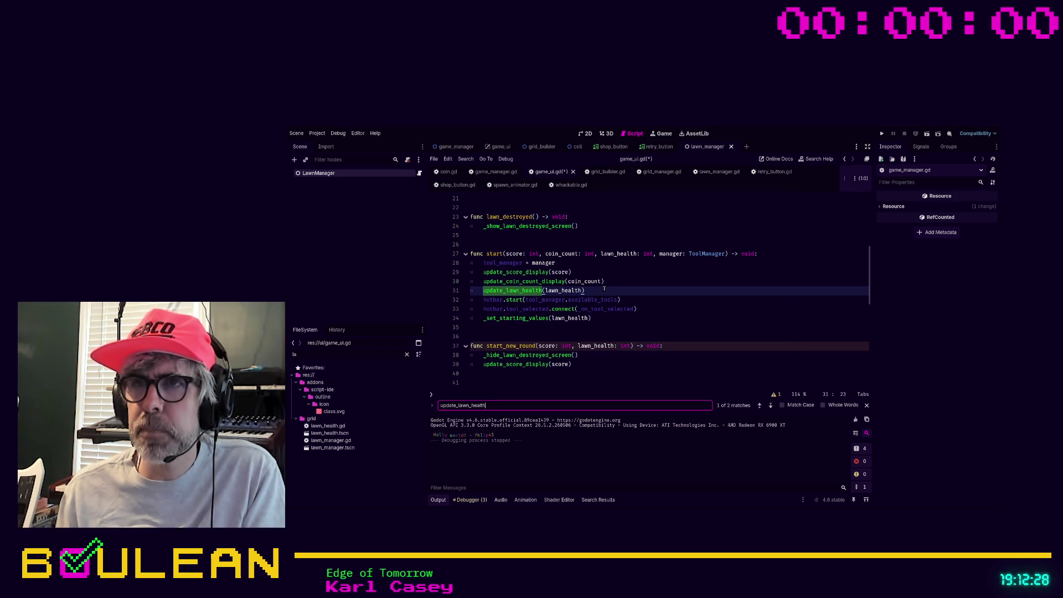
click(771, 406)
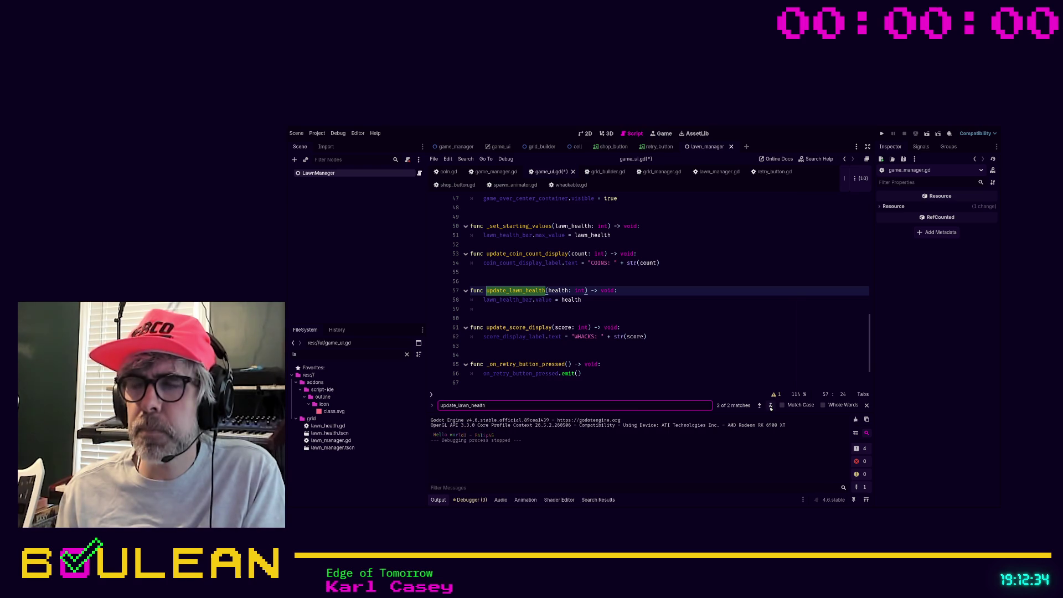
click(771, 406)
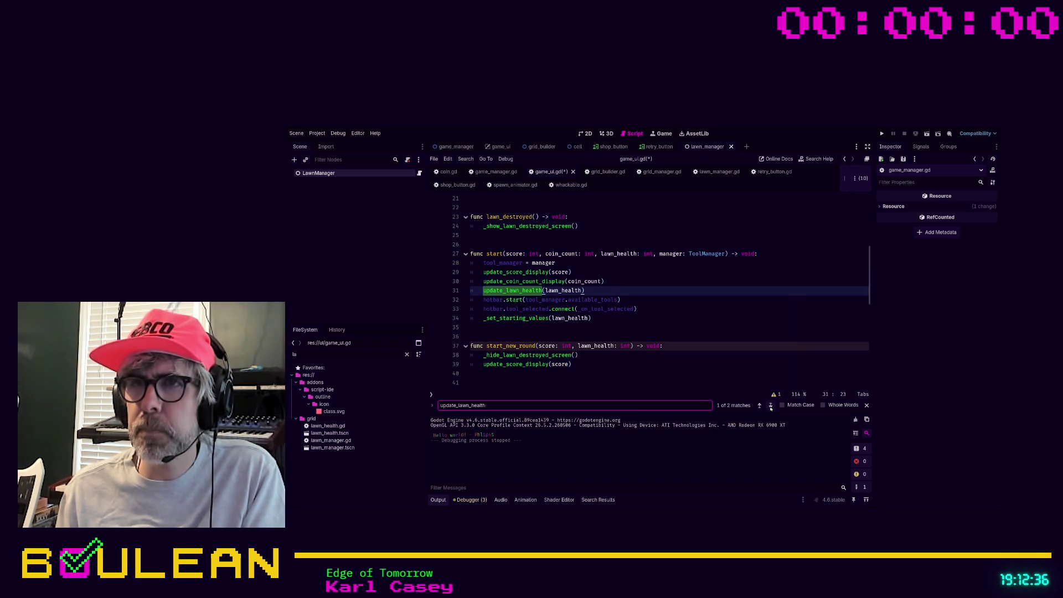
click(770, 407)
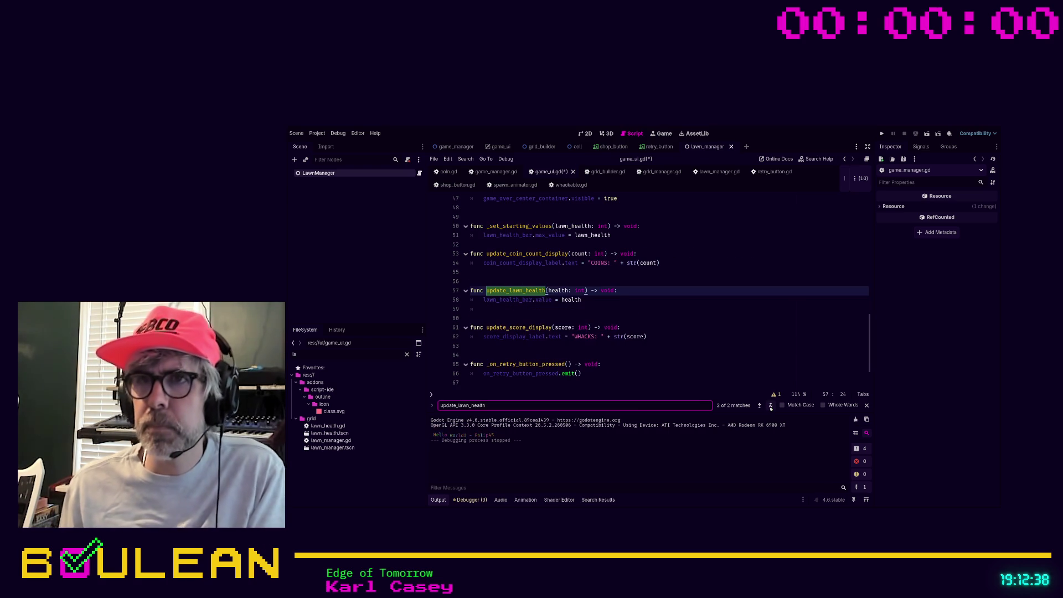
click(771, 406)
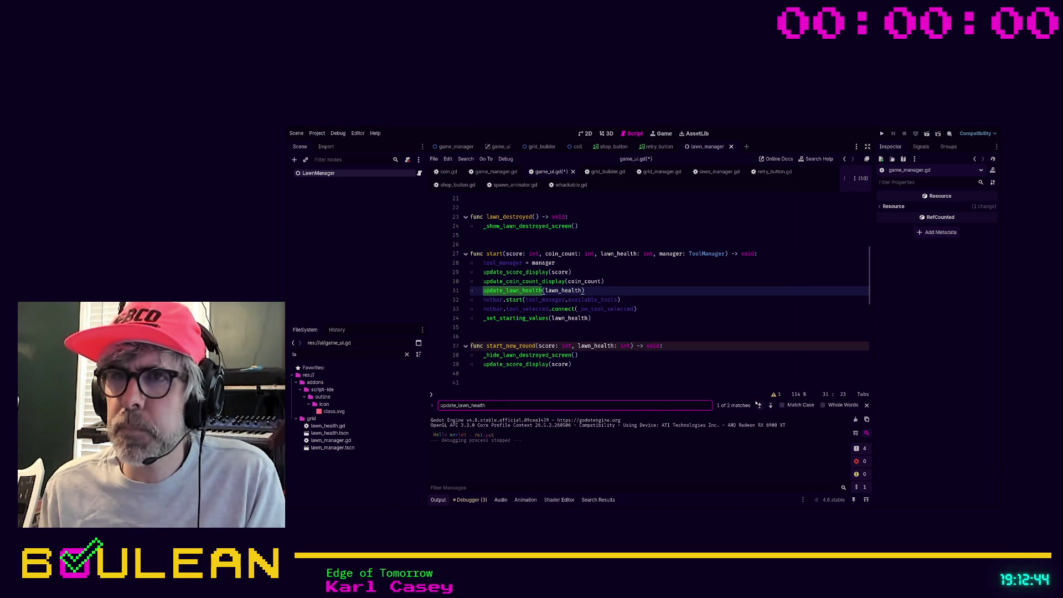
click(635, 328)
key(ctrl+s)
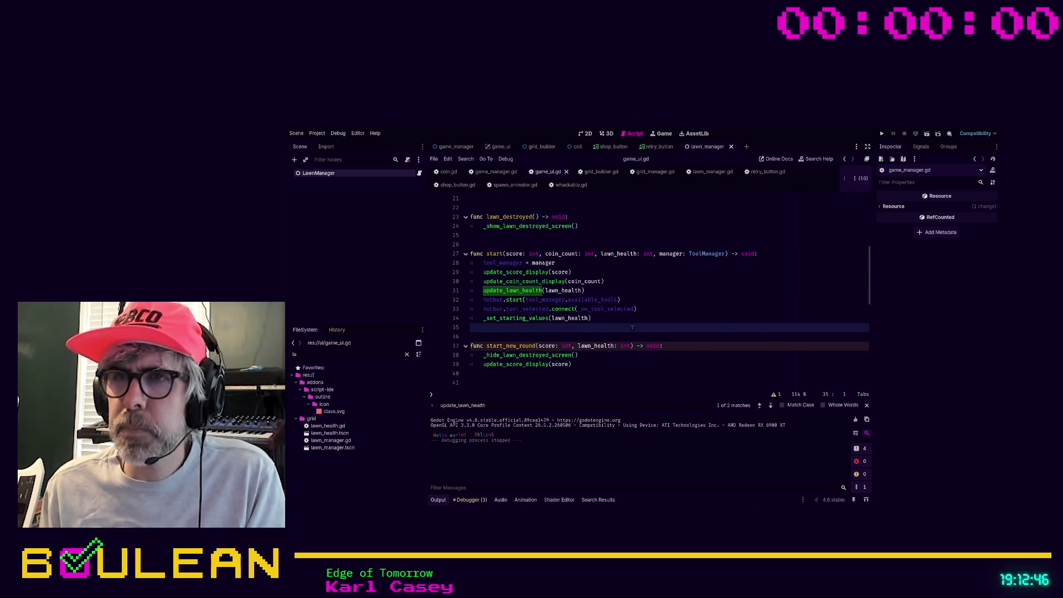
Add print("LAWN HEALTH: " + str(health)) on line 58 and run the game
scroll(637, 329, down, 5)
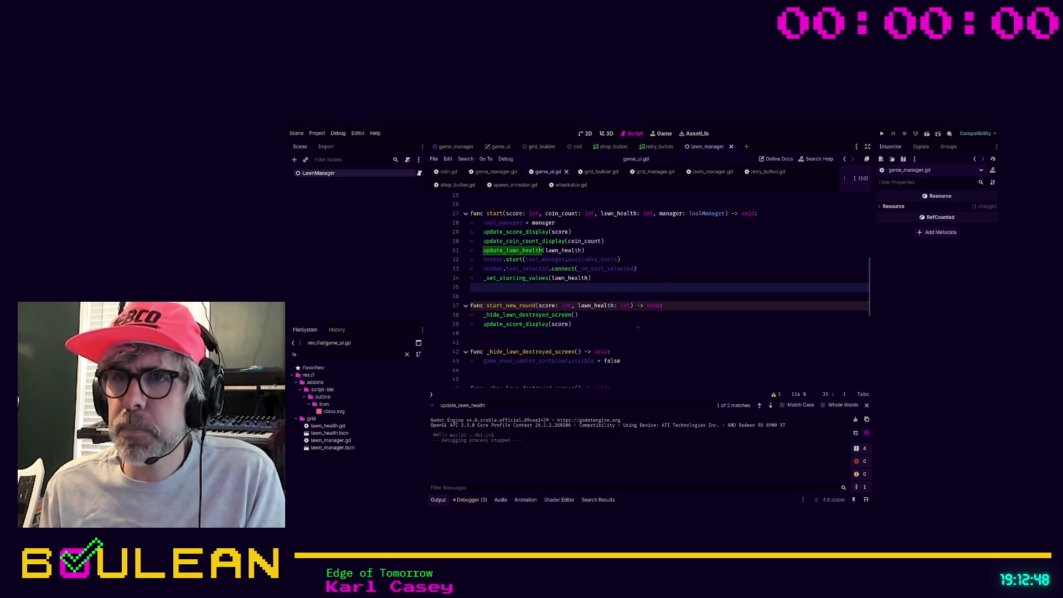
scroll(637, 329, down, 3)
click(629, 352)
key(Return)
text(print("LAWN HEALTH: " + str(lawn_heal)
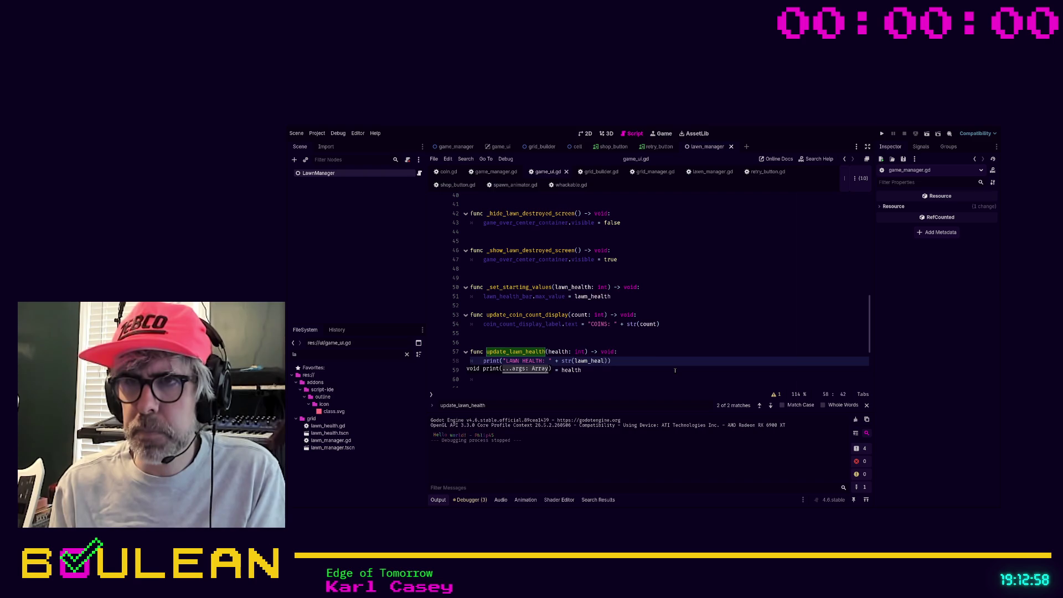
text(th)
key(ctrl+BackSpace)
text(health)
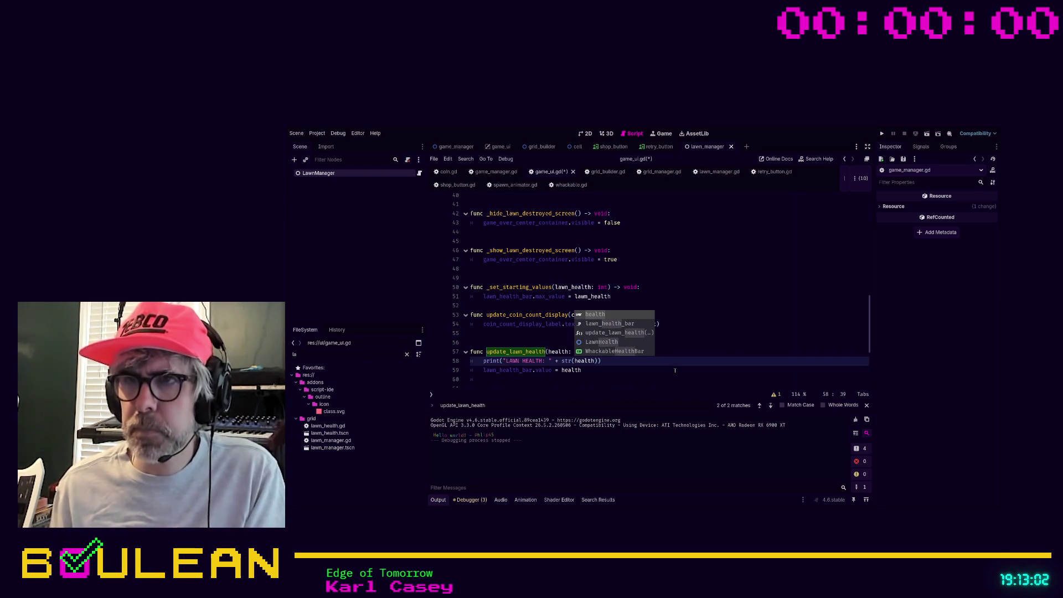
click(675, 371)
key(F5)
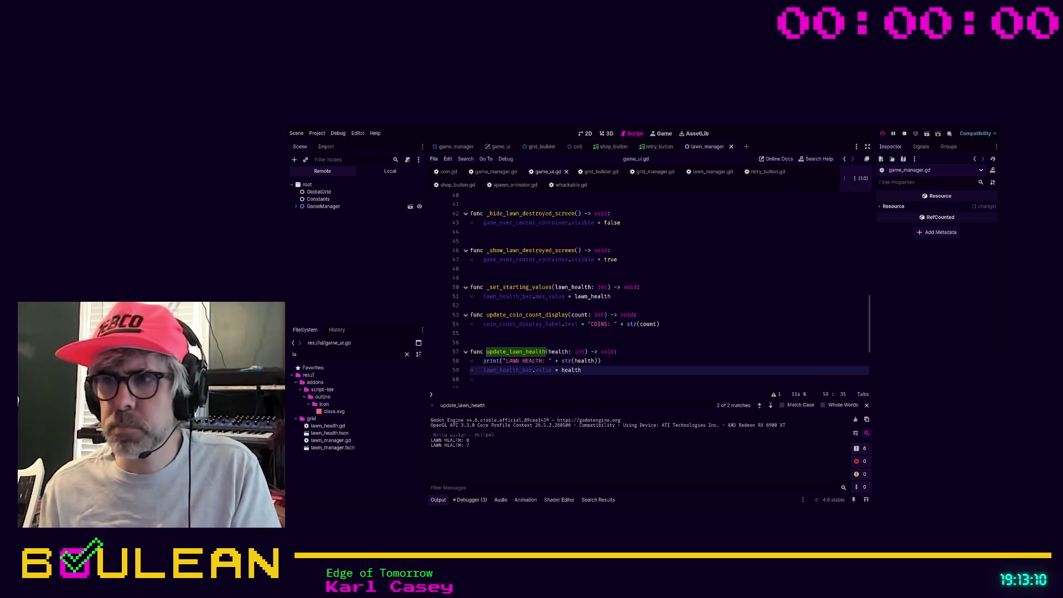
key(alt+Tab)
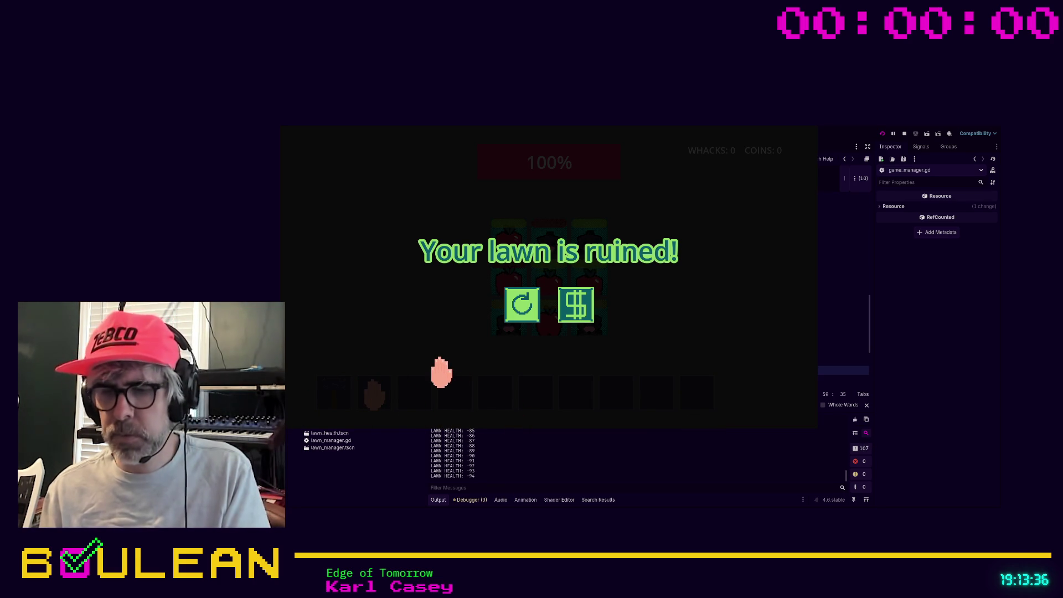
Stop the game once the lawn is ruined and health logs -100
key(F8)
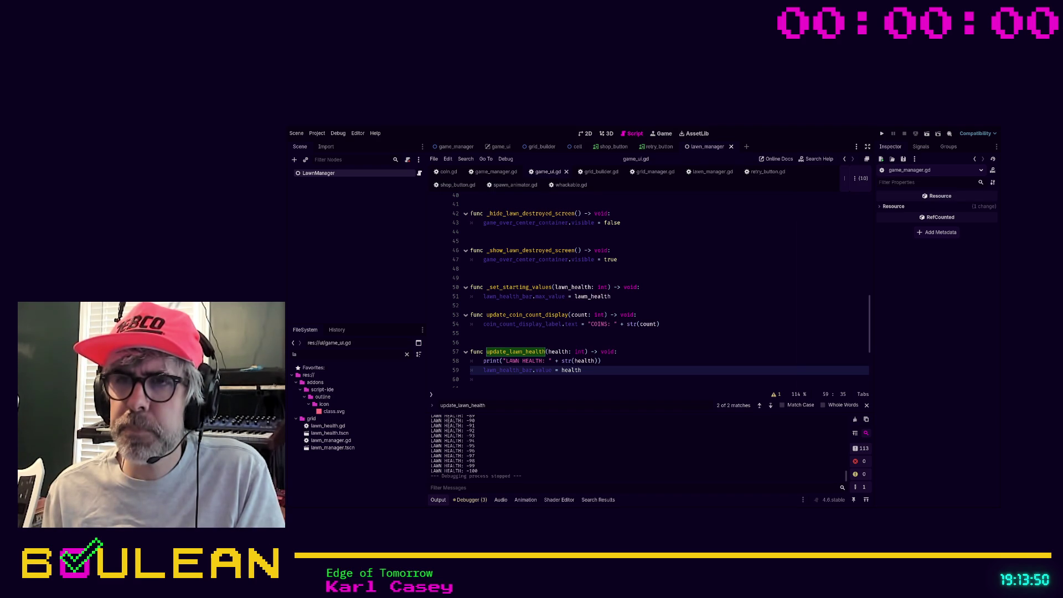
Open the game_ui scene in the 2D view and inspect the LawnHealthBar and score/coins container
ctrl+click(513, 370)
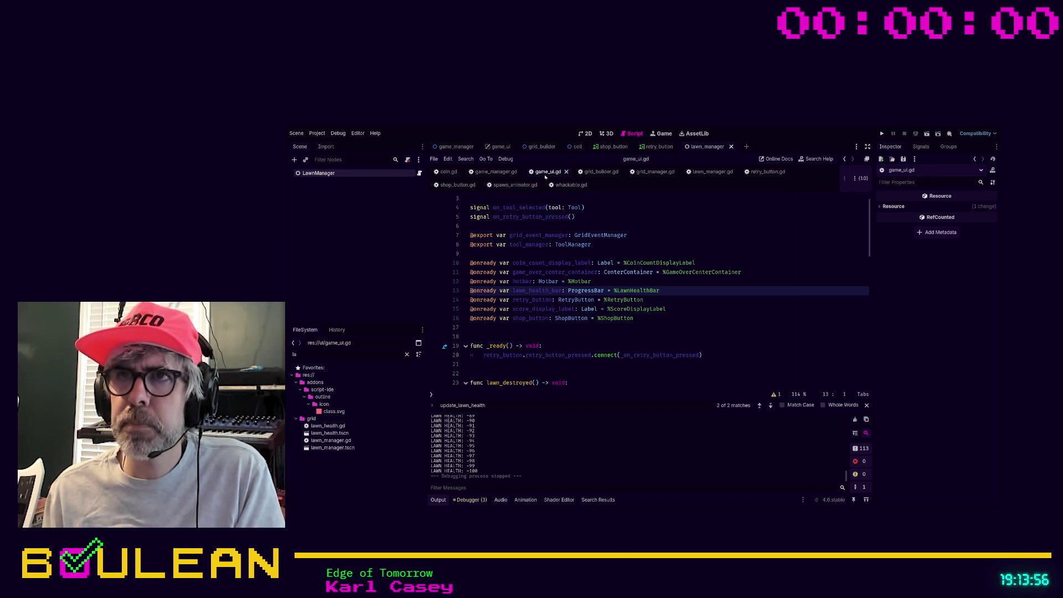
click(585, 133)
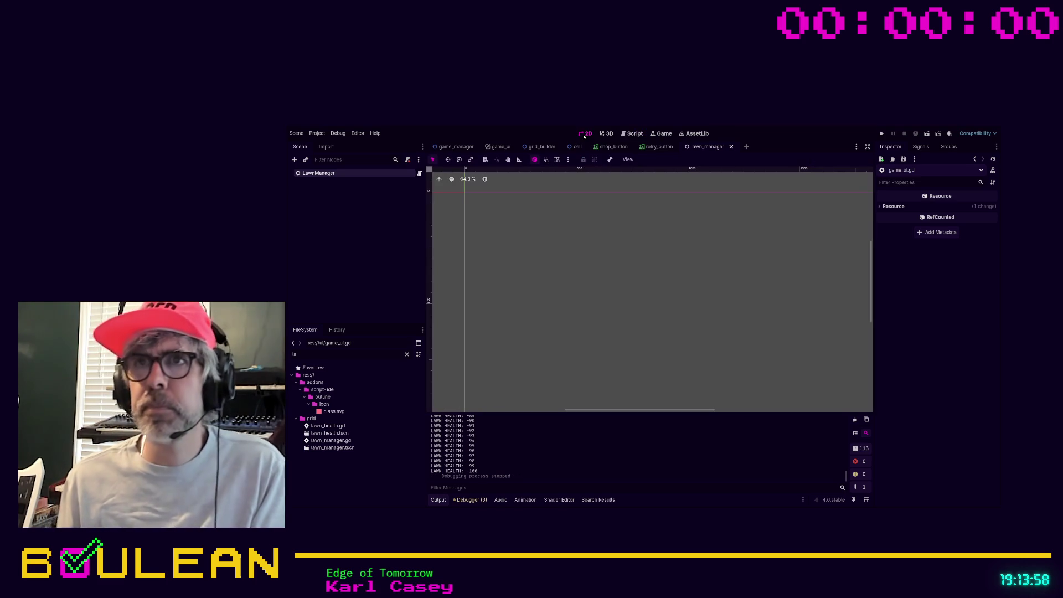
scroll(501, 222, up, 2)
click(497, 147)
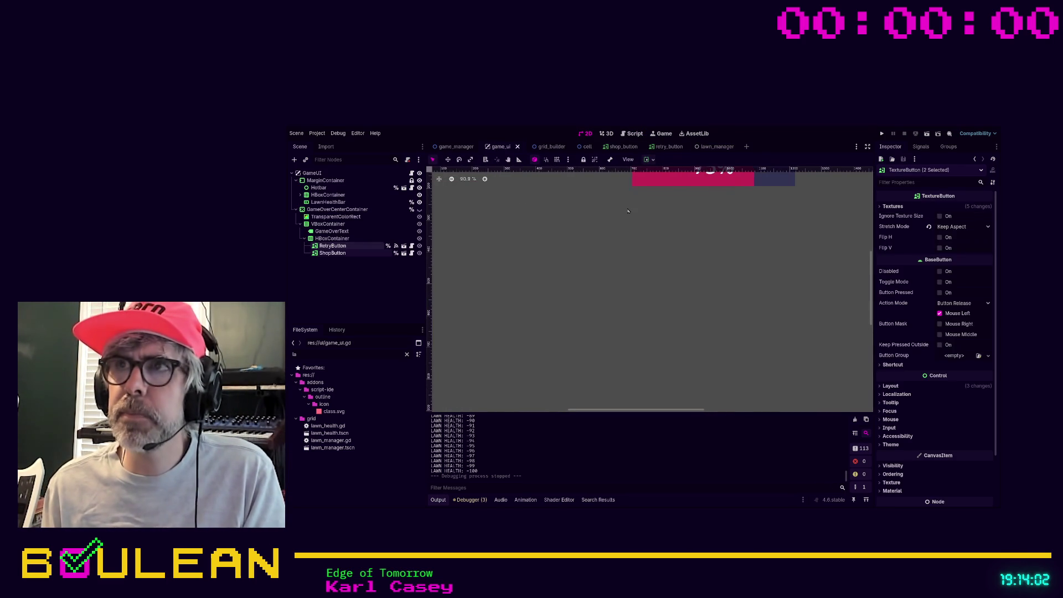
mouse_move(631, 211)
mouse_down()
mouse_move(626, 308)
mouse_move(604, 312)
mouse_up()
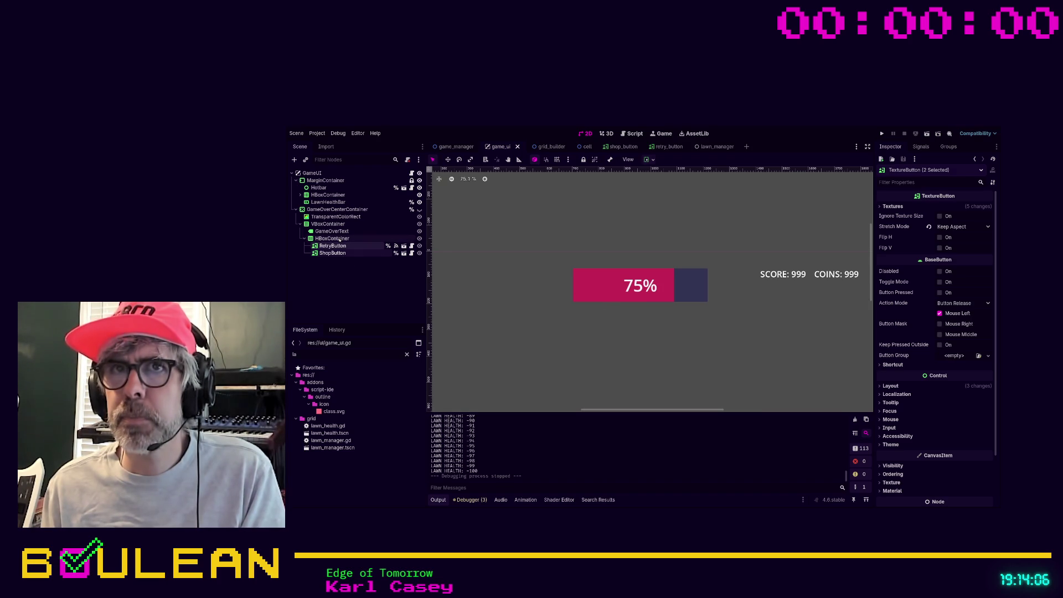
click(331, 203)
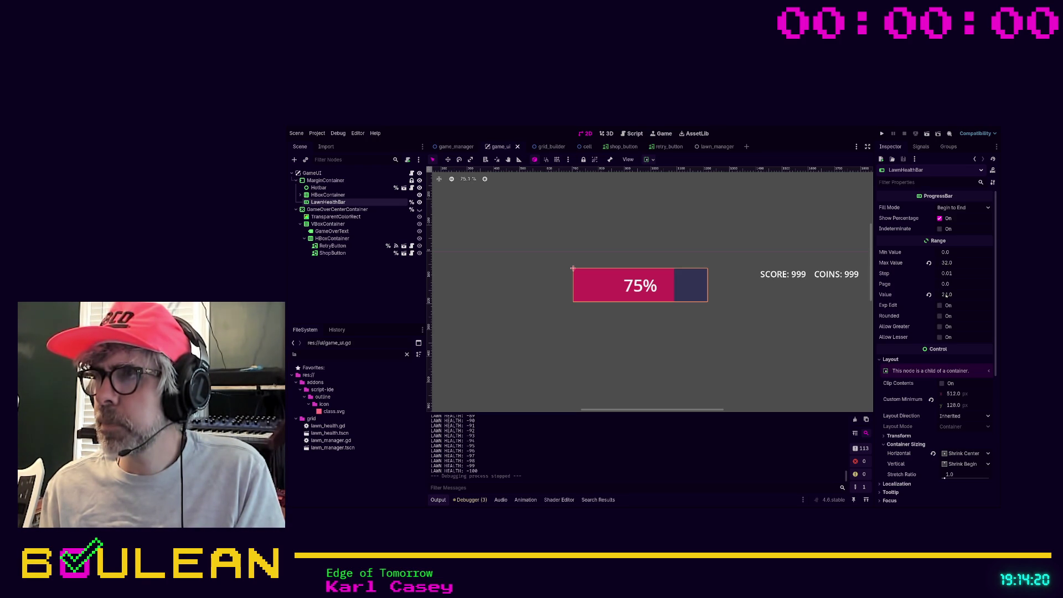
click(774, 348)
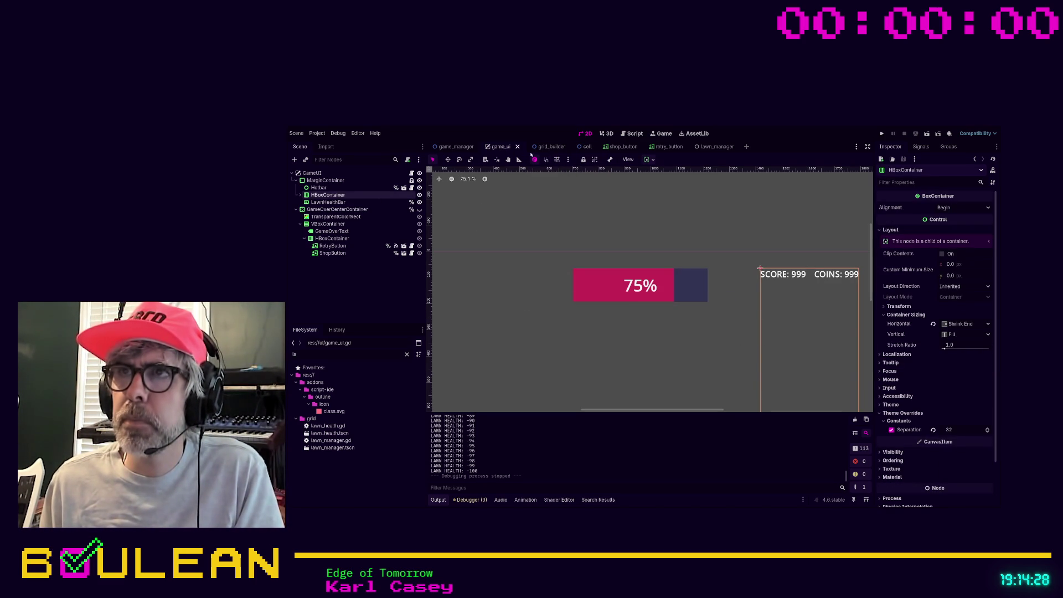
Return to game_ui.gd and scroll to the start function
click(633, 134)
scroll(629, 266, down, 8)
click(635, 320)
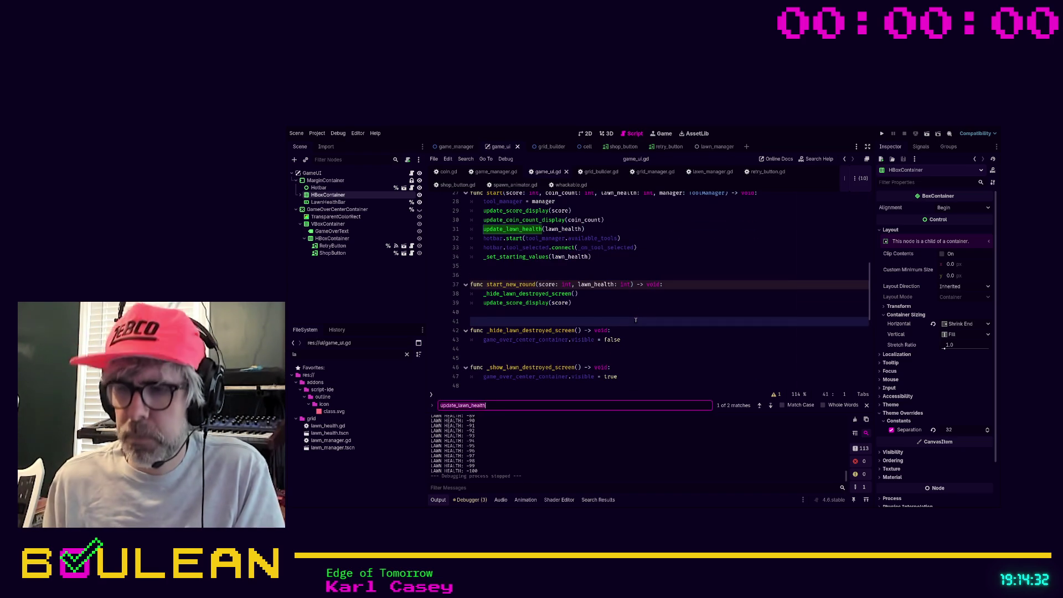
Bookmark the update_lawn_health line found via a 'print' search, then relaunch the game
key(ctrl+f)
text(print)
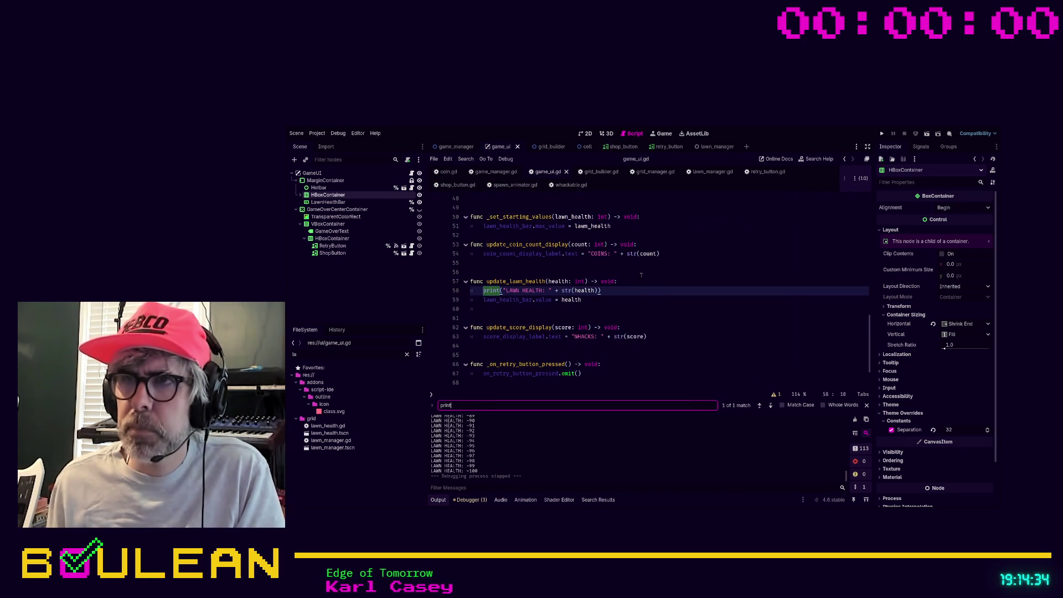
click(641, 275)
click(630, 281)
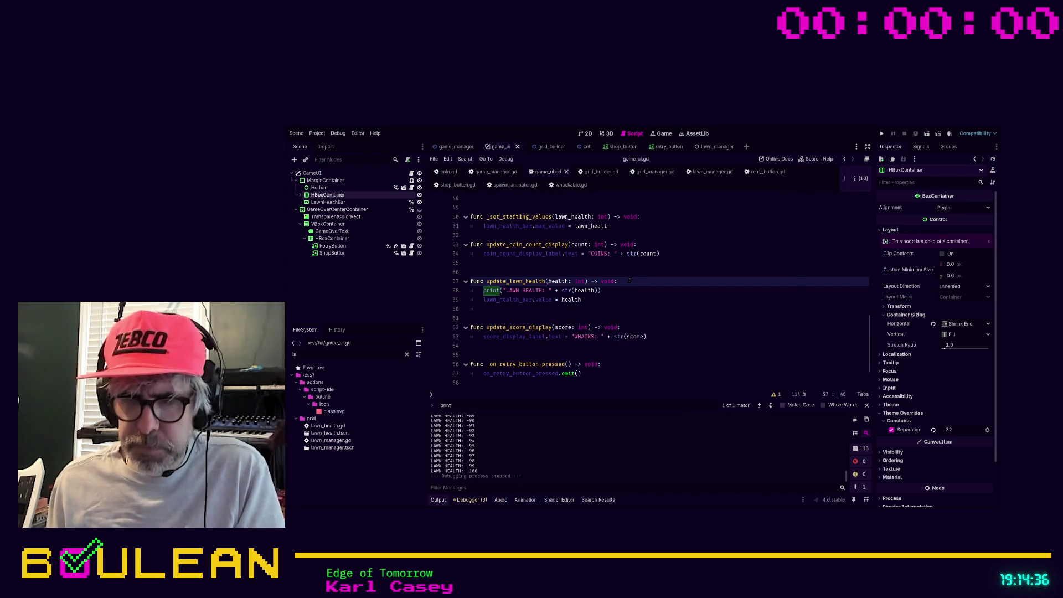
key(ctrl+alt+b)
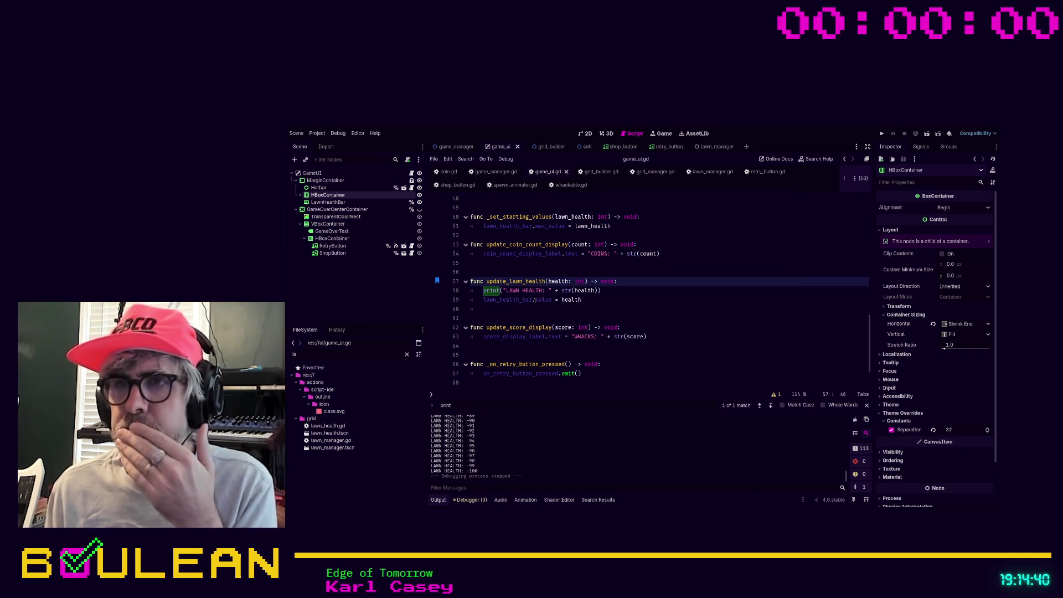
key(F5)
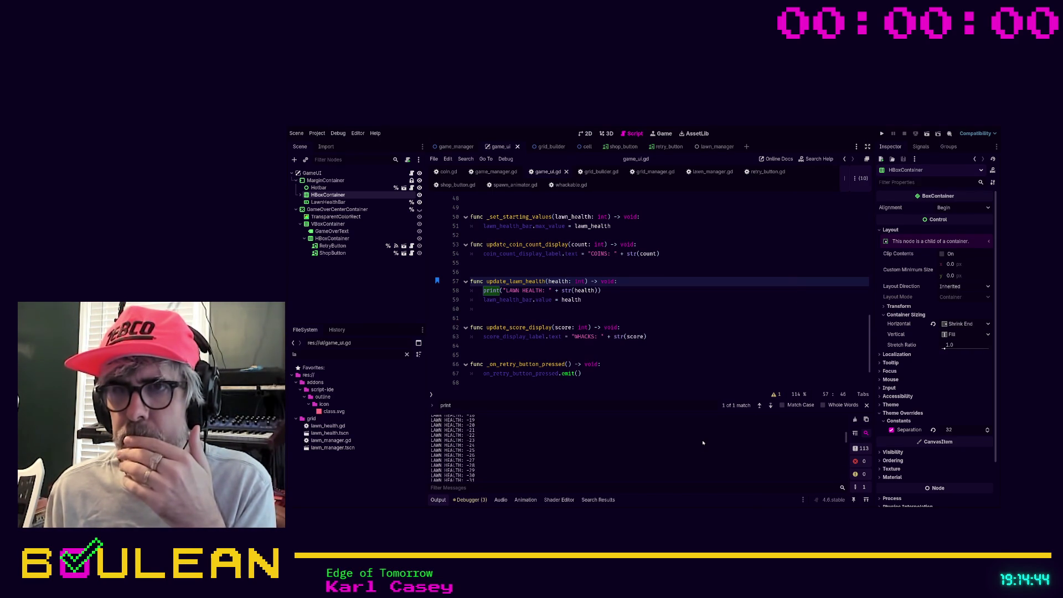
key(F5)
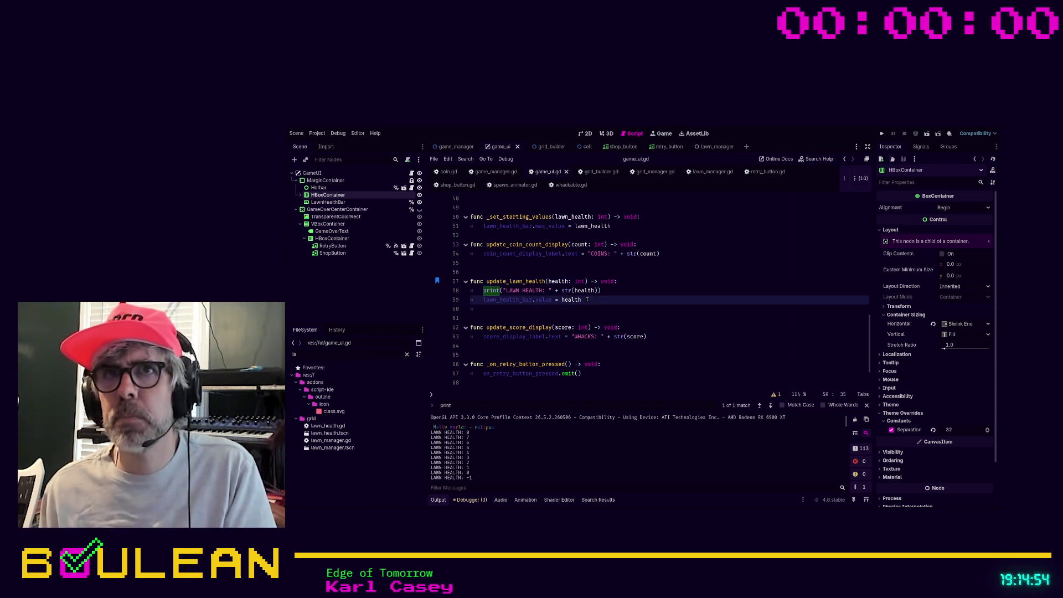
Review the lawn_health_bar declaration and start function, then open lawn_manager.gd's start_new_round
scroll(580, 283, up, 2)
scroll(579, 282, up, 1)
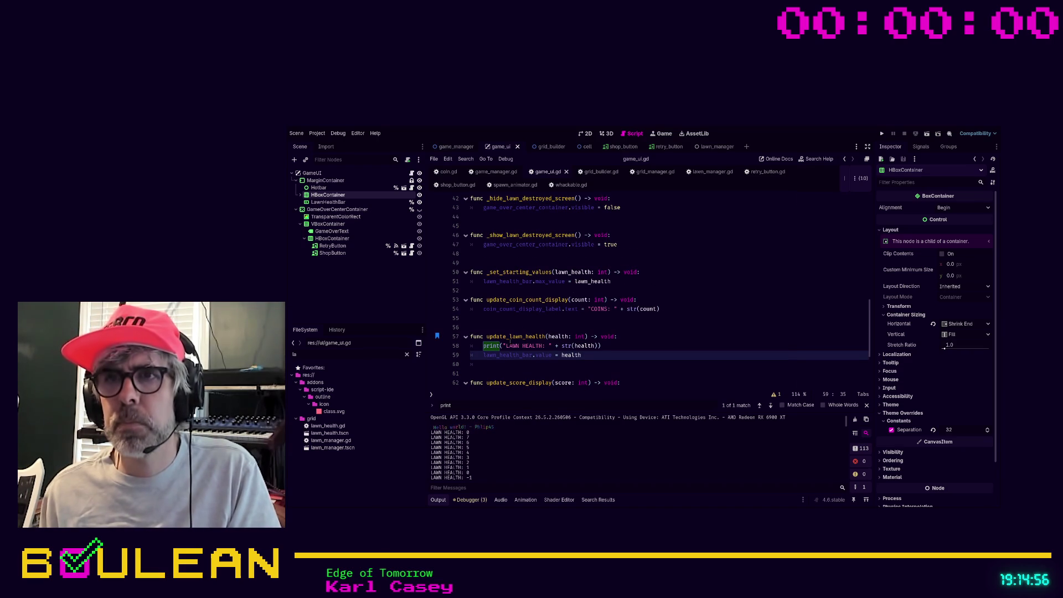
ctrl+click(512, 356)
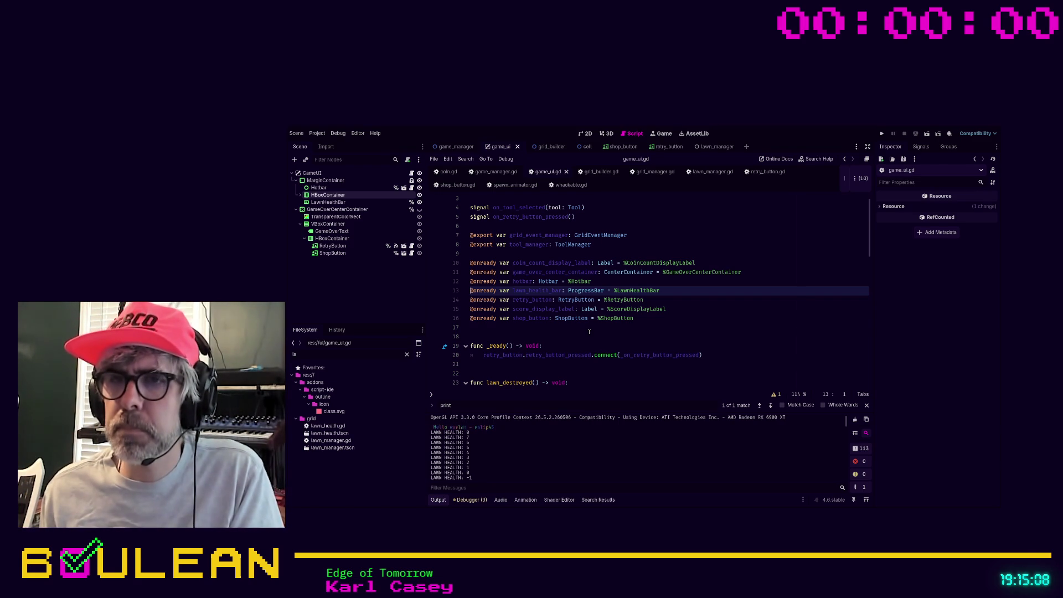
scroll(589, 331, down, 1)
scroll(589, 331, down, 3)
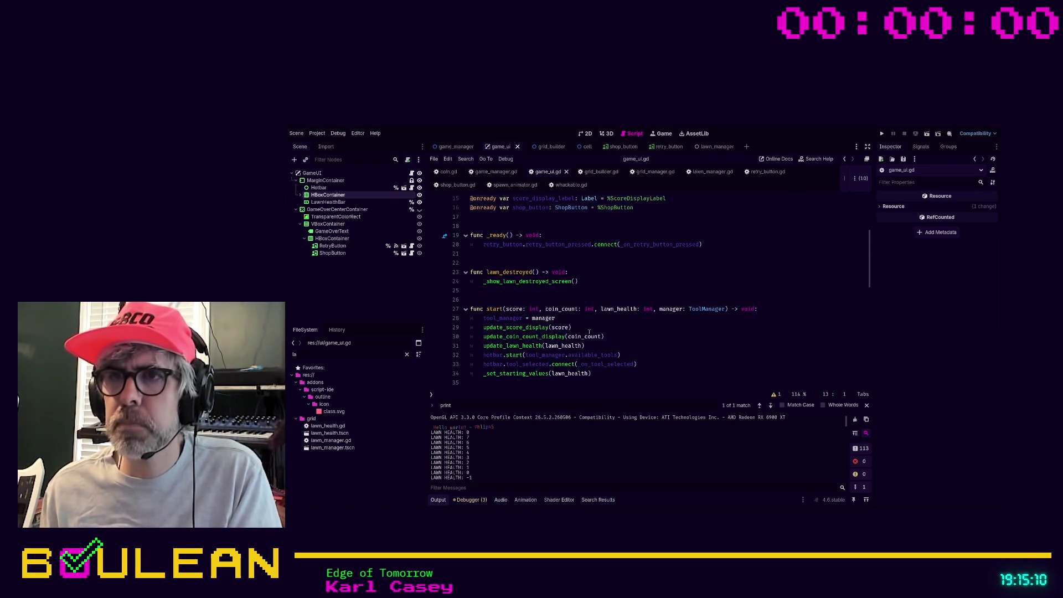
click(624, 327)
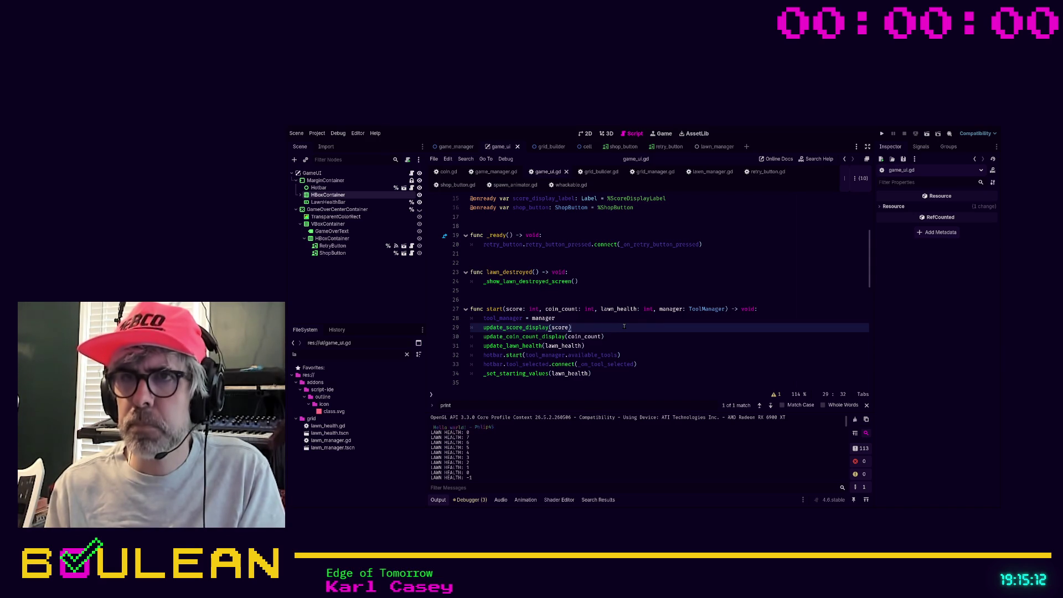
click(725, 172)
click(675, 260)
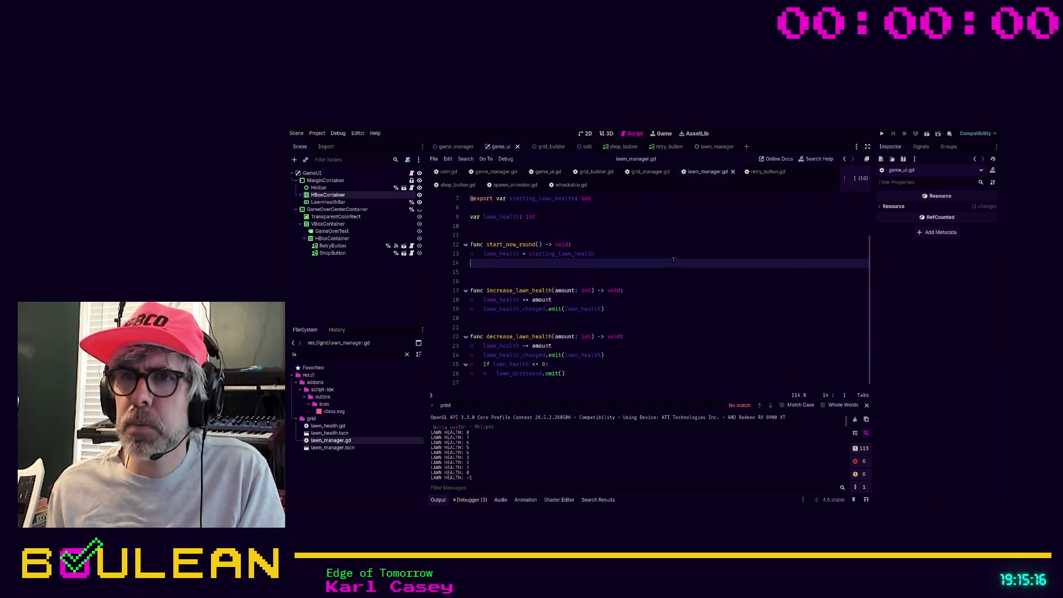
Find lawn_health_changed across the project and review its 6 matches in 2 files
scroll(626, 309, up, 2)
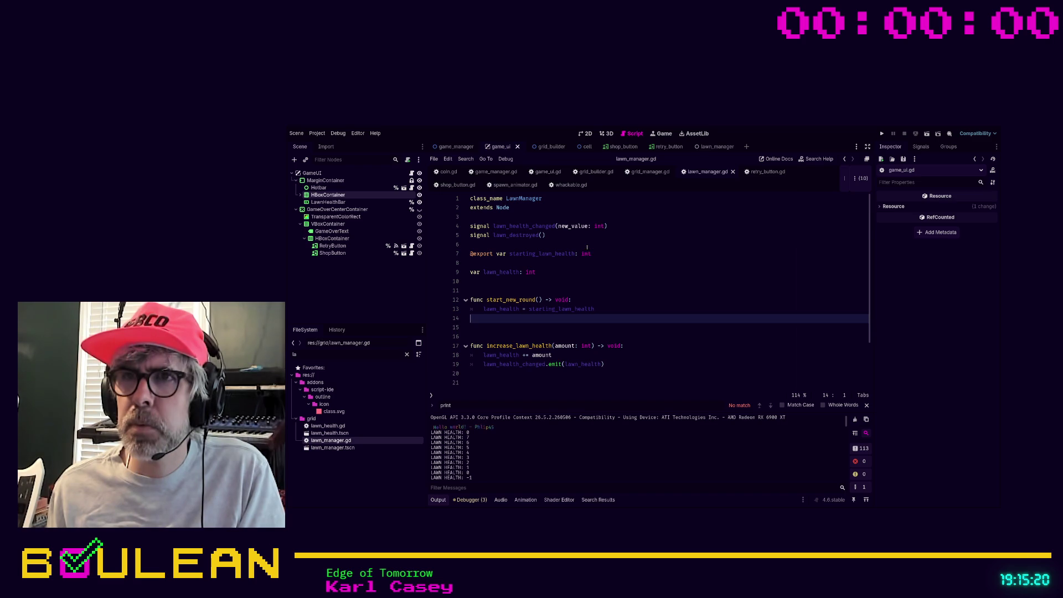
scroll(587, 247, down, 2)
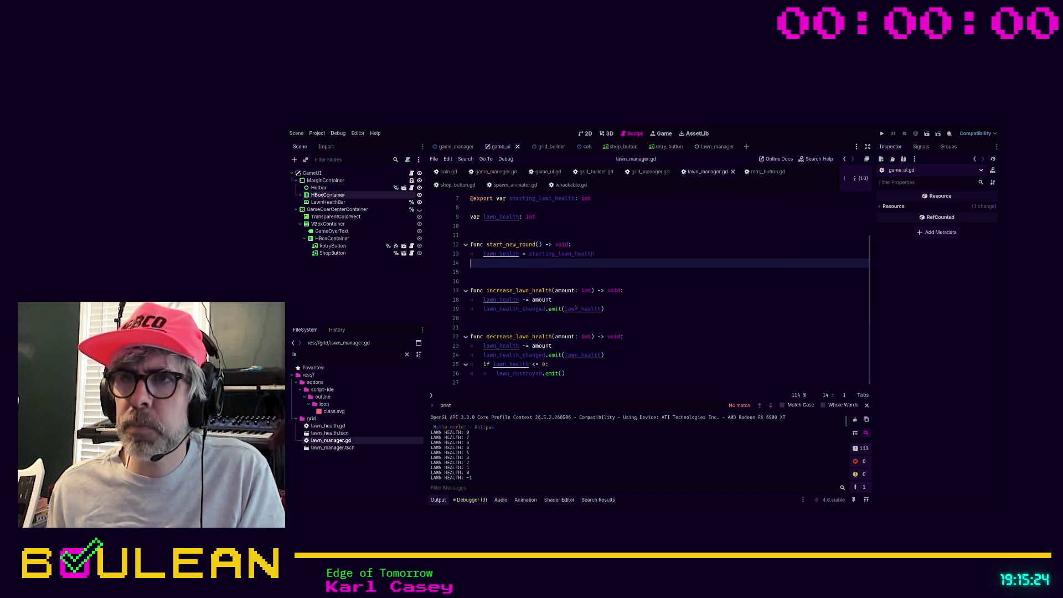
click(668, 292)
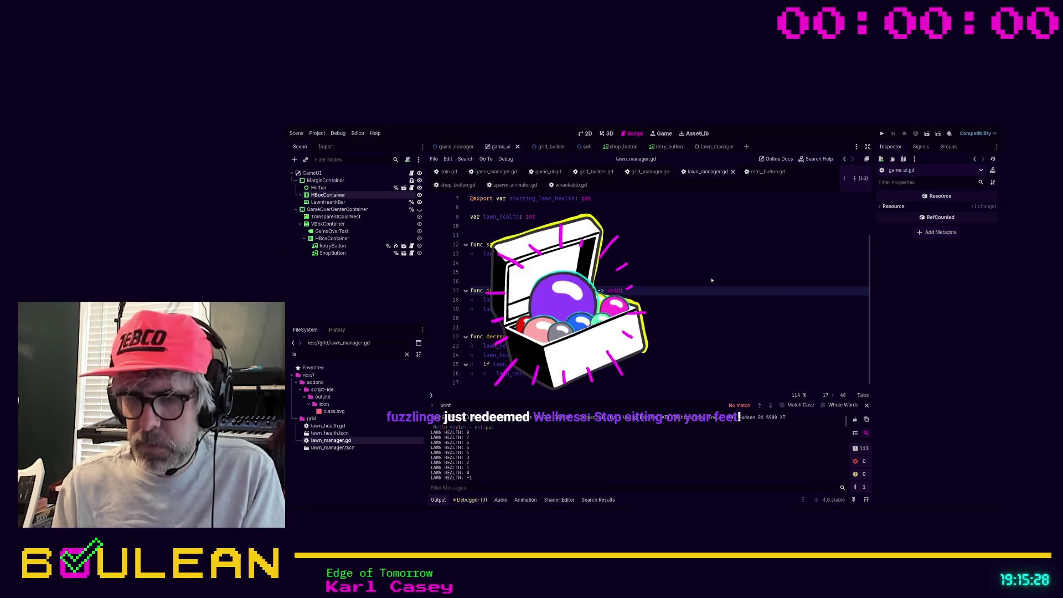
key(ctrl+shift+f)
key(Return)
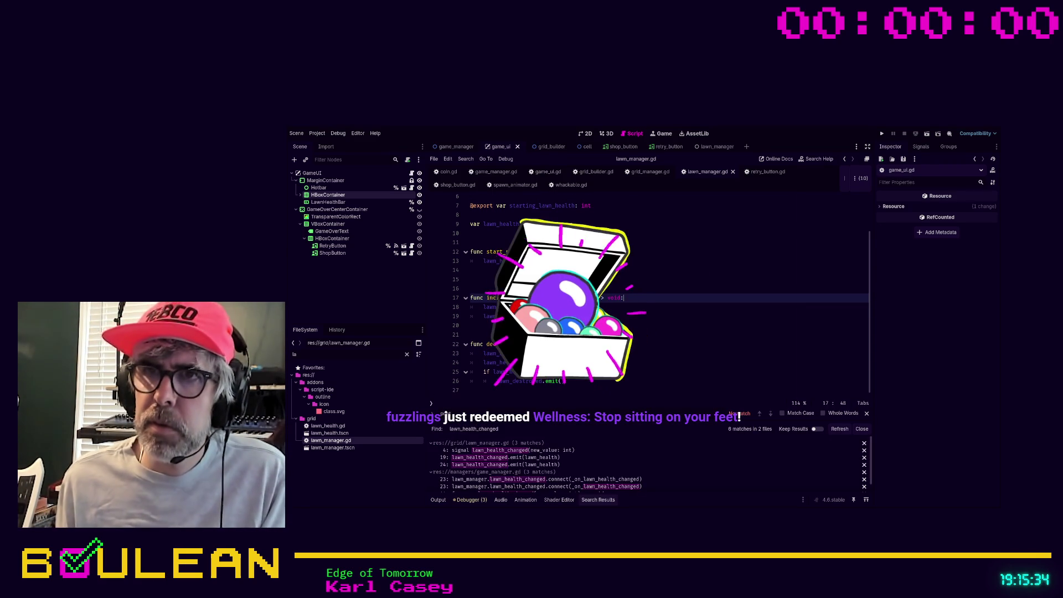
scroll(665, 294, up, 1)
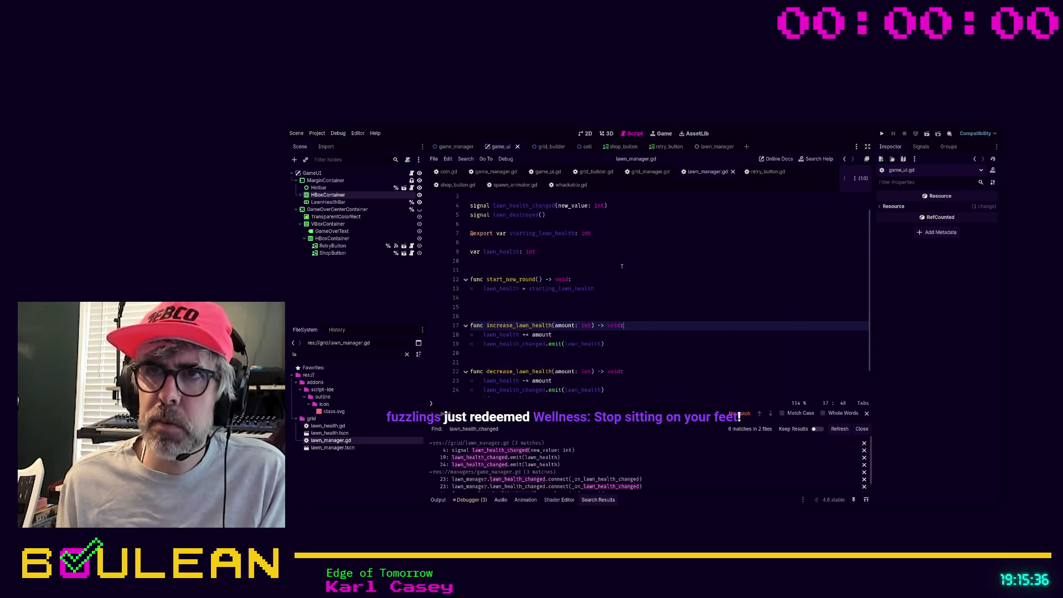
scroll(583, 238, up, 1)
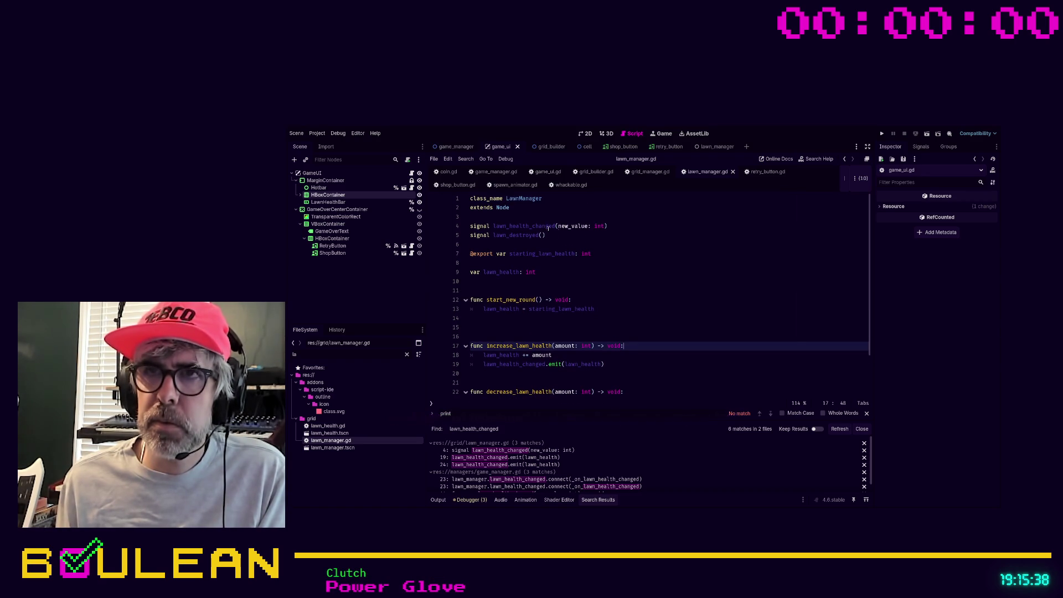
scroll(531, 233, down, 2)
scroll(599, 299, up, 1)
scroll(611, 312, down, 1)
scroll(610, 312, up, 1)
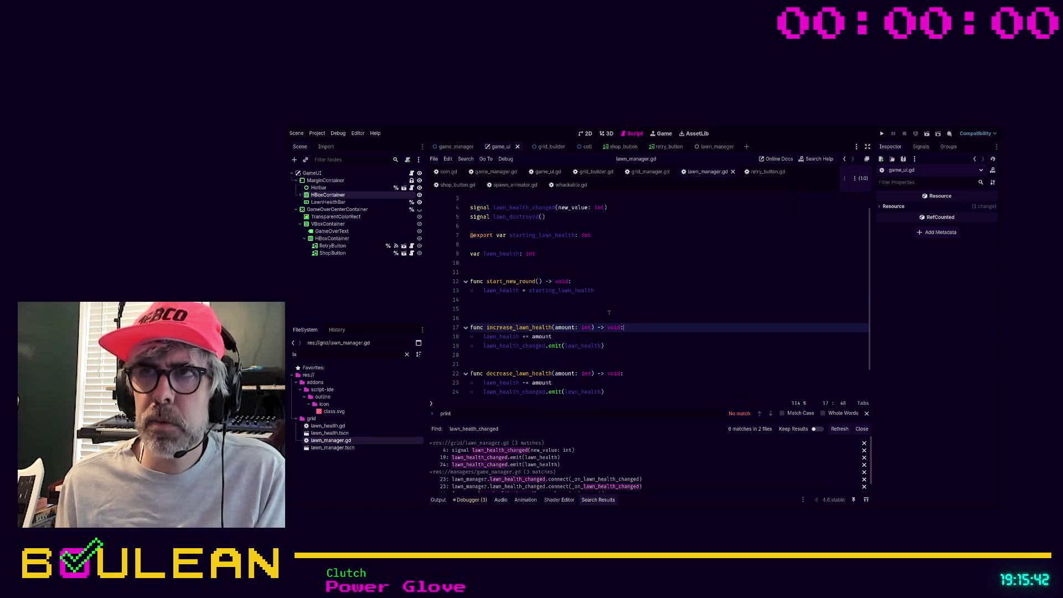
scroll(609, 313, up, 1)
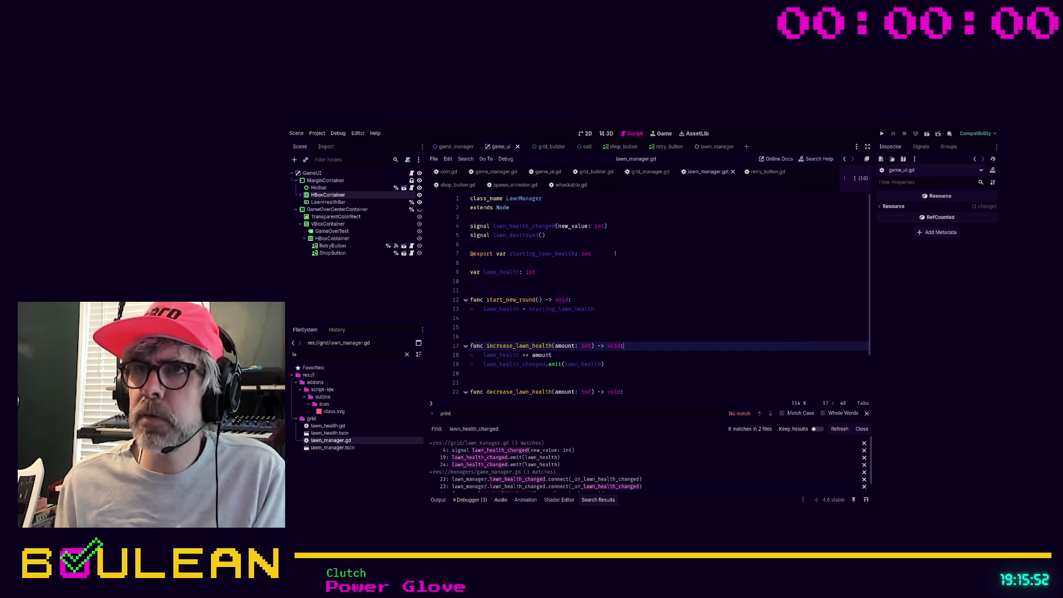
Switch back to game_manager.gd and scroll to the _on_lawn_health_changed handler
key(alt+Left)
click(630, 283)
scroll(630, 283, down, 1)
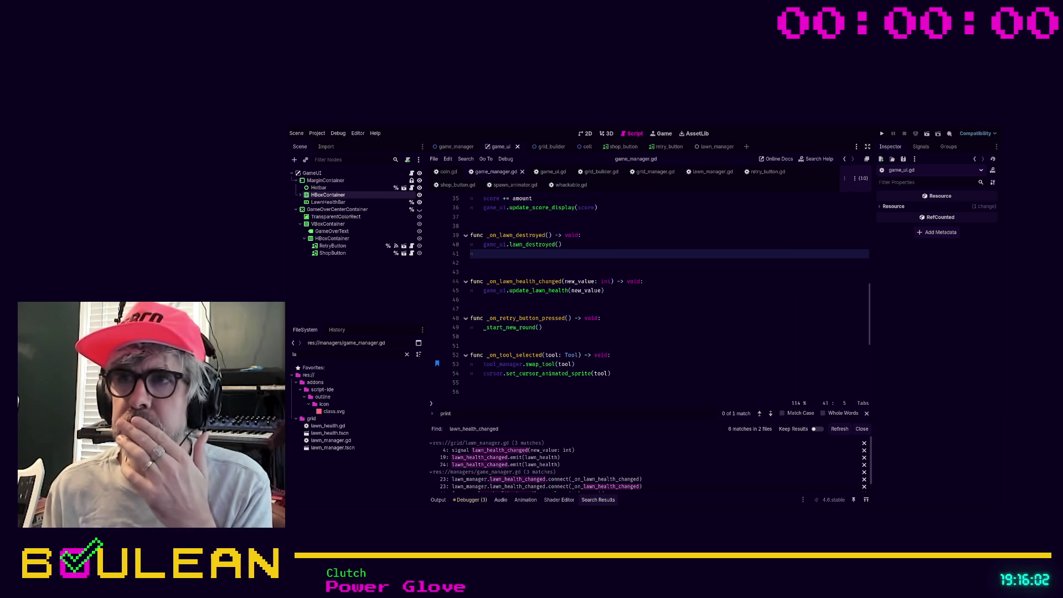
Add print("LAWN HEALTH CHANGED SIGNAL: " + str(new_value)) to the handler and save game_manager.gd
click(659, 283)
key(Return)
text(print("LAWN HEALTH)
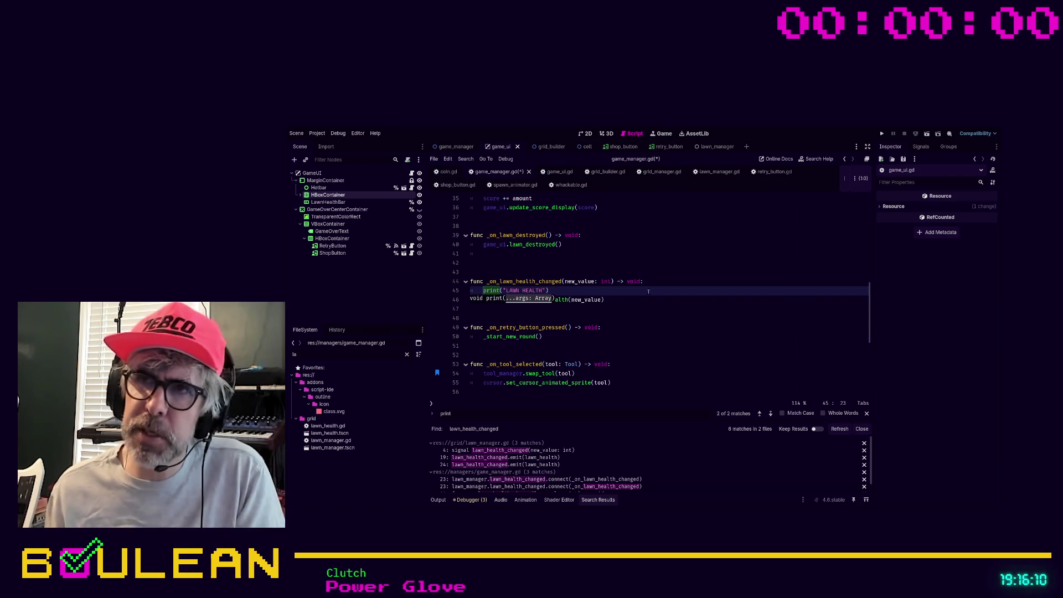
text( CHANGED SIGNAL:)
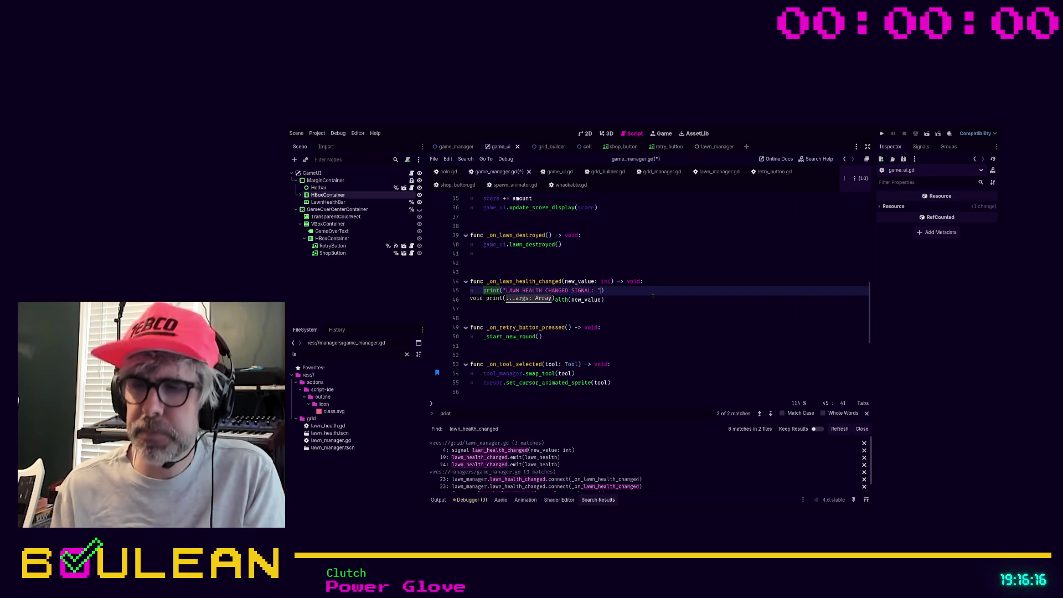
text( " + st)
text(r(new_value)
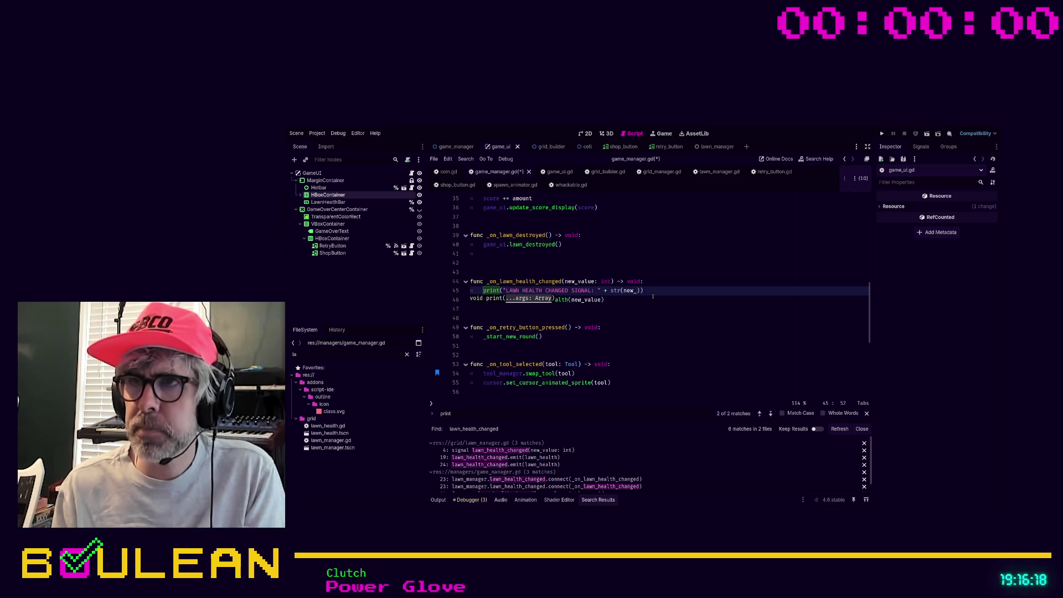
click(649, 310)
key(ctrl+s)
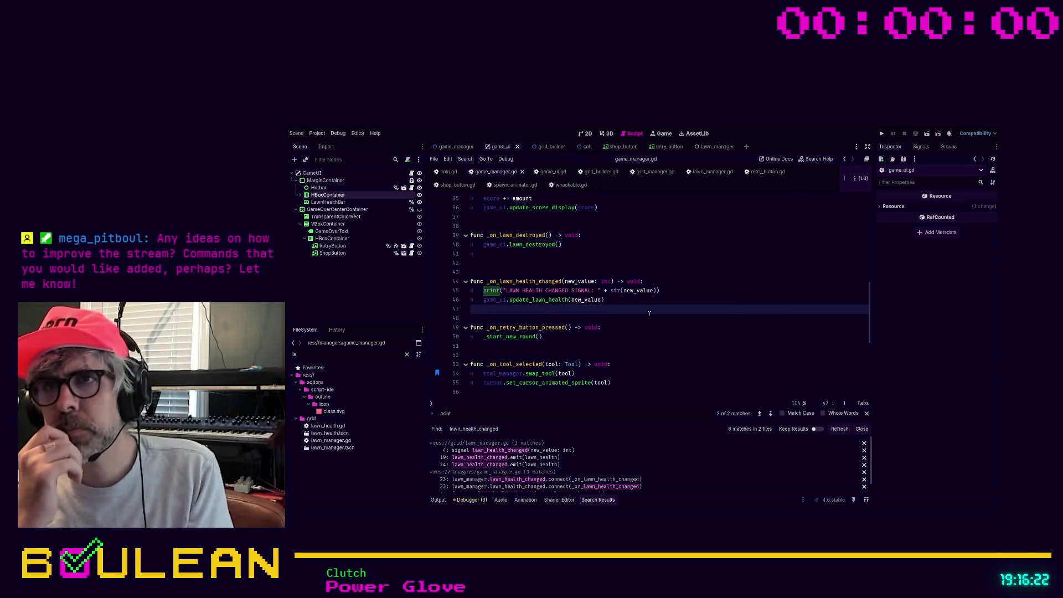
Run and stop the game twice to check the lawn health printout
key(F5)
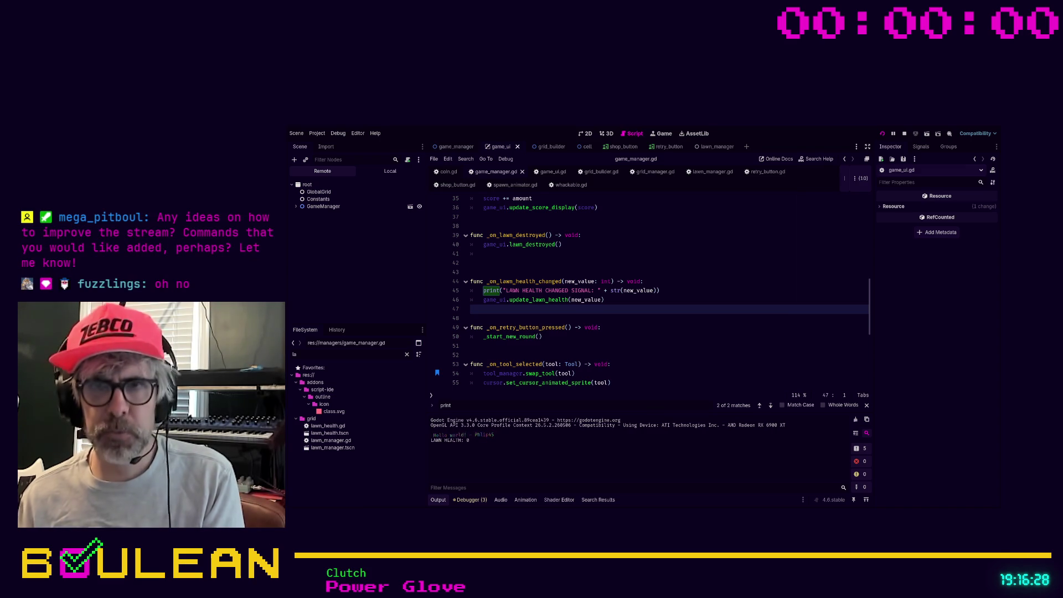
key(F8)
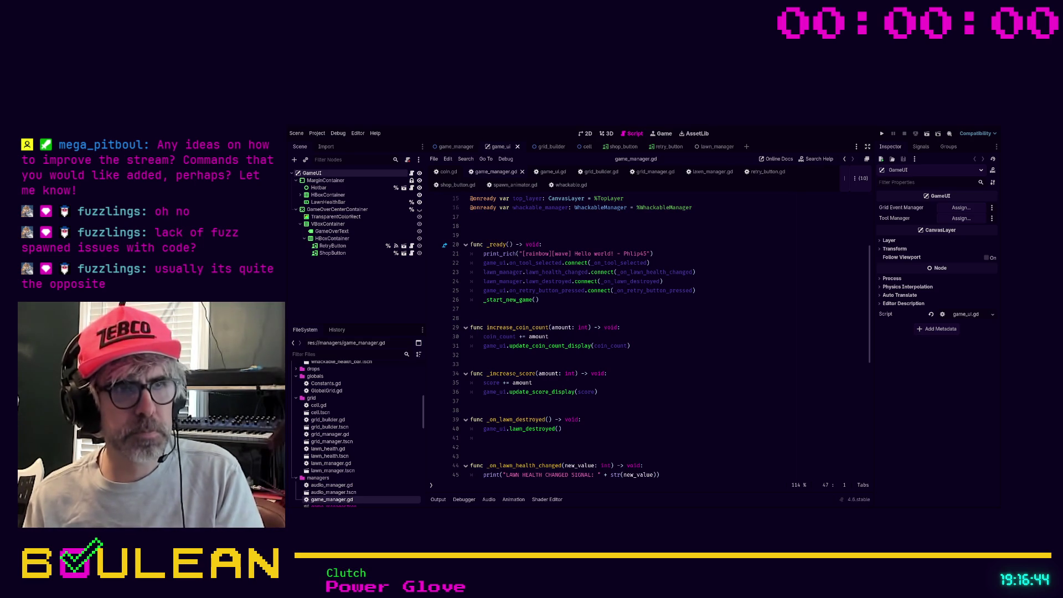
click(630, 345)
key(F5)
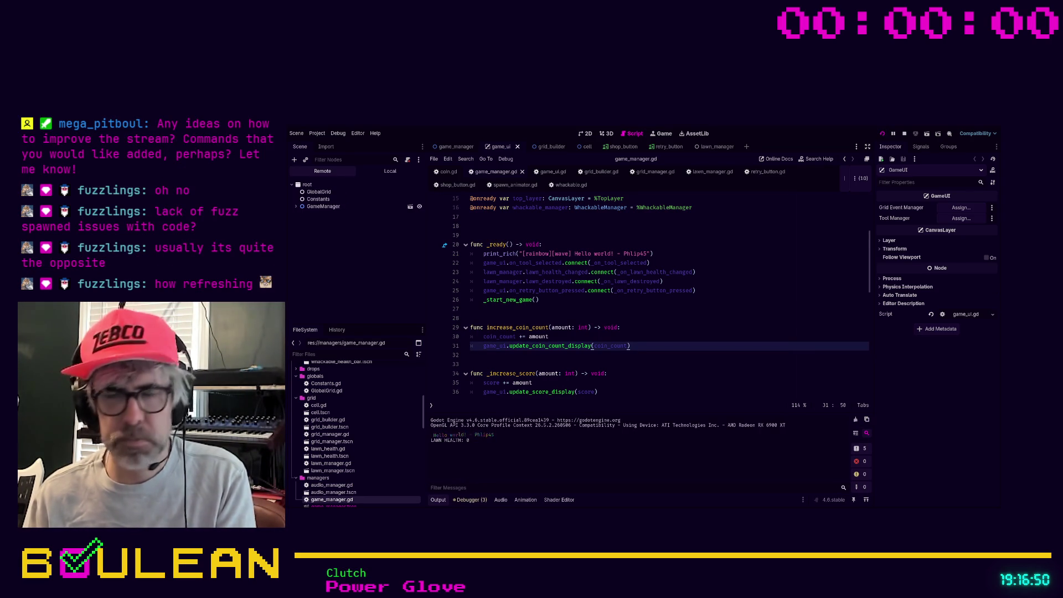
key(F8)
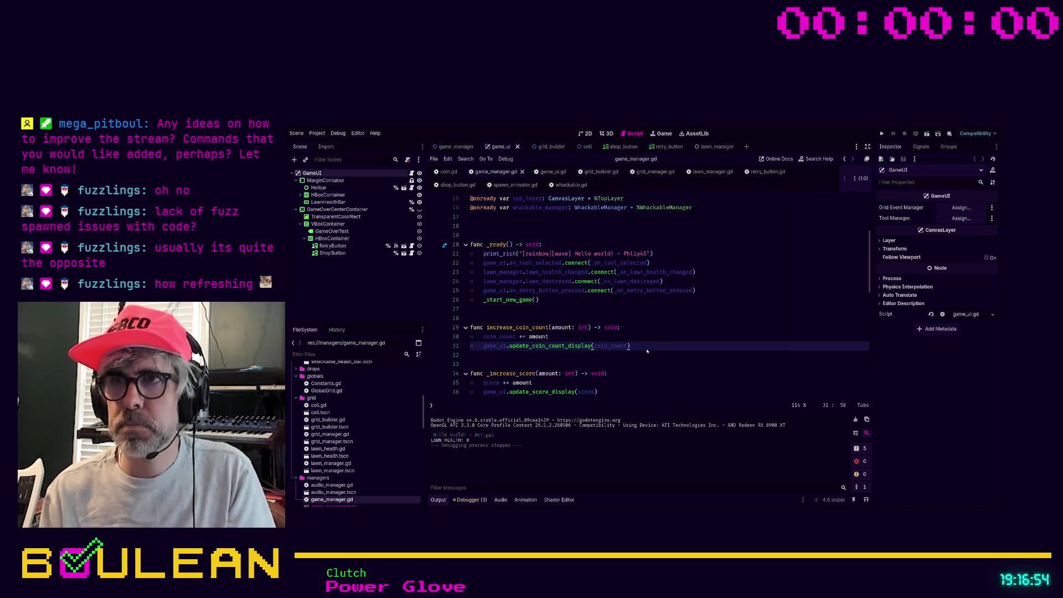
Search all project files for "mouse"
key(ctrl+shift+f)
key(Return)
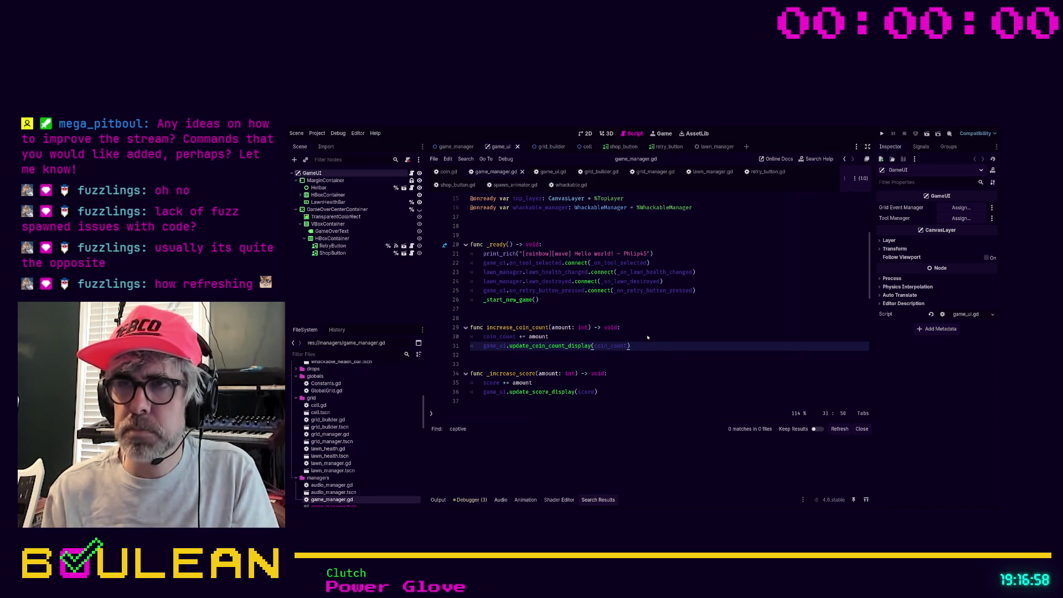
key(Return)
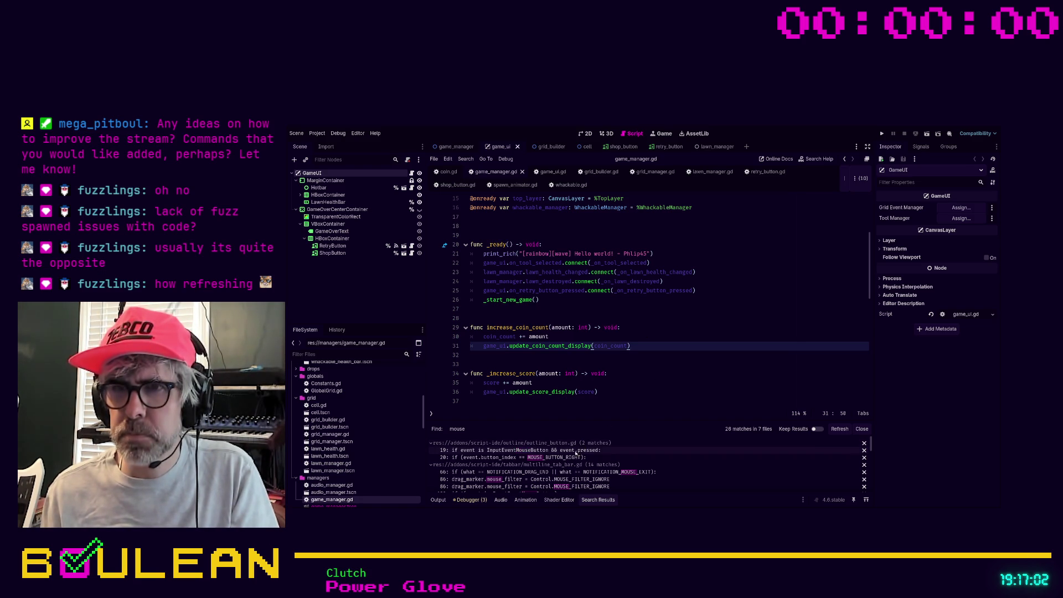
Collapse the addon and custom_tab.gd result groups and open tool_manager.gd at the confined mouse-mode line
click(431, 443)
click(432, 451)
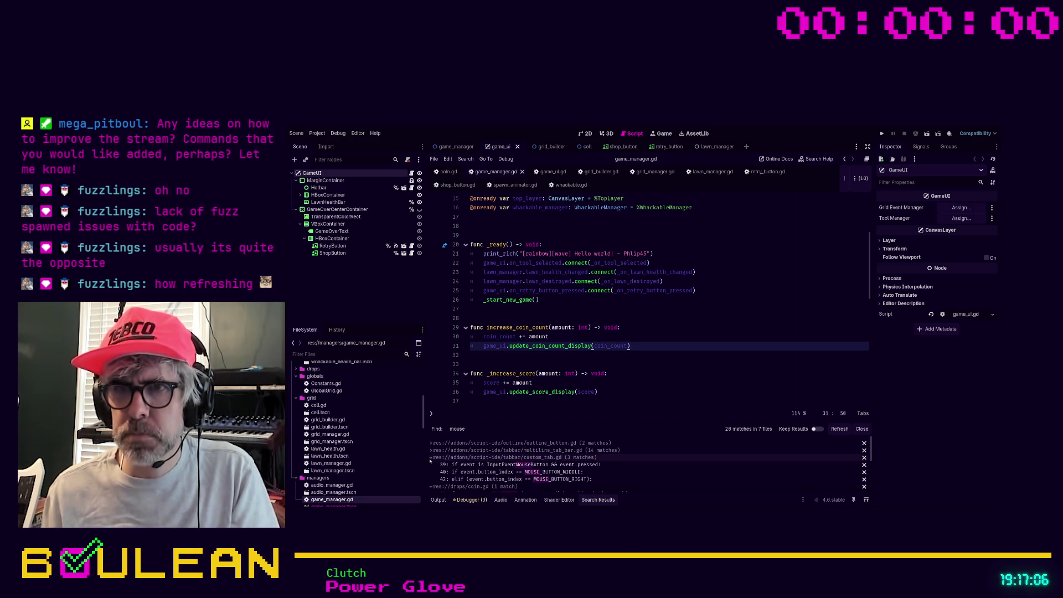
click(431, 458)
scroll(609, 468, down, 2)
click(677, 337)
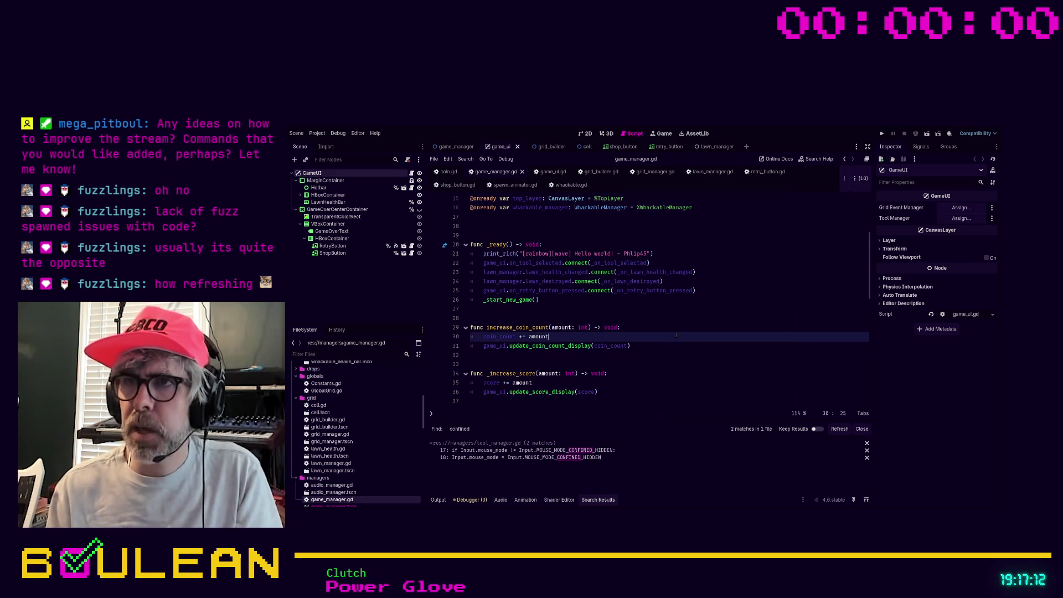
click(552, 450)
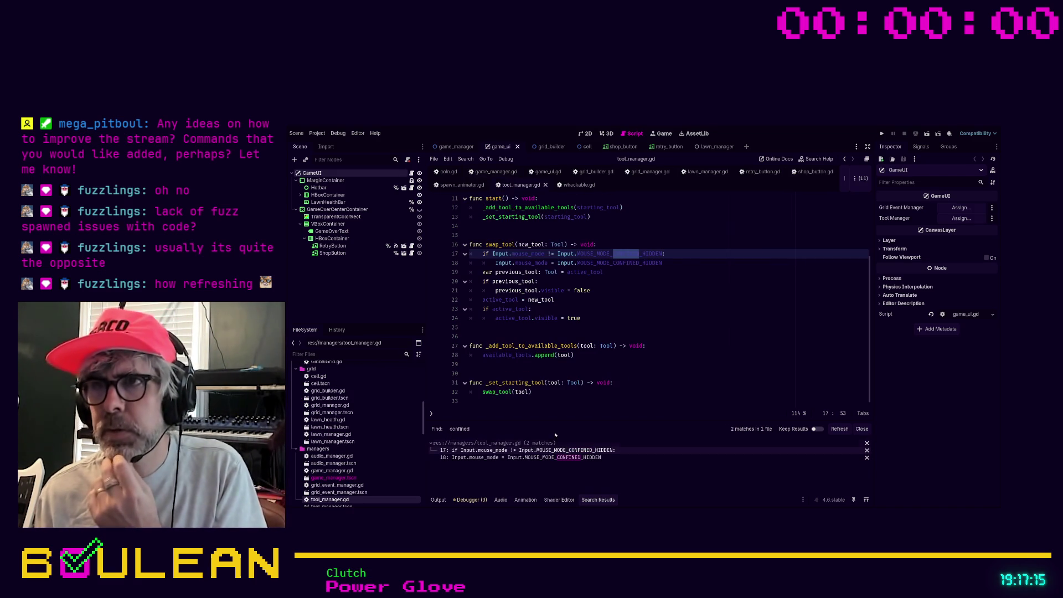
Comment out the two mouse-mode lines in swap_tool and paste an uncommented copy below
click(673, 263)
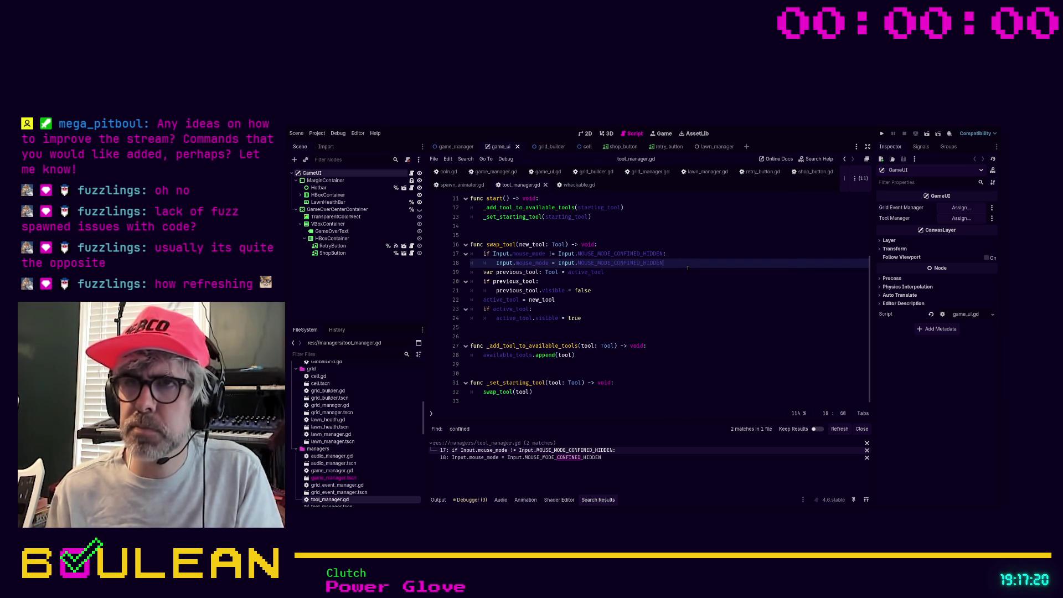
key(shift+Home)
key(shift+Home)
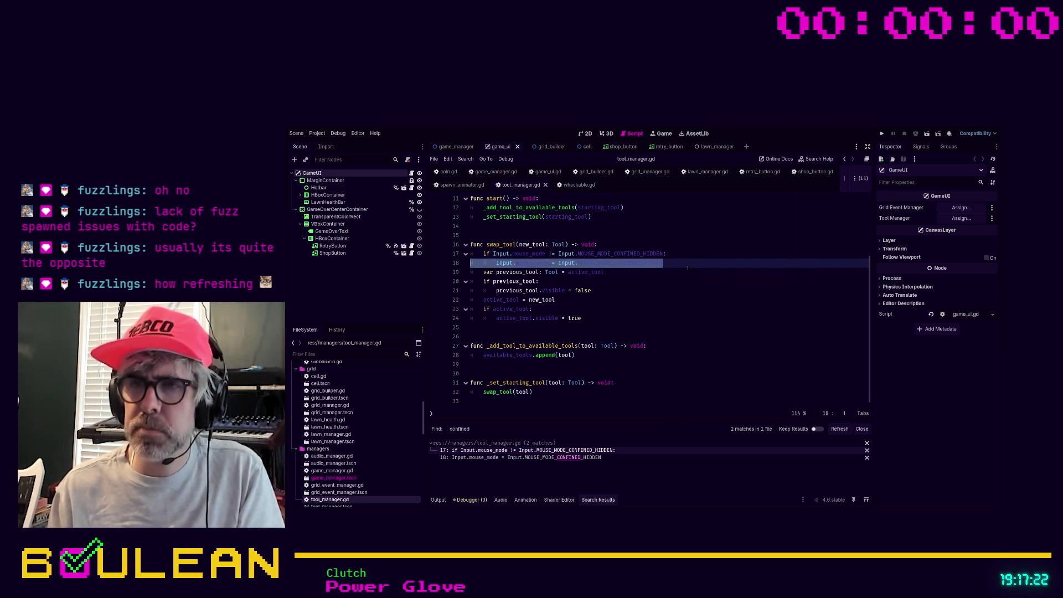
key(shift+Up)
key(ctrl+c)
key(ctrl+k)
key(End)
key(Return)
key(ctrl+v)
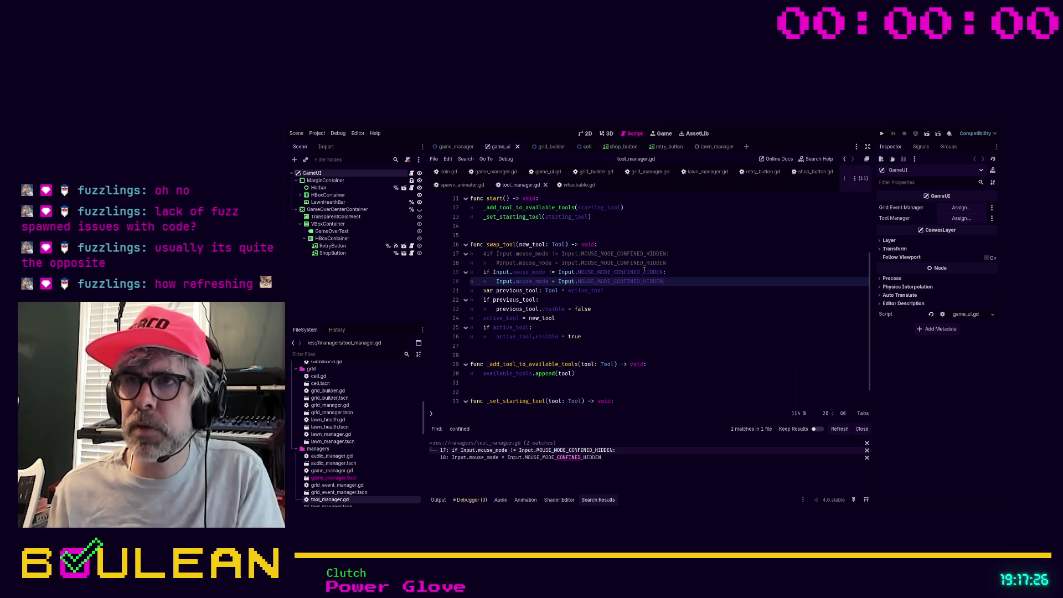
Change both copied lines to MOUSE_MODE_HIDDEN and run the game
click(640, 272)
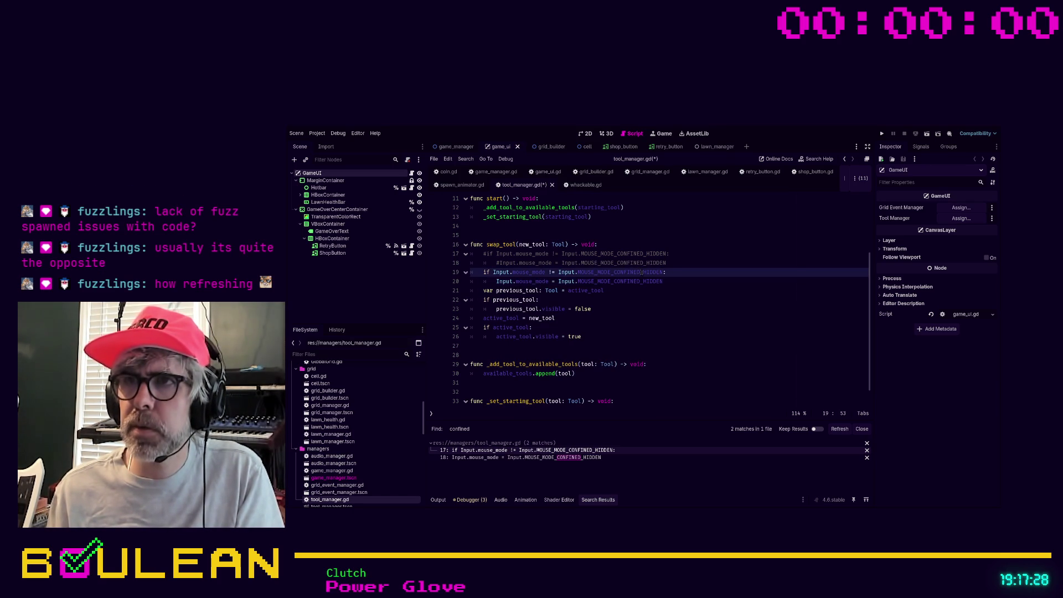
key(BackSpace)
key(BackSpace)
key(BackSpace)
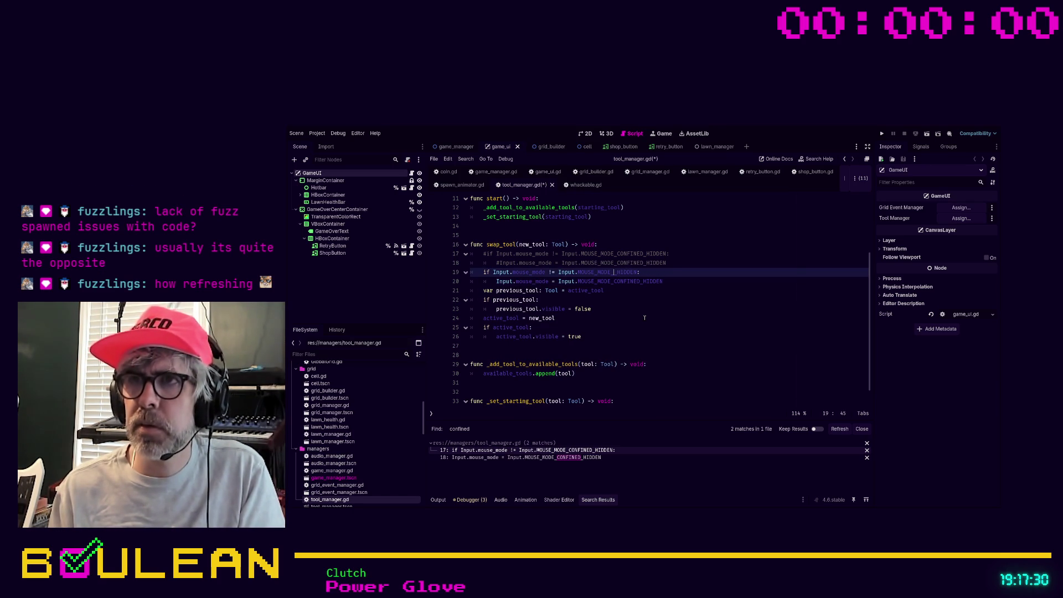
key(BackSpace)
key(Down)
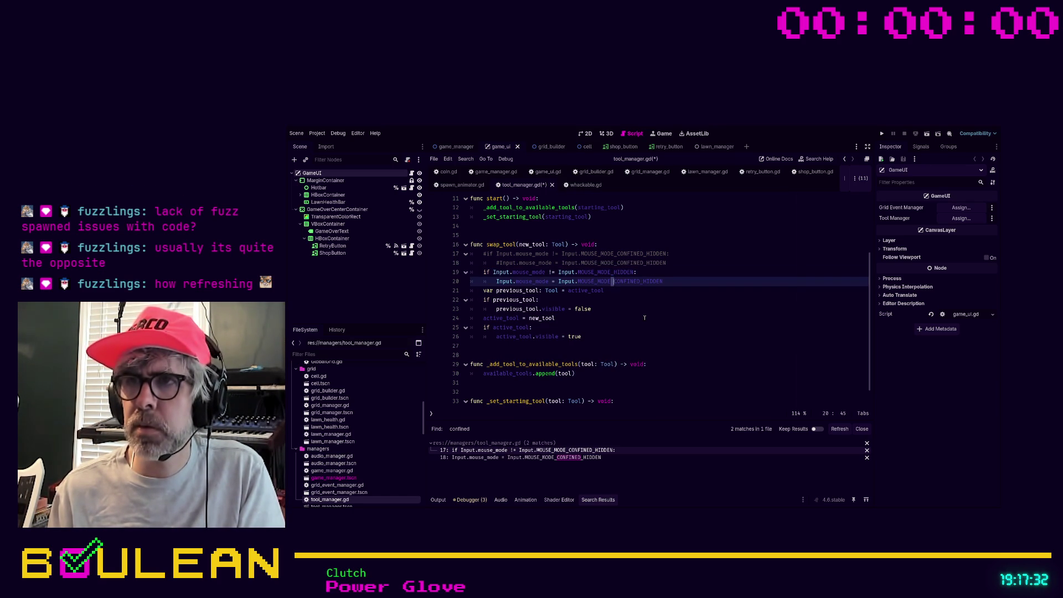
key(shift+Right)
key(shift+Right)
key(shift+Right)
key(BackSpace)
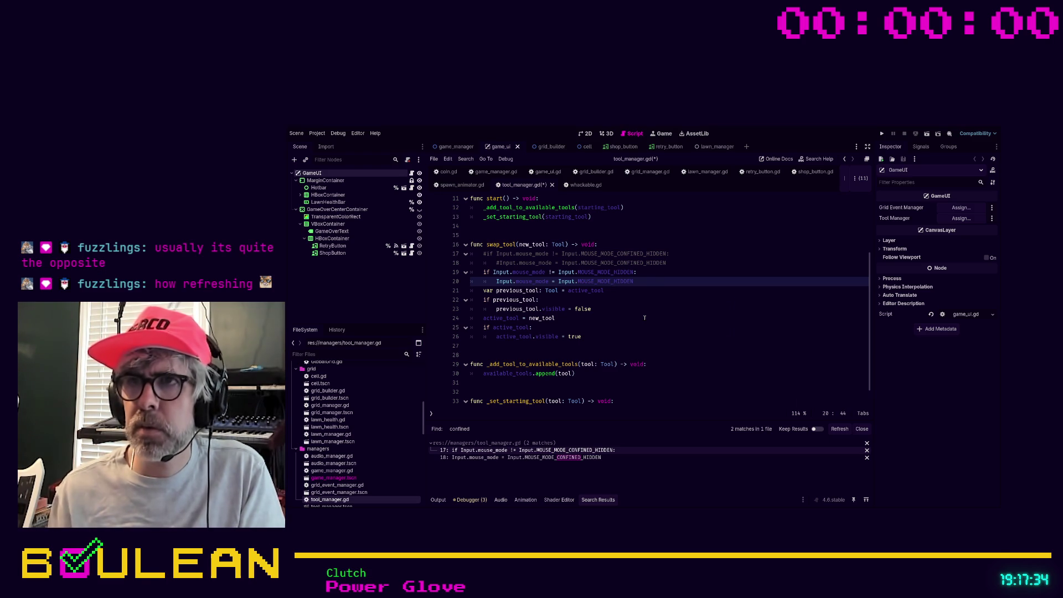
key(F5)
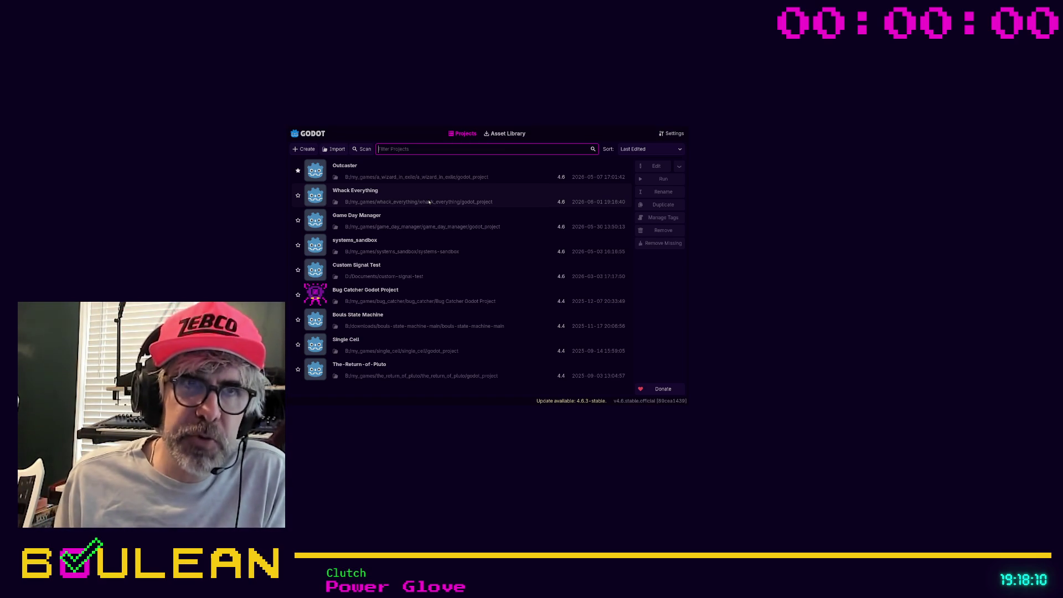
Select Whack Everything in the Project Manager and reopen it in the editor
click(444, 192)
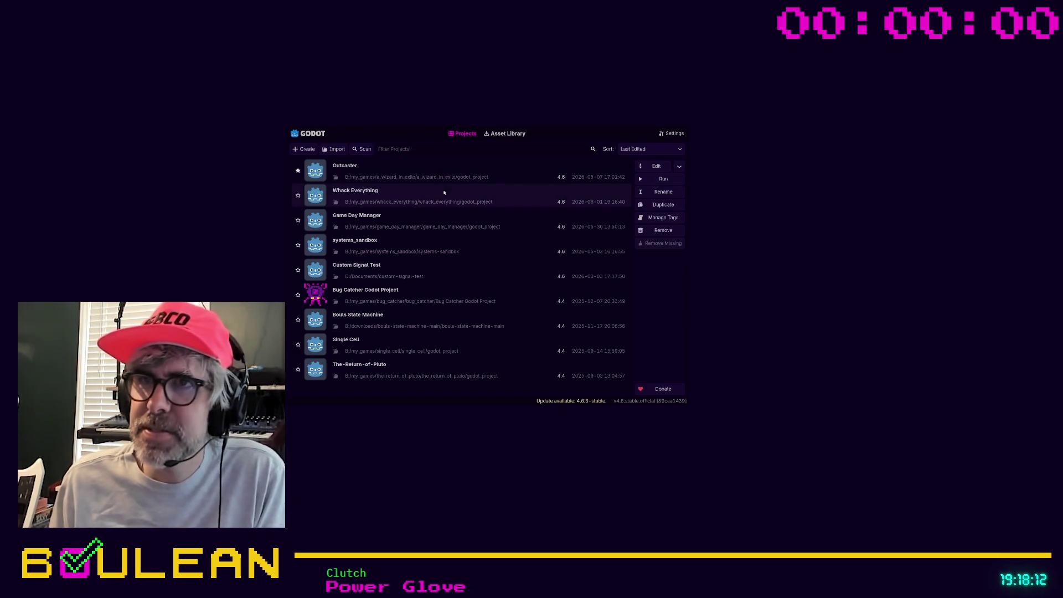
click(657, 167)
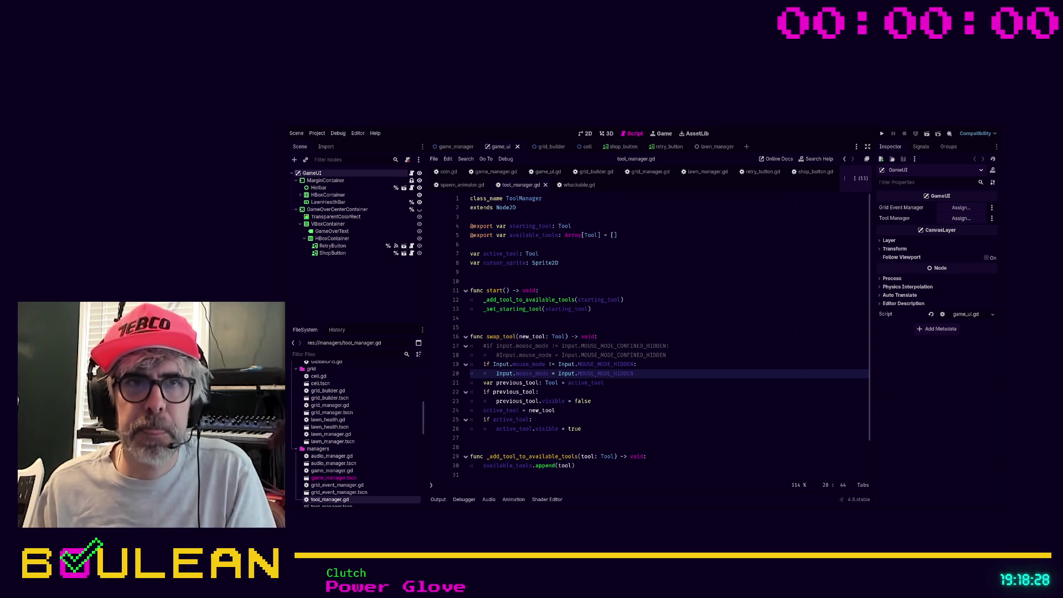
Run the game with F5, play until the lawn is ruined, then stop it with F8
click(771, 325)
key(F5)
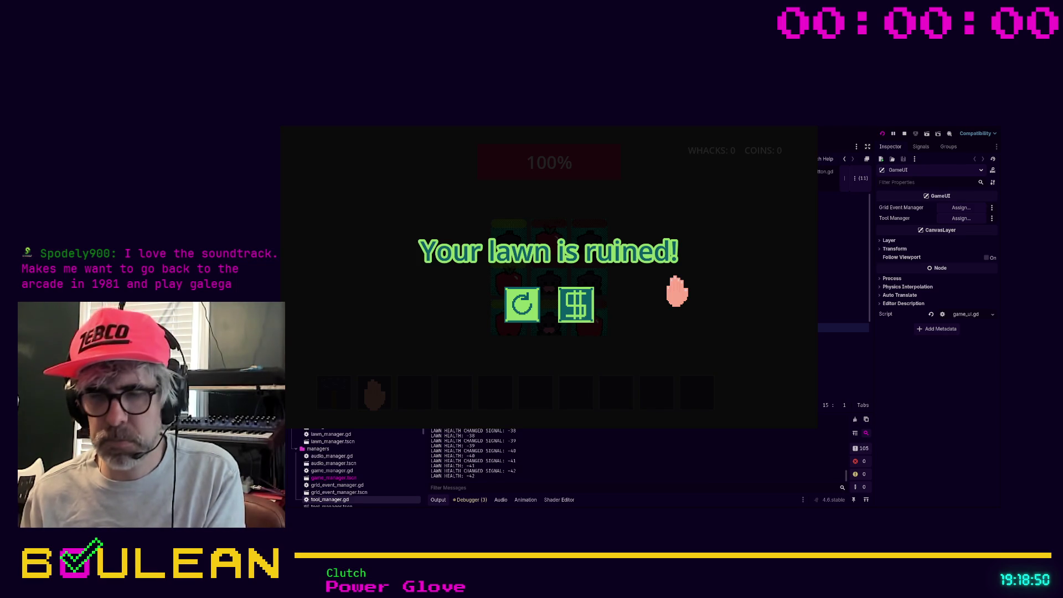
key(F8)
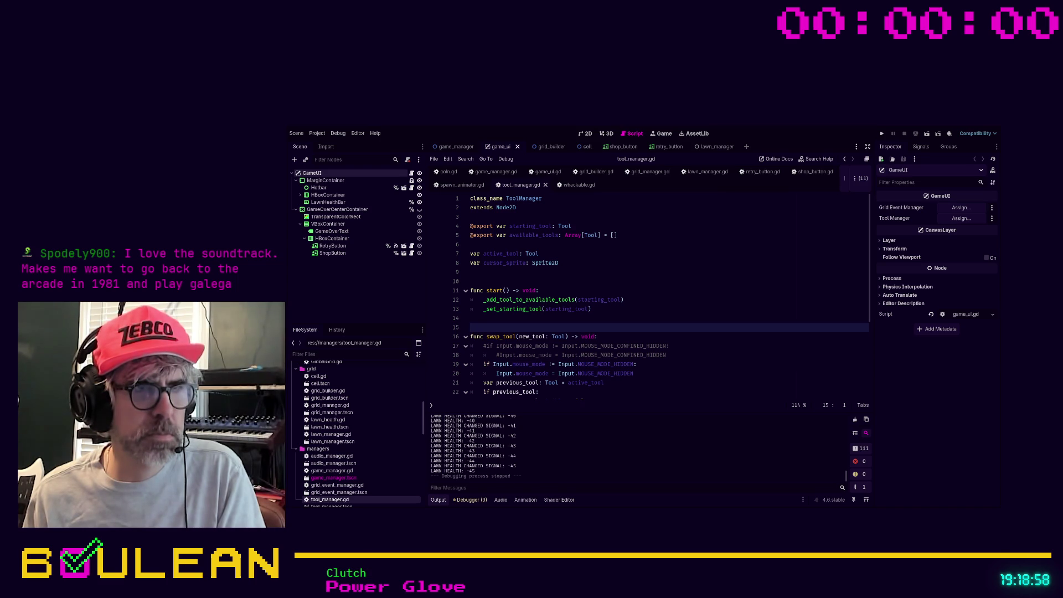
Search the project for 'LAWN HEALTH' and check its prints in game_manager.gd and game_ui.gd
click(659, 311)
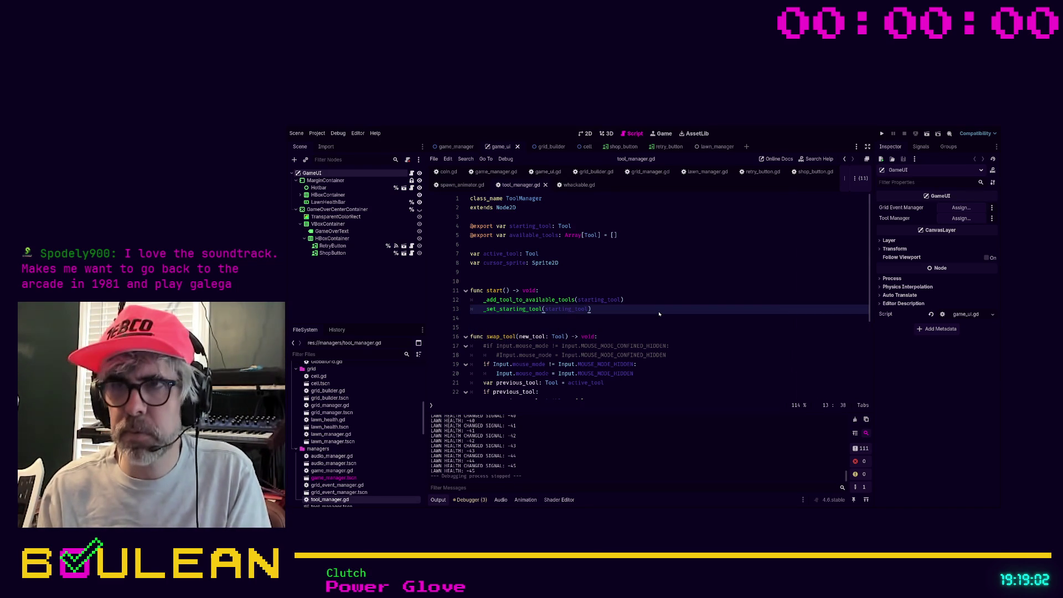
key(Return)
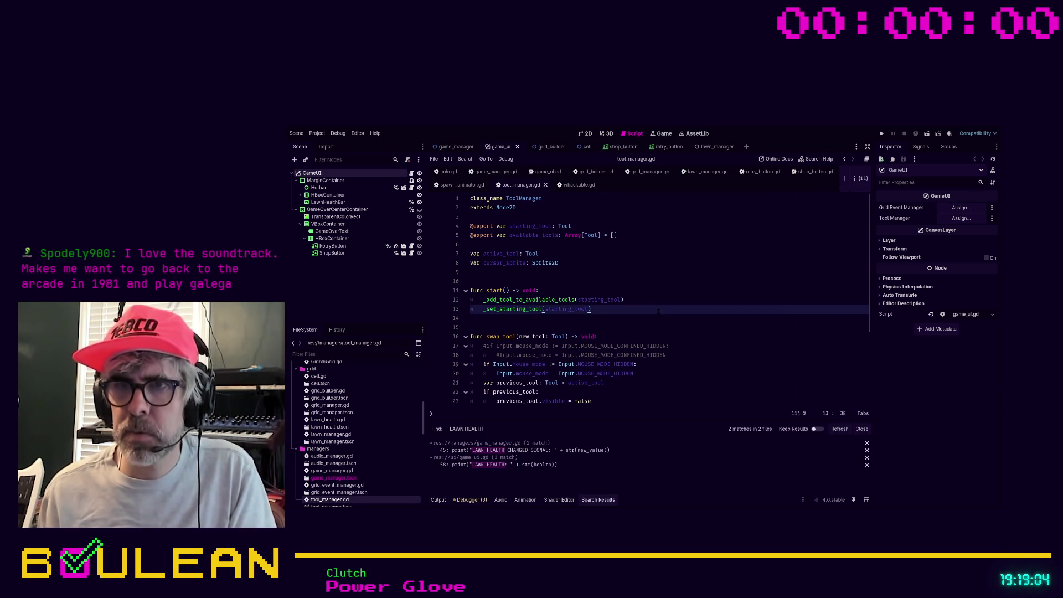
click(515, 451)
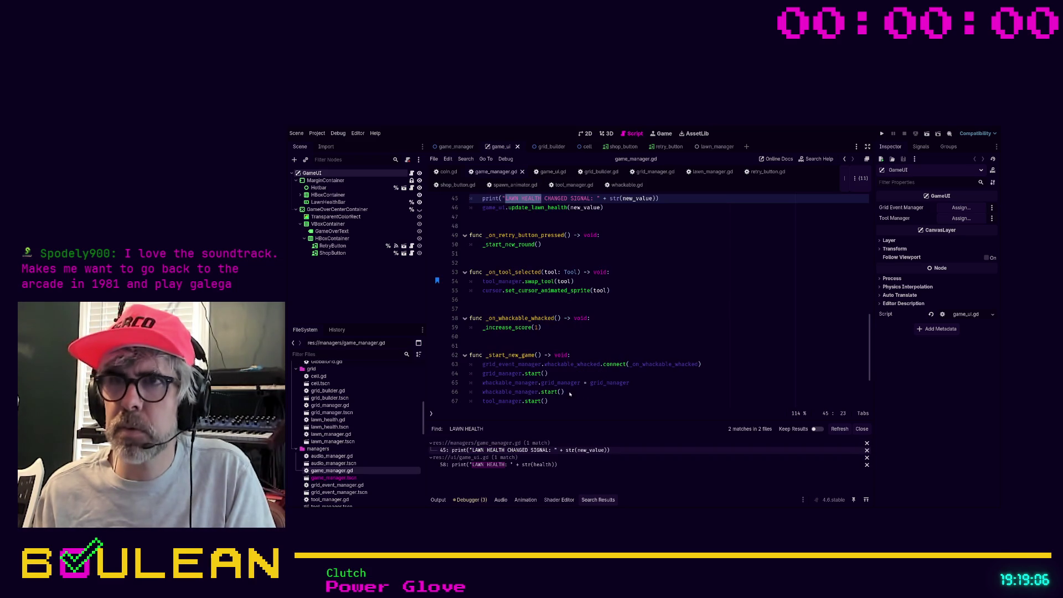
click(537, 463)
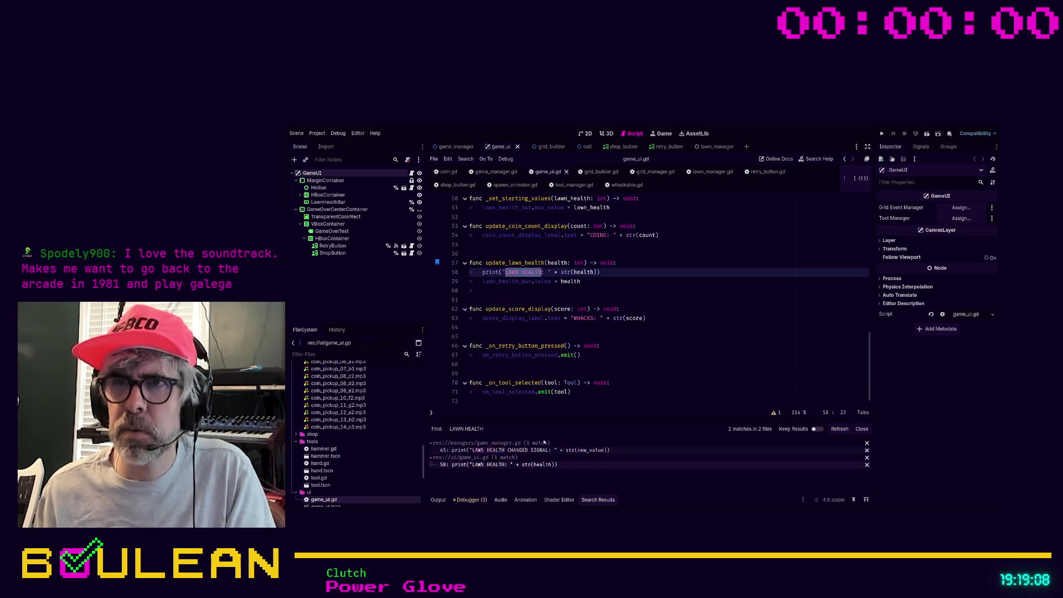
scroll(668, 314, up, 1)
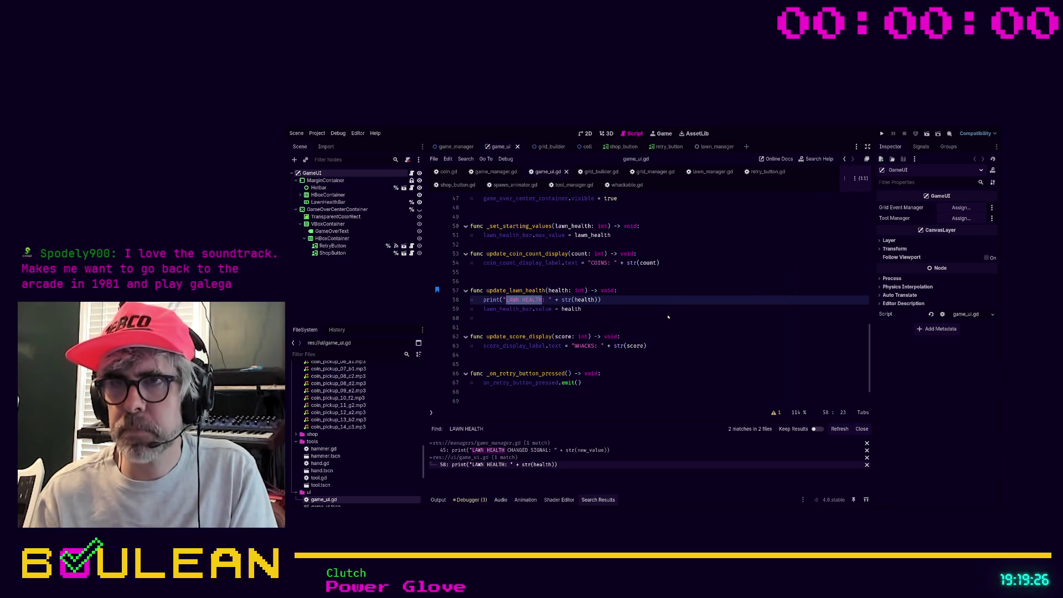
Search the project for update_lawn_health and inspect its call in start
key(Return)
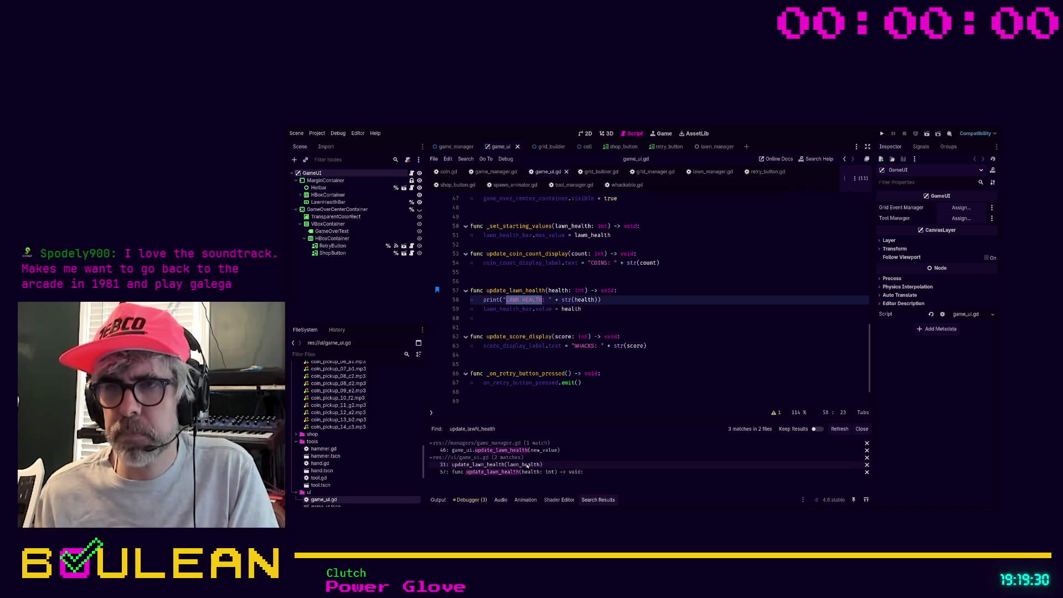
click(527, 465)
scroll(681, 314, up, 2)
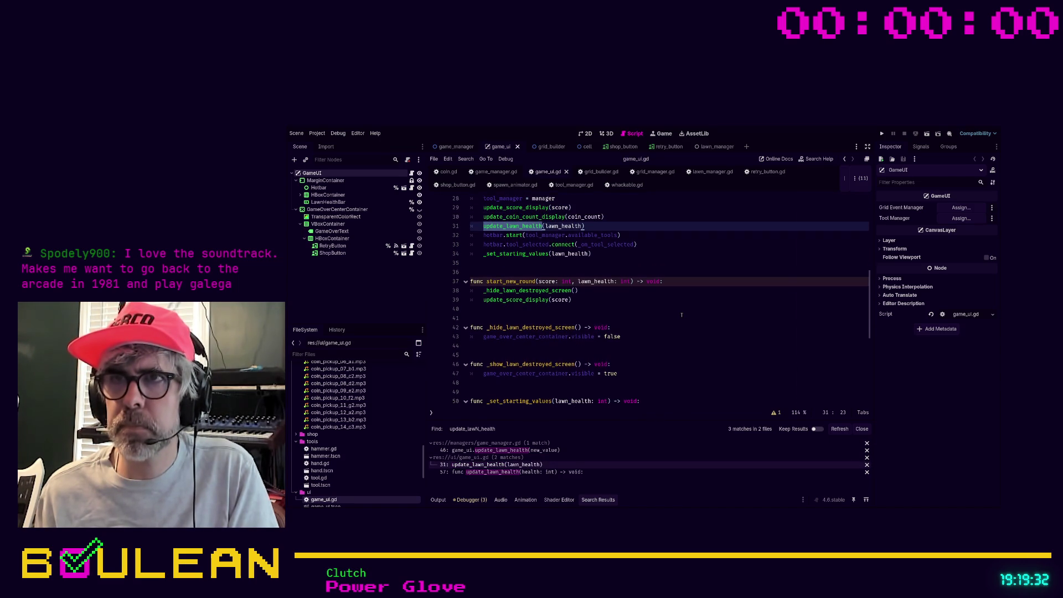
scroll(682, 315, up, 7)
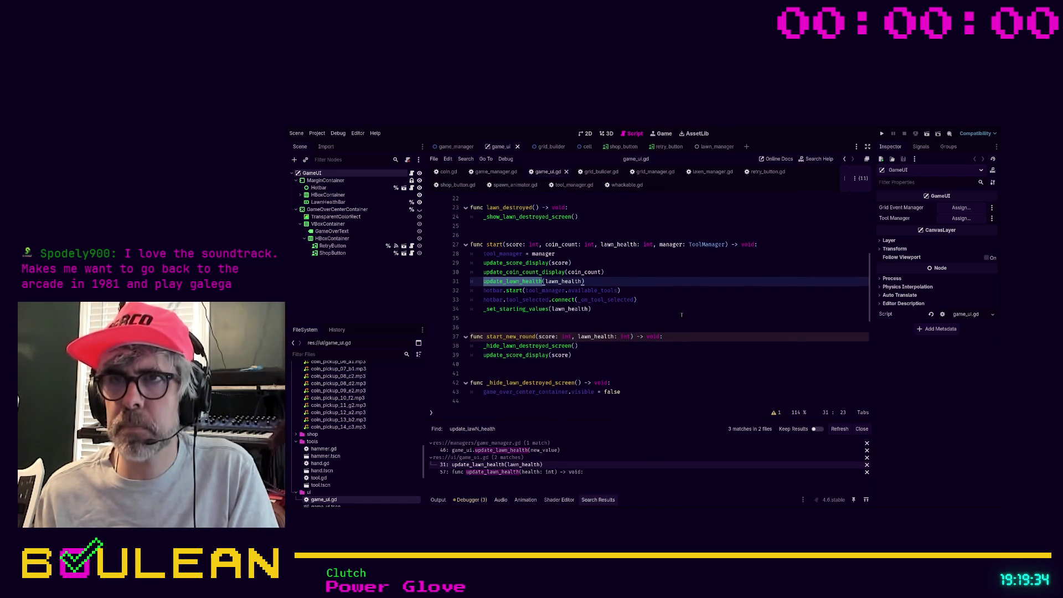
scroll(682, 316, up, 1)
scroll(681, 316, down, 7)
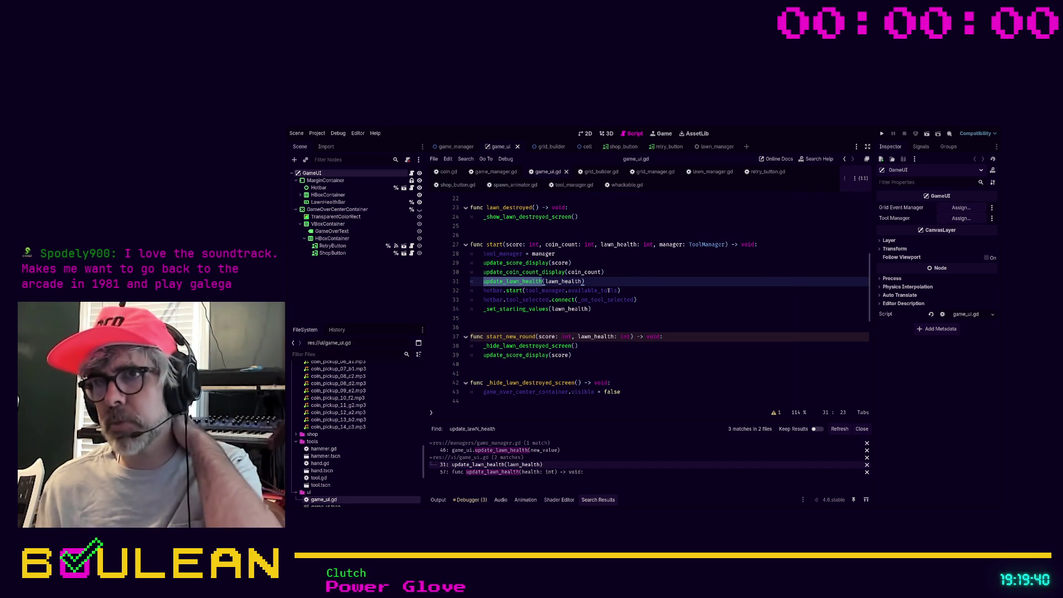
Compare game_manager.gd and game_ui.gd, then jump to lawn_manager.gd's start_new_round definition
click(514, 176)
scroll(608, 283, down, 2)
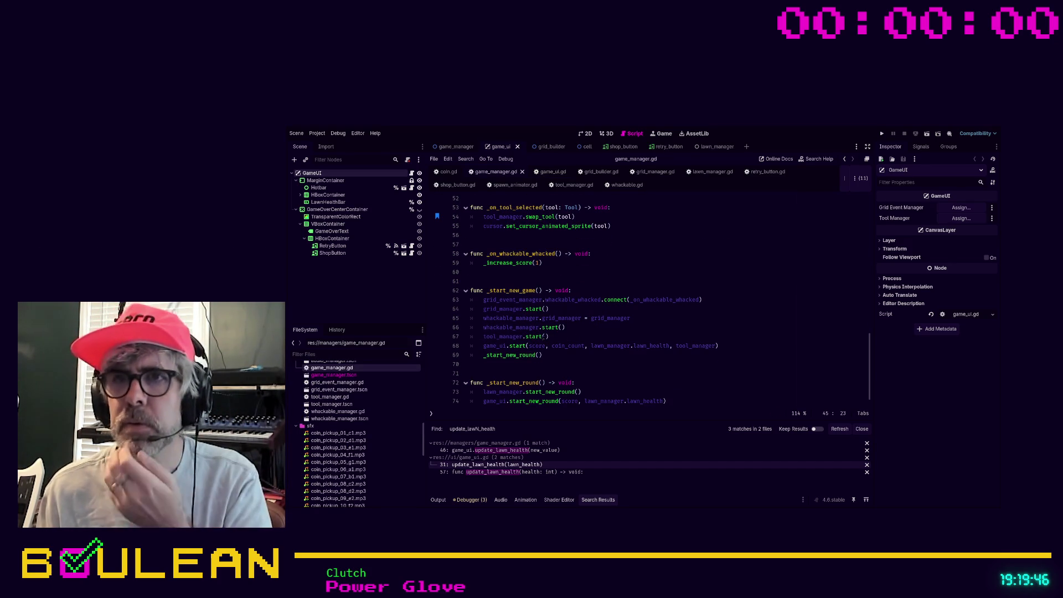
click(551, 172)
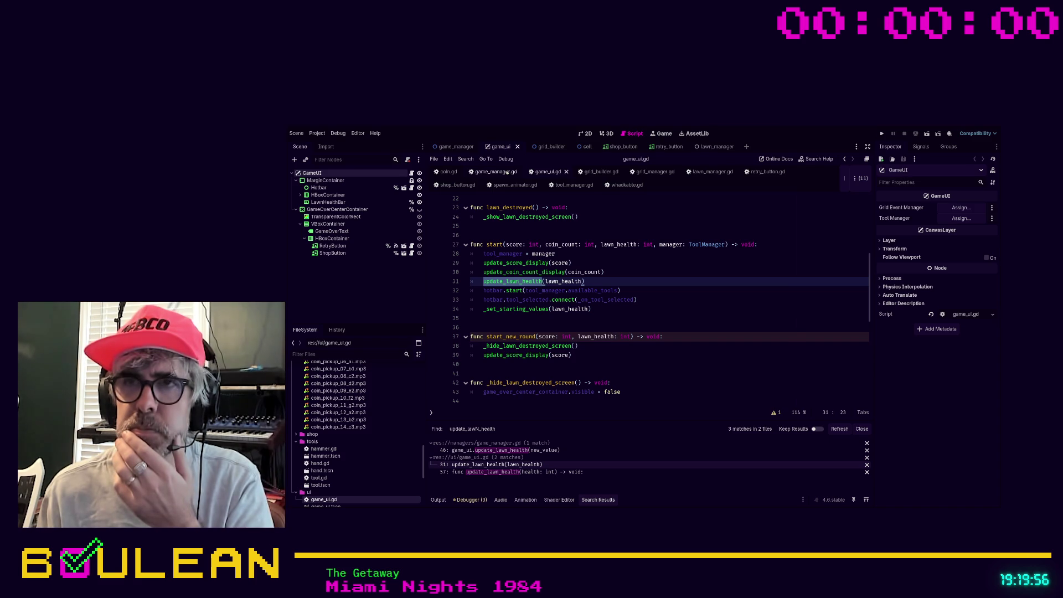
click(507, 173)
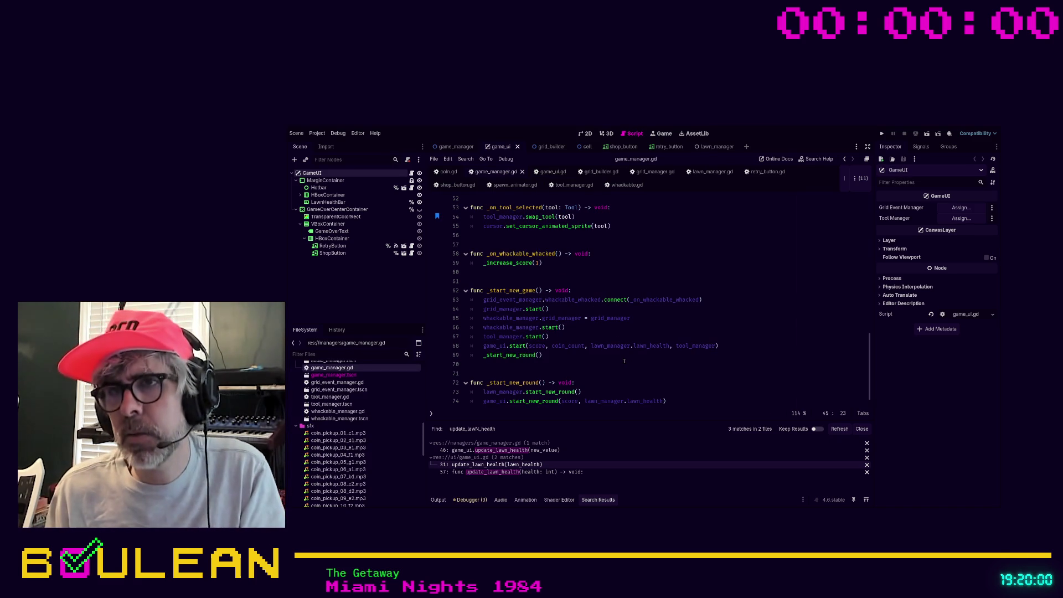
scroll(625, 361, down, 1)
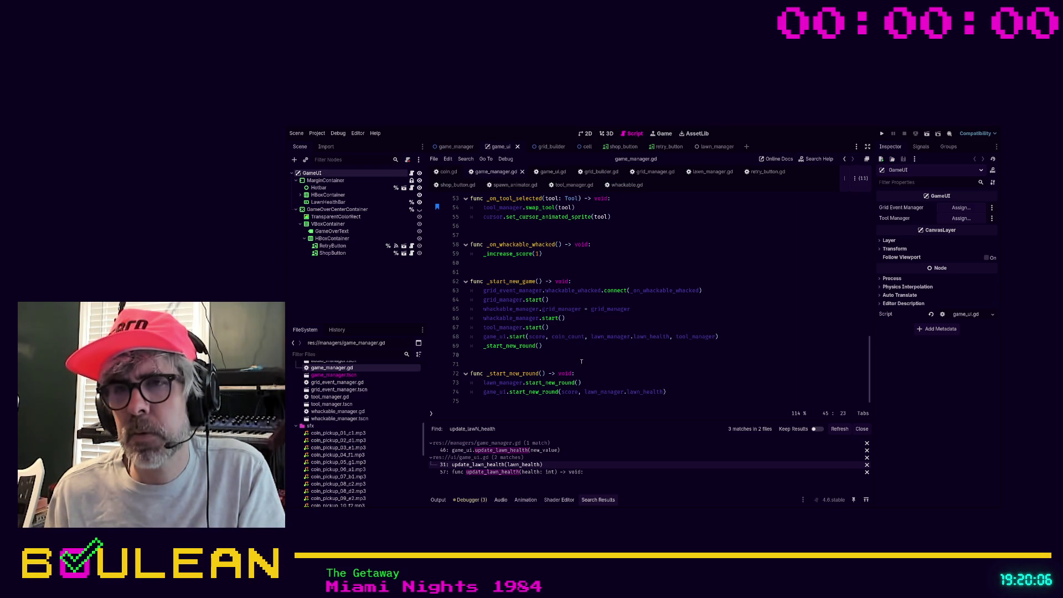
ctrl+click(536, 385)
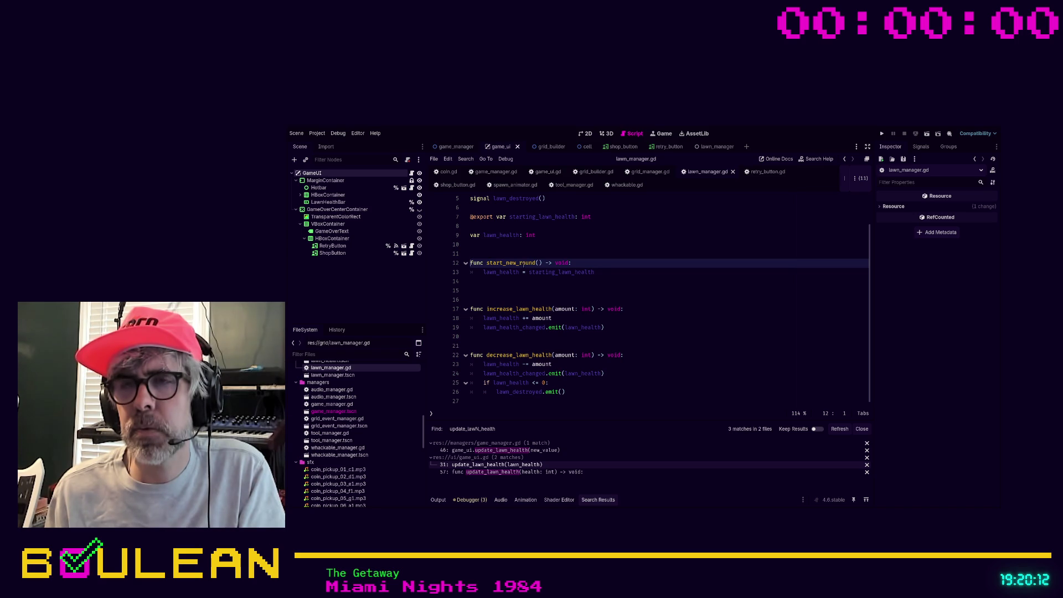
Add func start() -> void setting lawn_health = starting_lawn_health above start_new_round, and save
drag(600, 271, 484, 272)
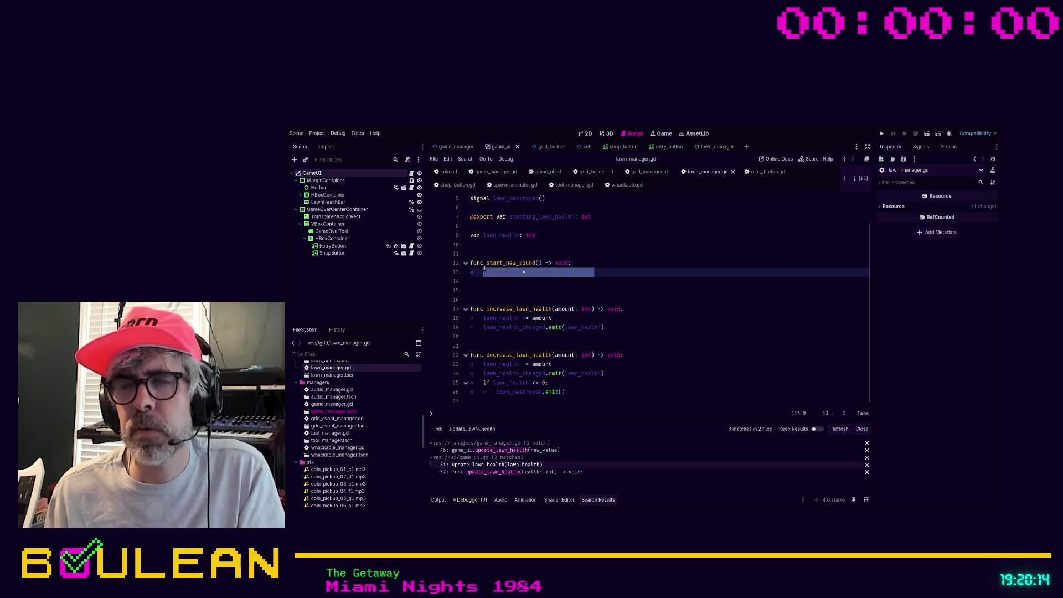
key(Up)
key(Up)
key(Up)
key(Return)
key(Return)
key(Return)
key(Up)
key(Up)
key(Down)
text(func )
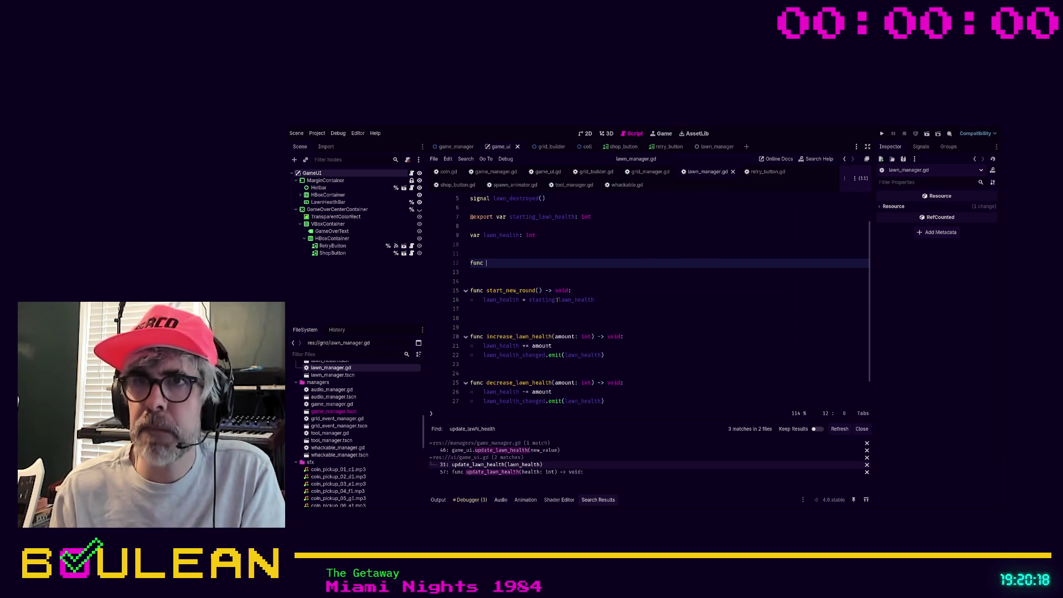
text(start() -)
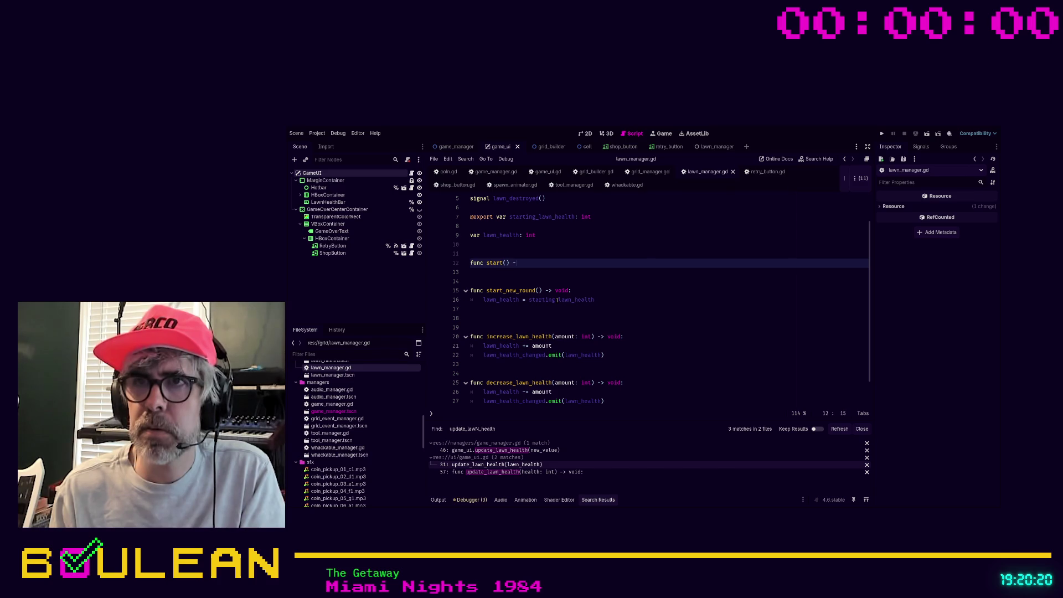
text(> void:)
key(Return)
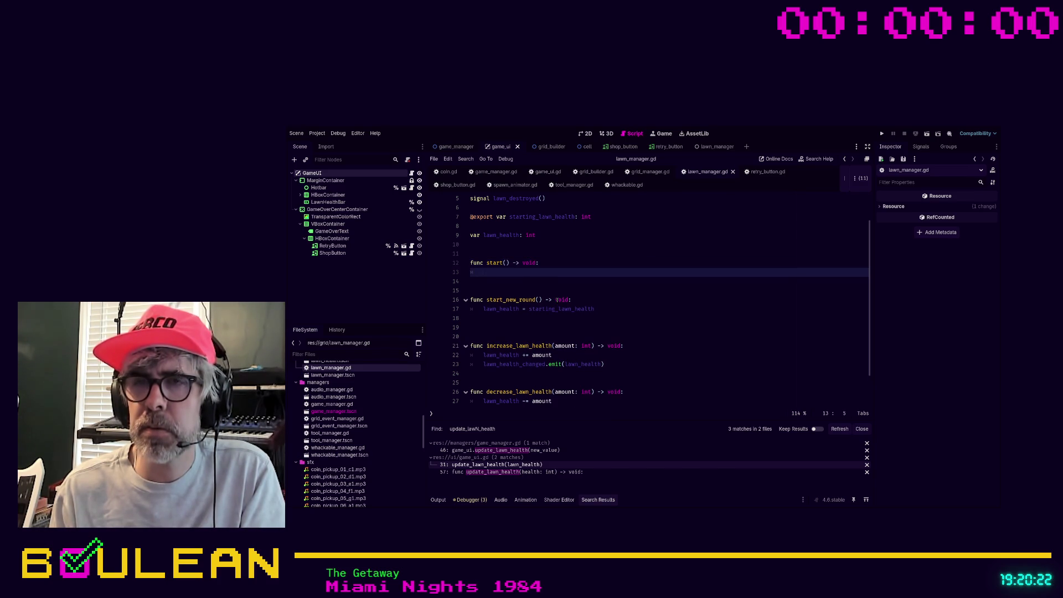
text(lawn_health = starting_lawn_health)
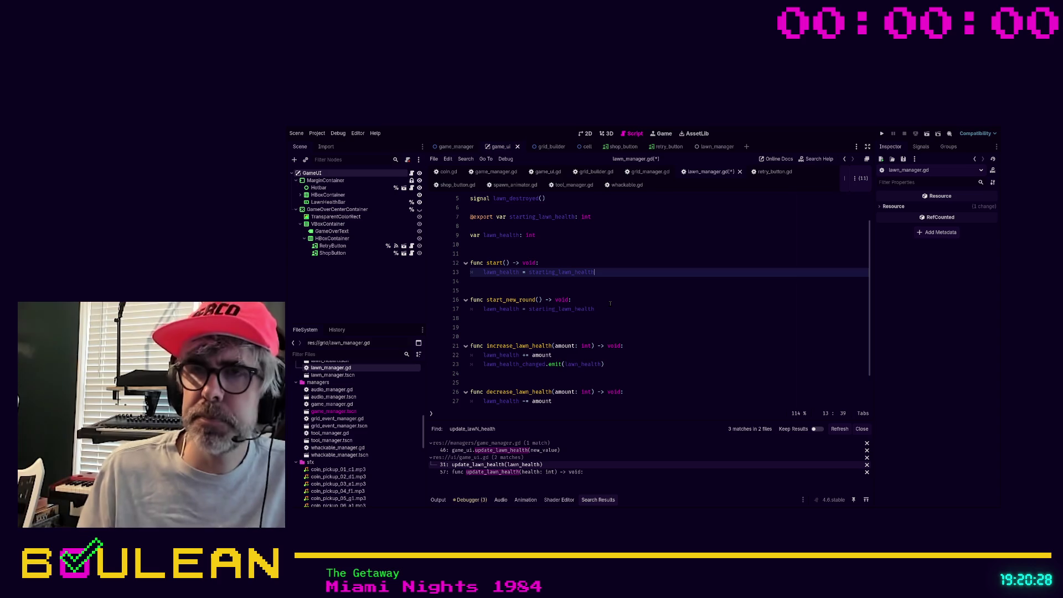
key(ctrl+s)
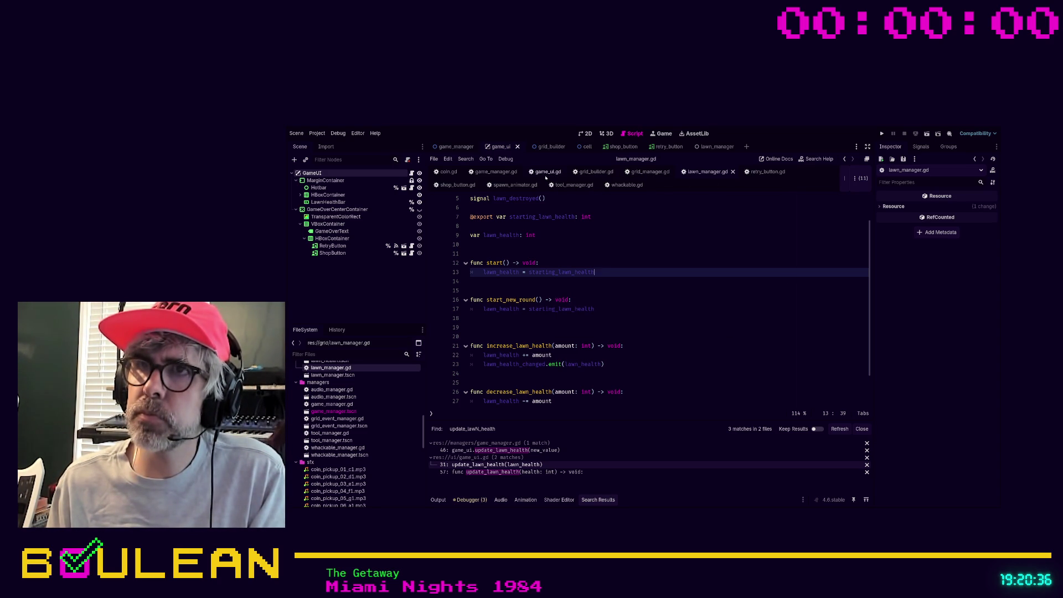
click(495, 172)
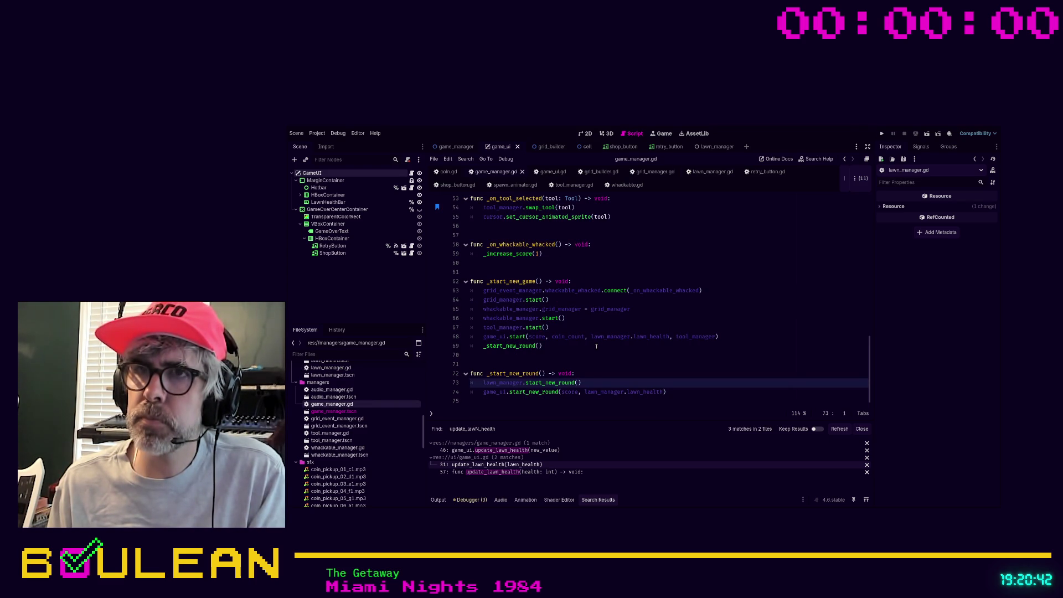
Add lawn_manager.start() above the game_ui.start line in _start_new_game, save, and run the game
click(731, 336)
key(Return)
text(lawn_)
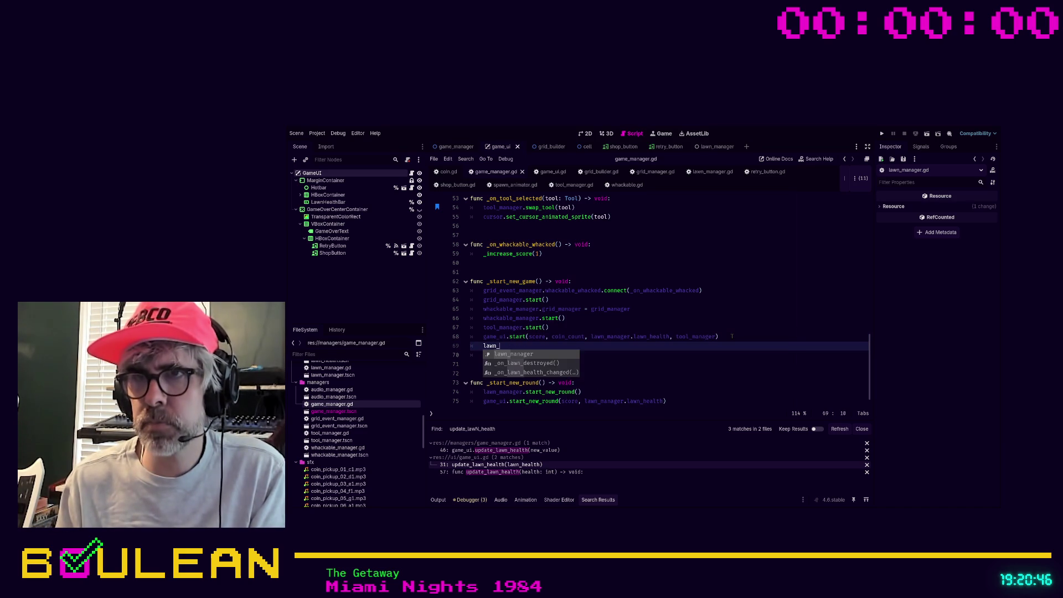
text(manager.st)
key(Return)
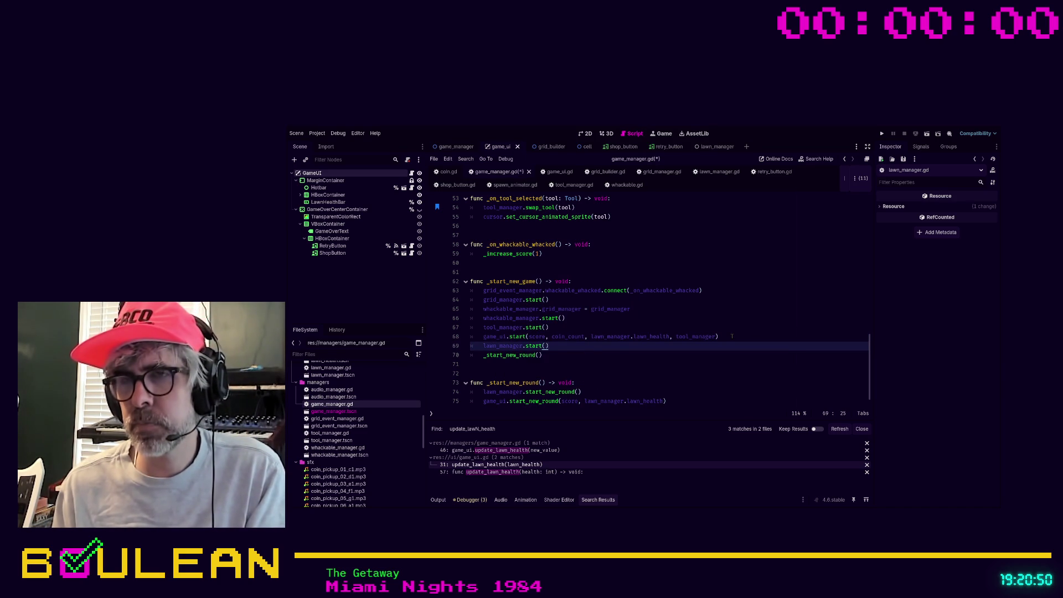
key(ctrl+s)
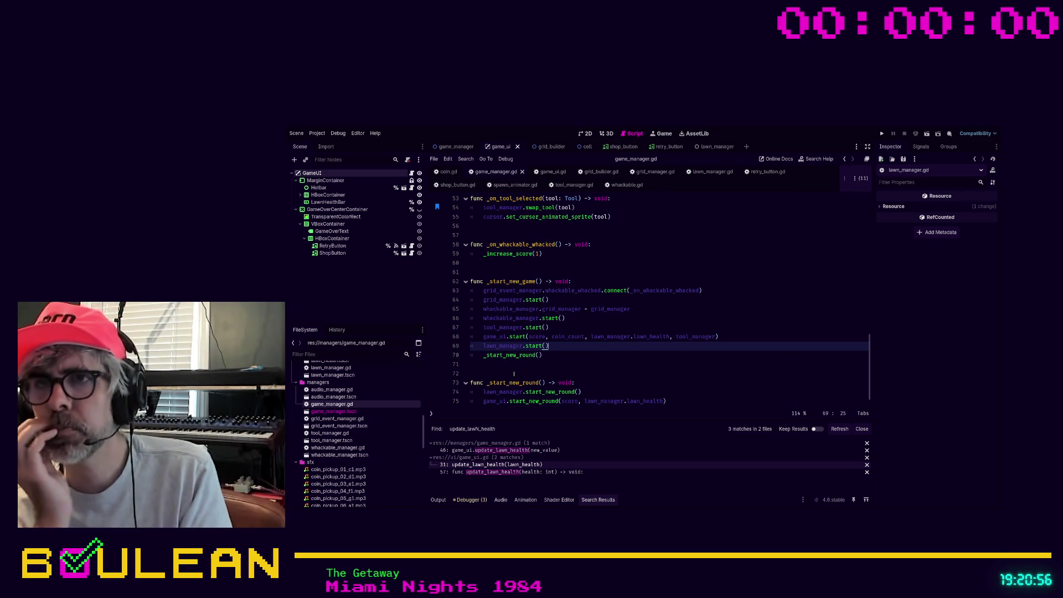
key(alt+Up)
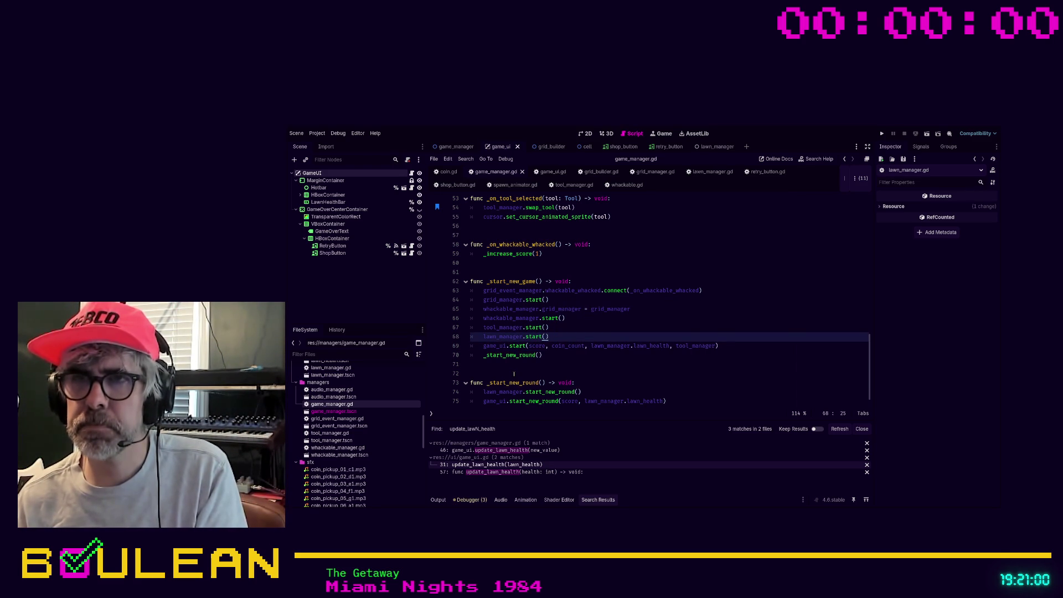
key(F5)
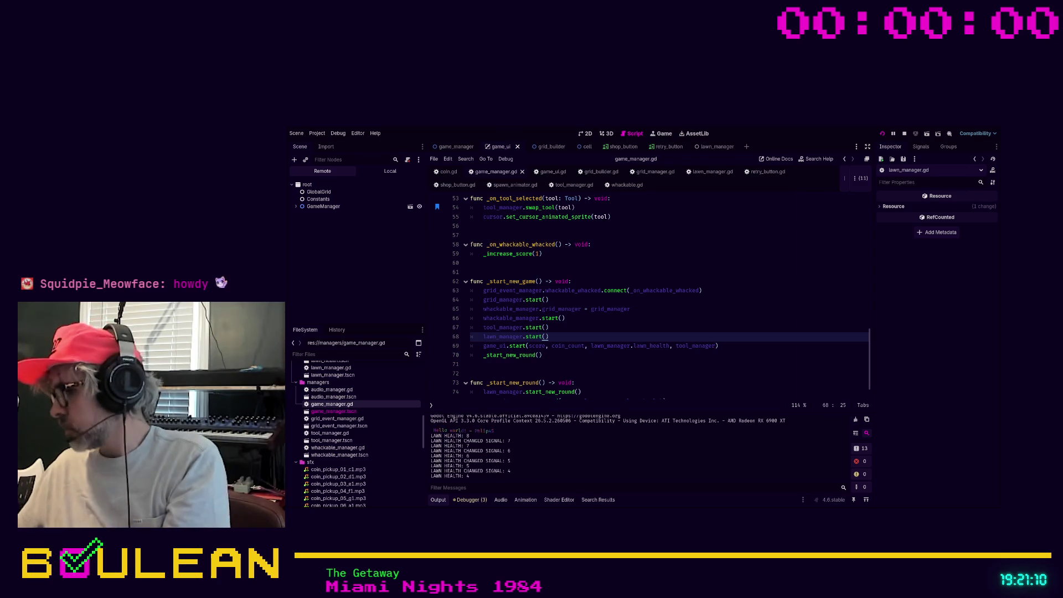
Stop and rerun the game, let the lawn health run out, then retry a new round
key(alt+Tab)
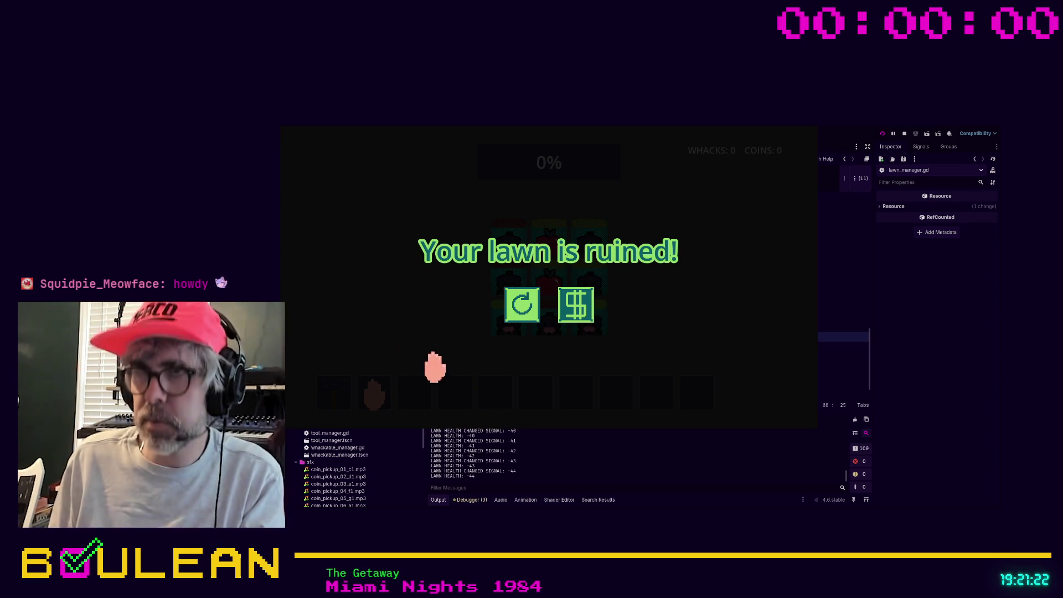
key(F8)
click(594, 371)
key(F5)
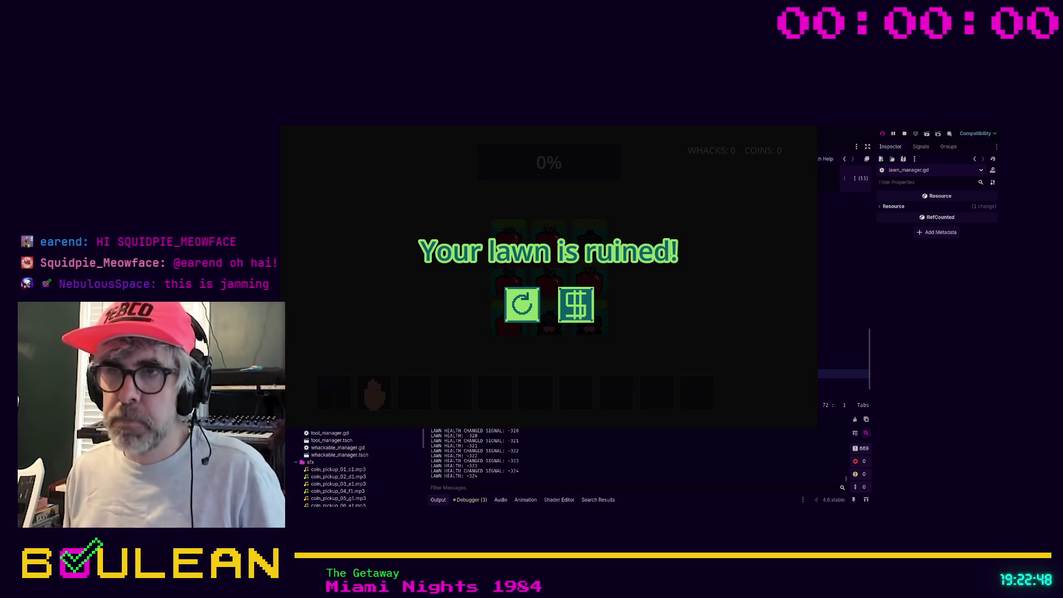
click(521, 308)
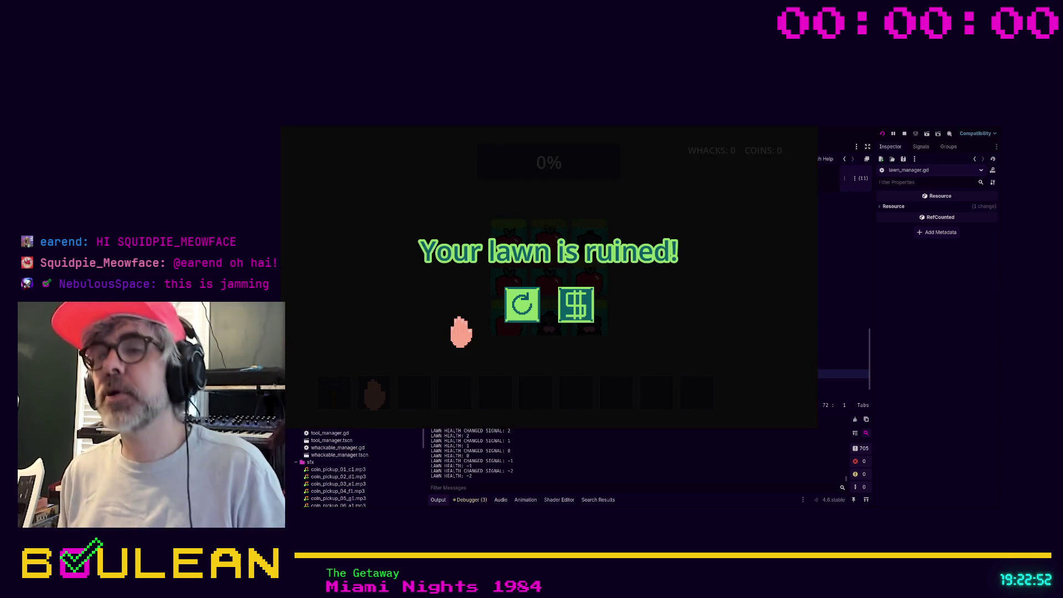
Retry two more rounds after the lawn is ruined, then stop the game
click(519, 301)
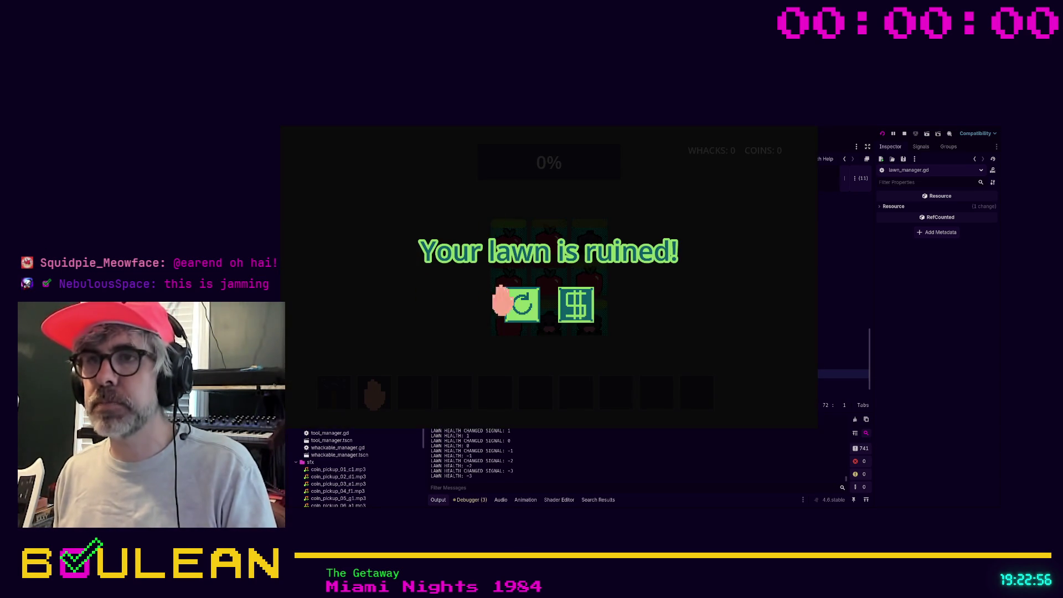
click(522, 304)
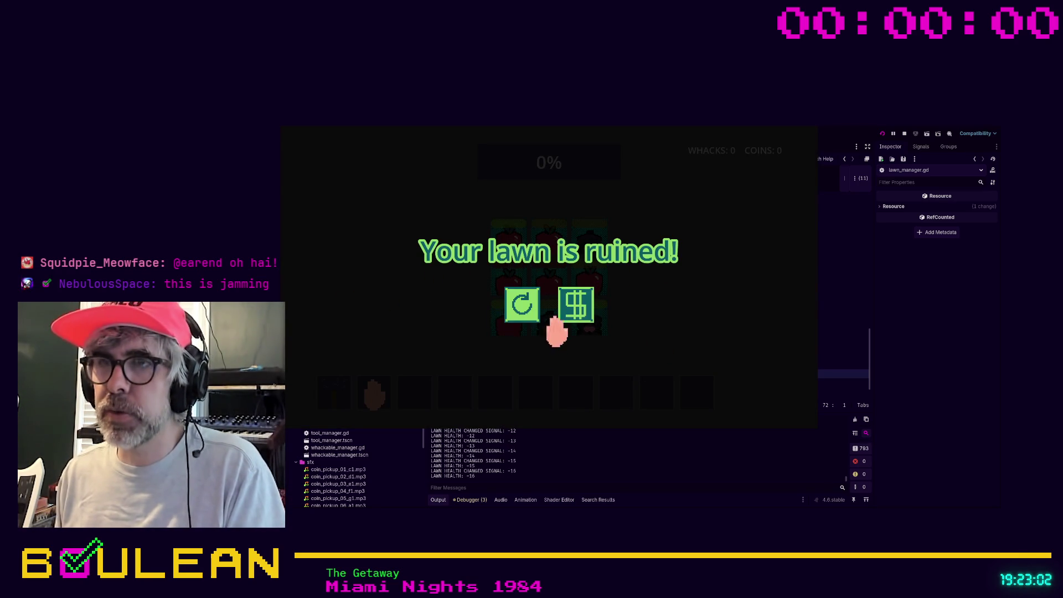
key(F8)
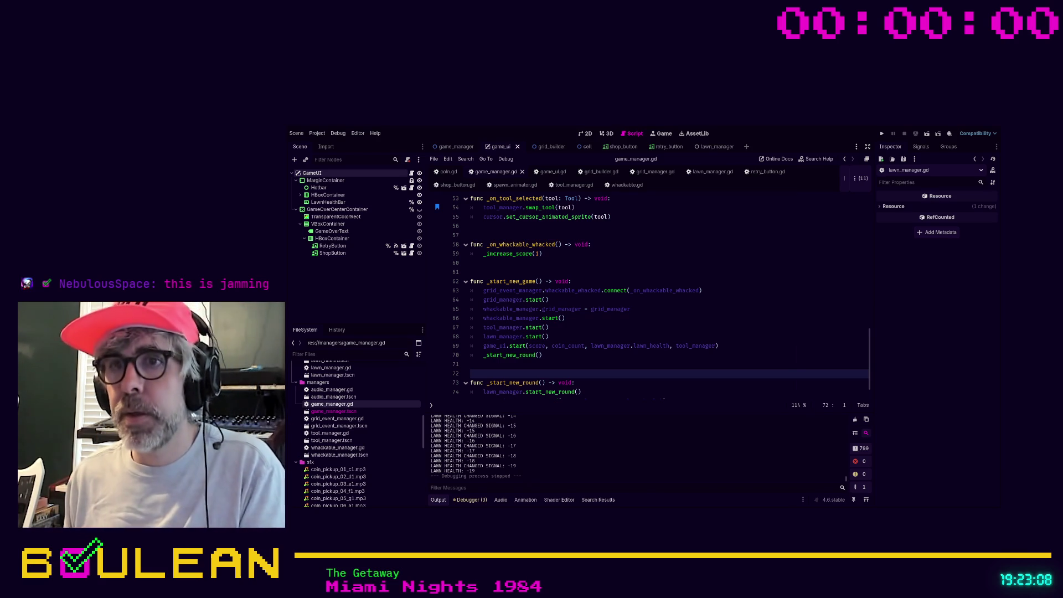
Switch to whackable.gd and scroll down to the damage-timer functions
scroll(665, 293, down, 1)
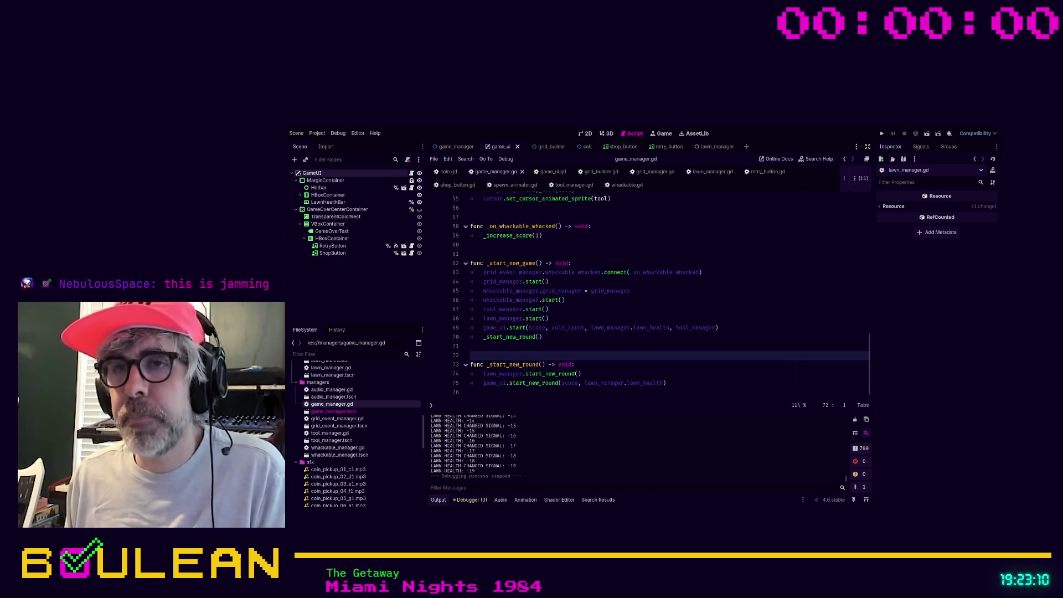
key(Down)
key(End)
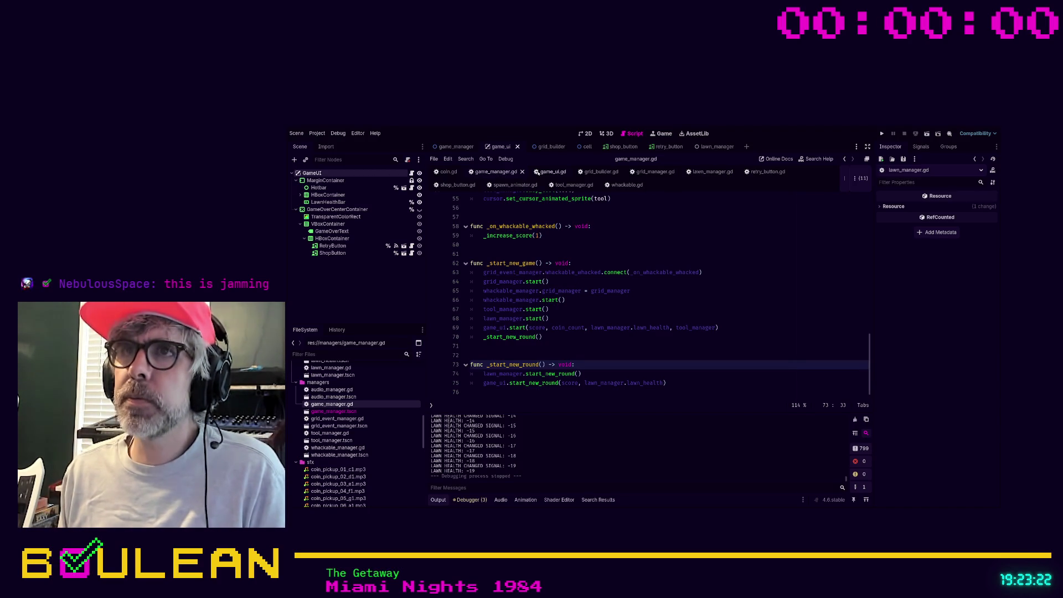
click(621, 187)
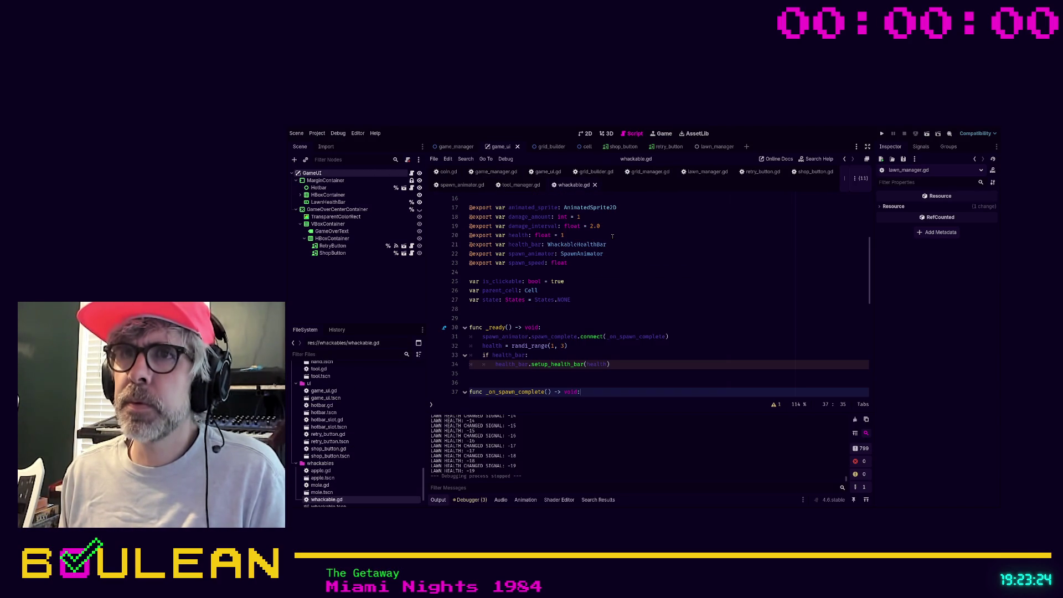
scroll(623, 250, down, 1)
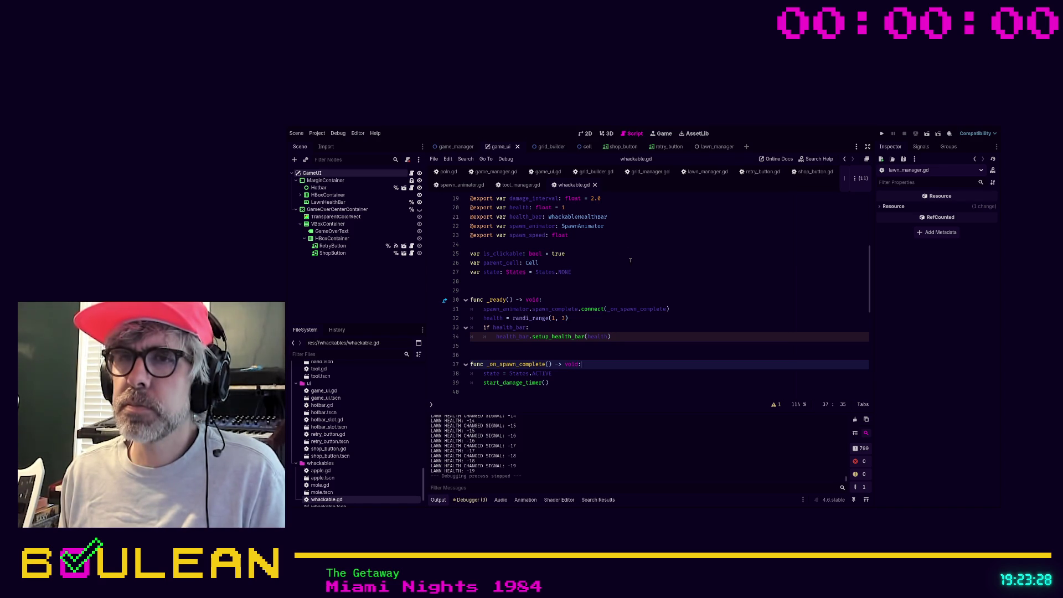
scroll(630, 260, down, 1)
scroll(630, 260, up, 6)
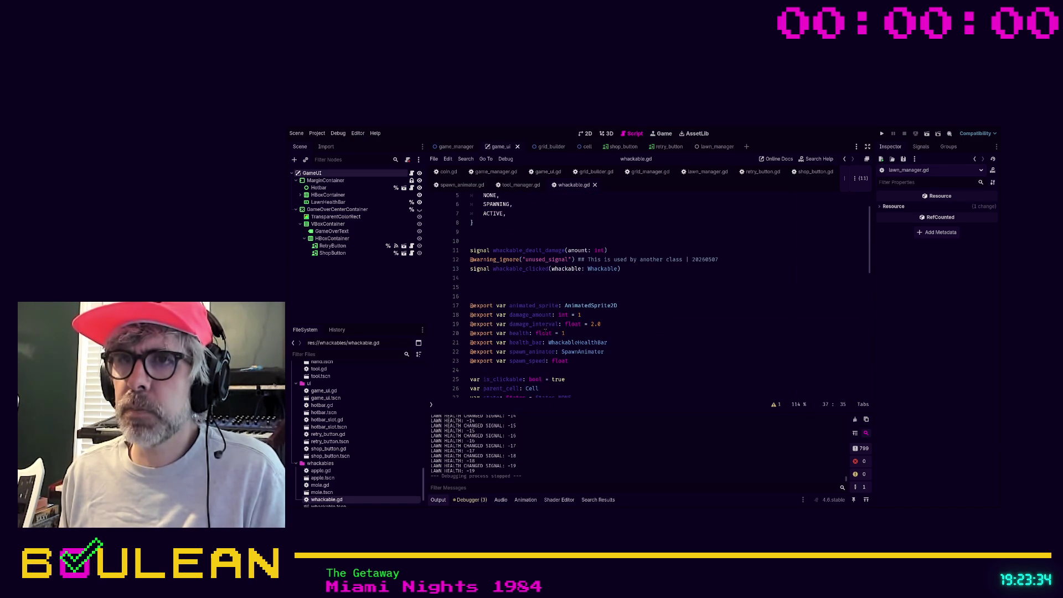
scroll(545, 330, down, 1)
scroll(538, 331, down, 5)
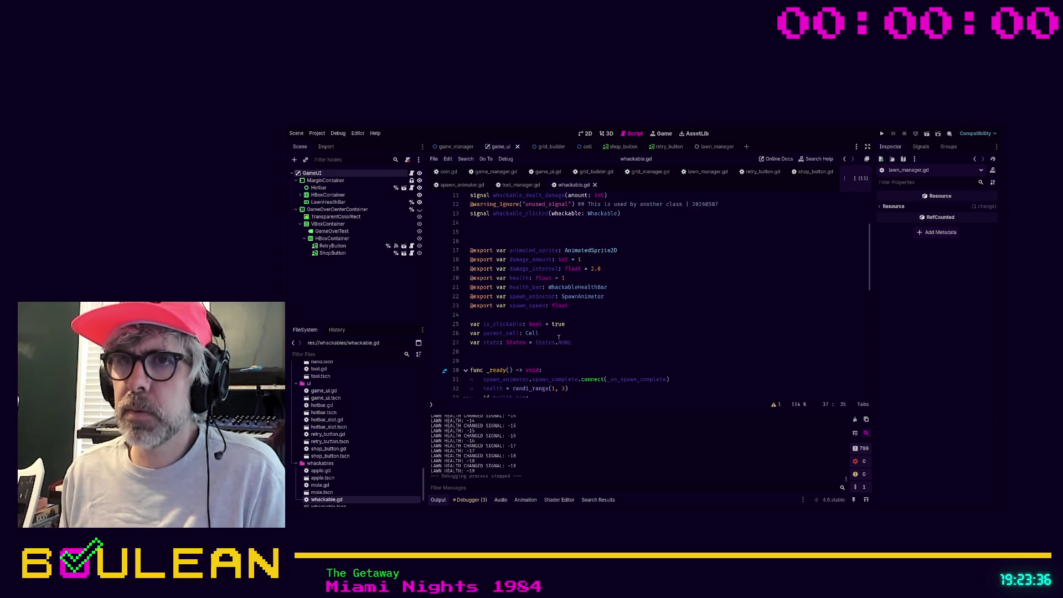
scroll(559, 337, down, 1)
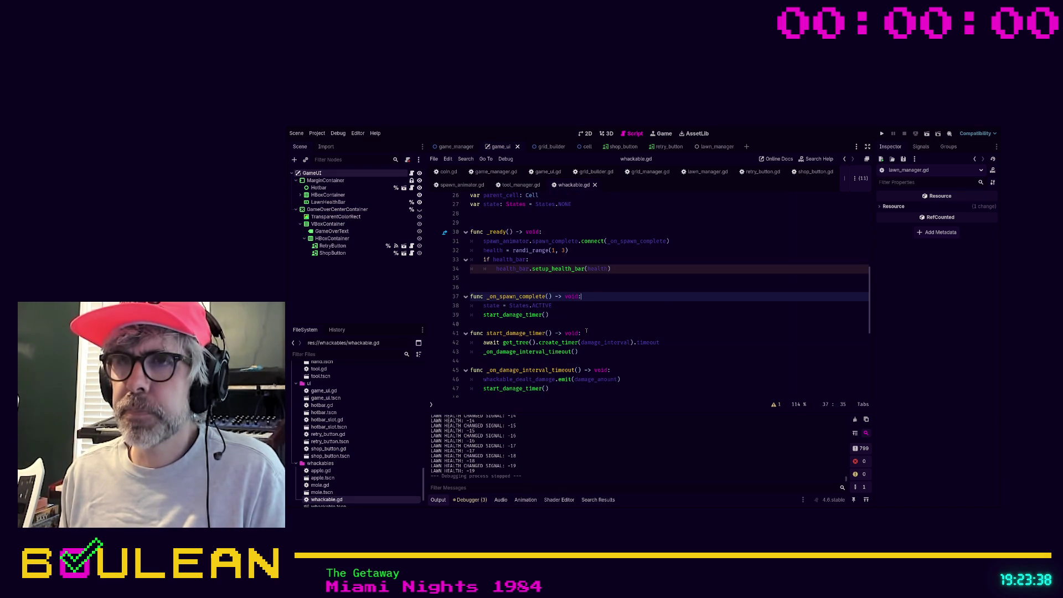
scroll(584, 332, down, 1)
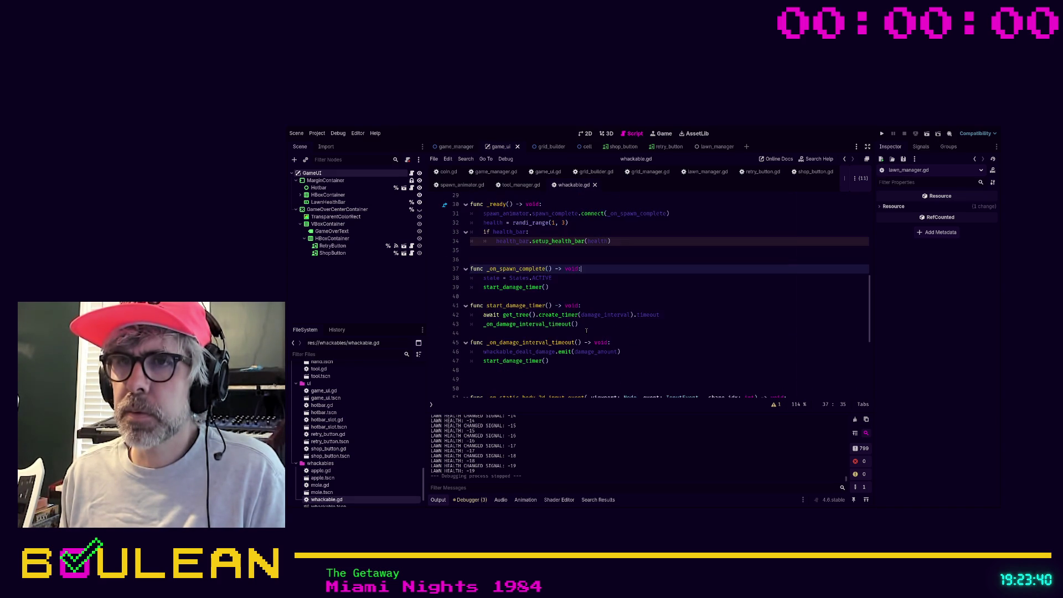
Add a blank line at line 44, delete the surplus blank line, and save whackable.gd
click(579, 334)
key(Return)
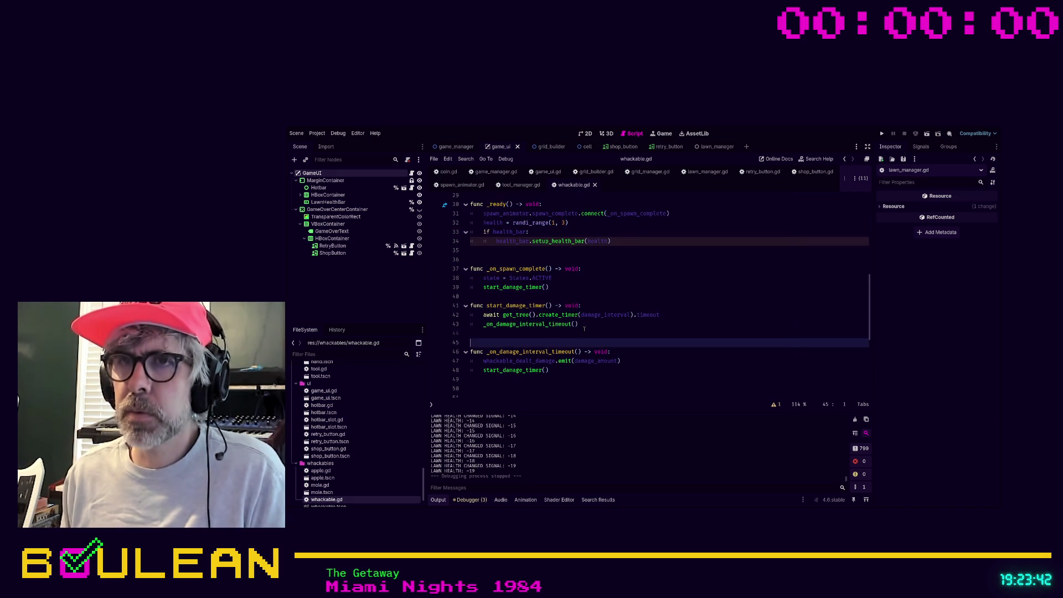
scroll(547, 338, down, 2)
click(546, 339)
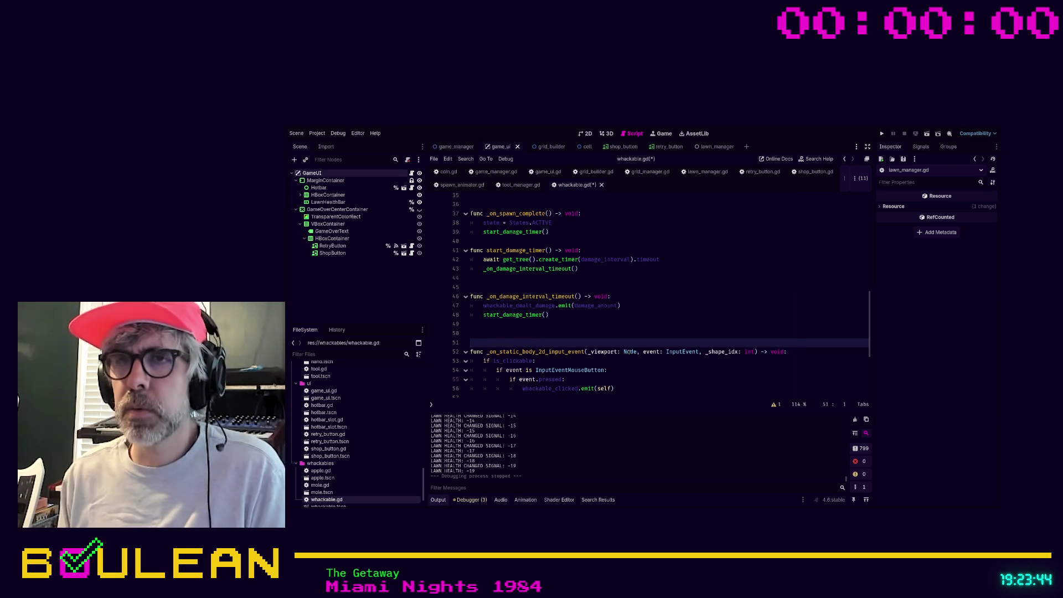
key(BackSpace)
scroll(629, 352, down, 1)
key(Up)
key(Up)
key(End)
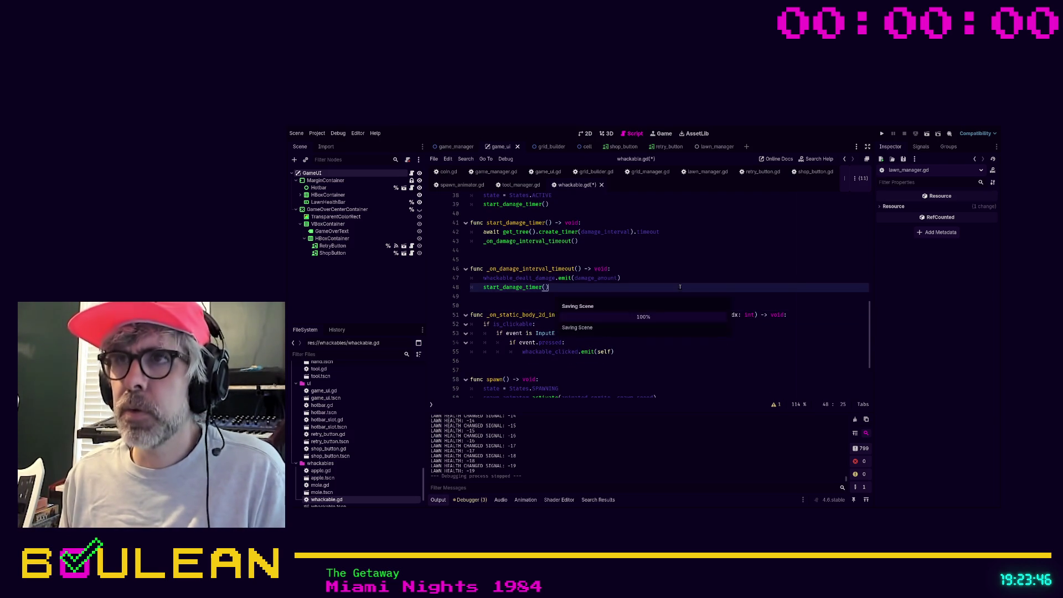
key(ctrl+s)
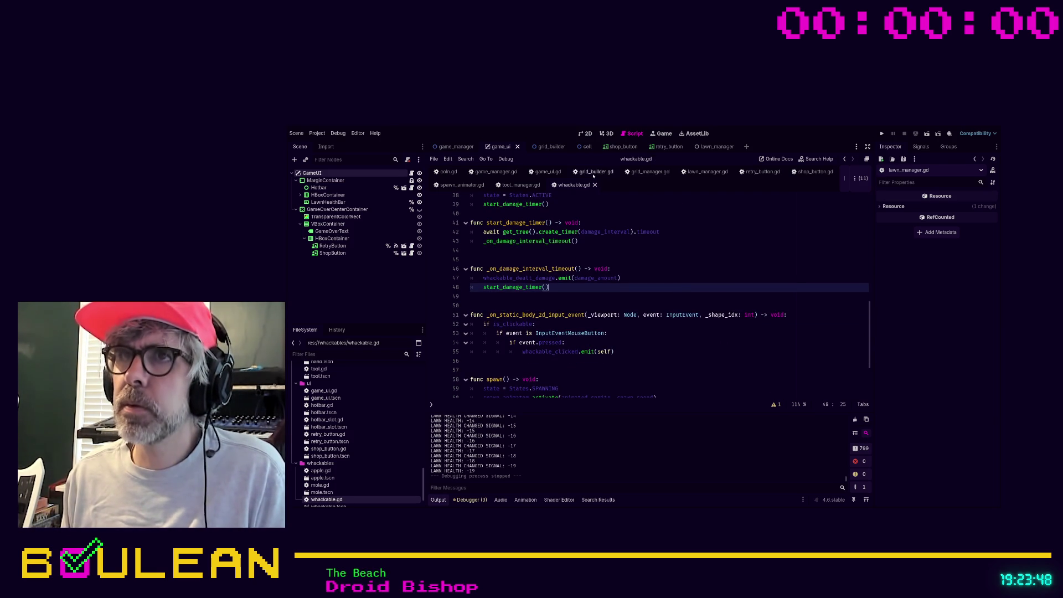
click(652, 172)
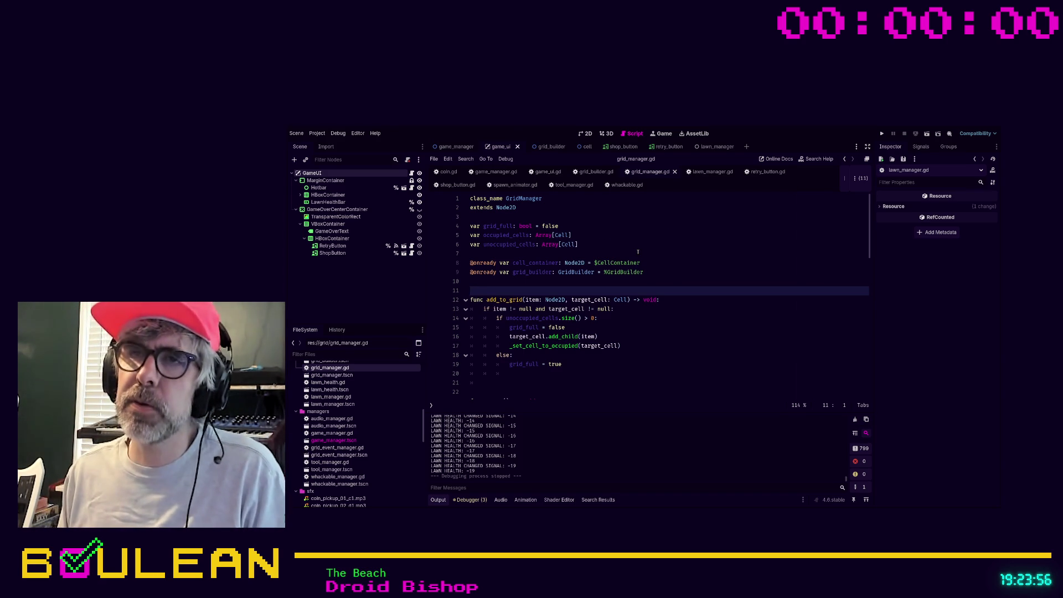
Write func start_new_round() -> void calling occupied_cells.clear() after start in grid_manager.gd
scroll(638, 252, down, 3)
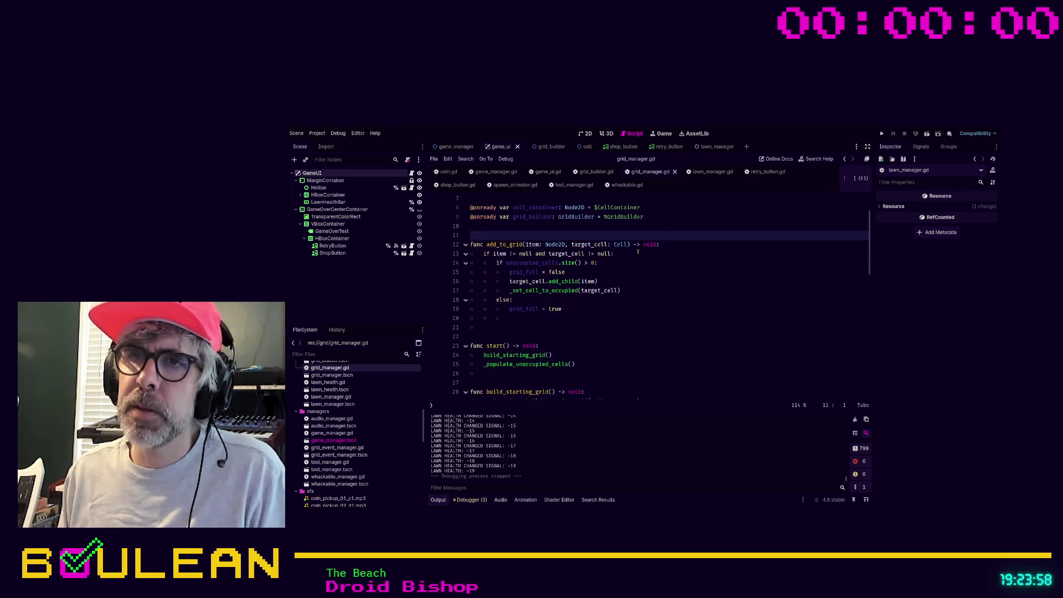
click(551, 346)
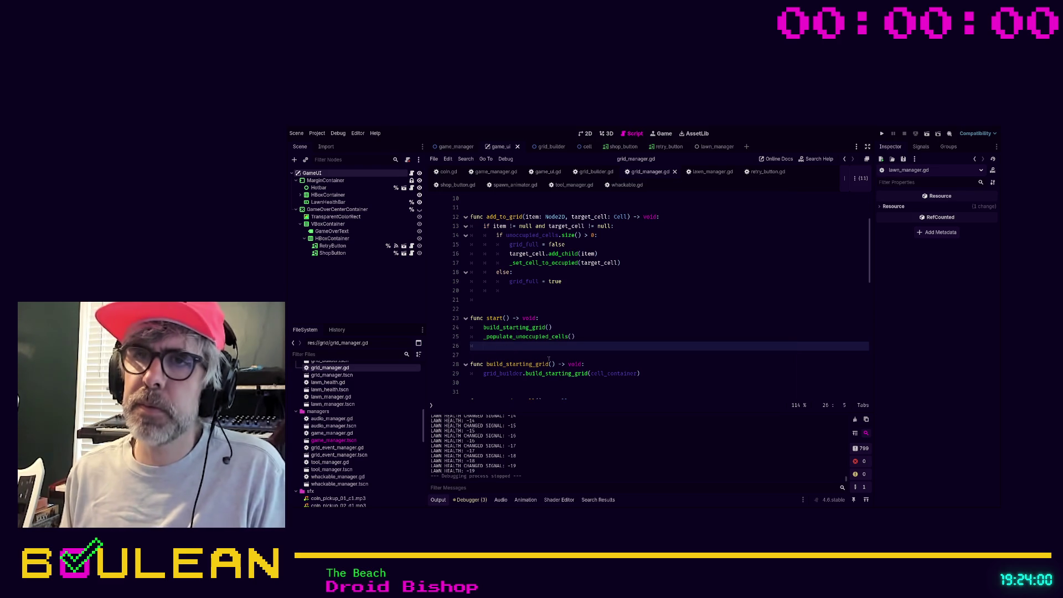
key(Return)
key(Return)
key(Return)
key(Up)
text(func start_new_round)
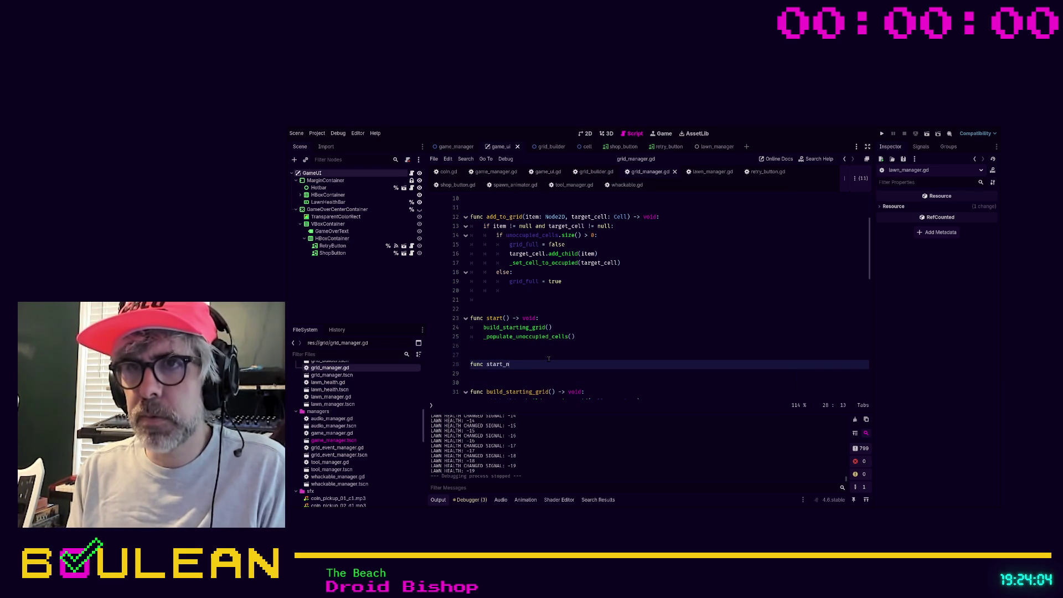
text(() -> void:)
key(Return)
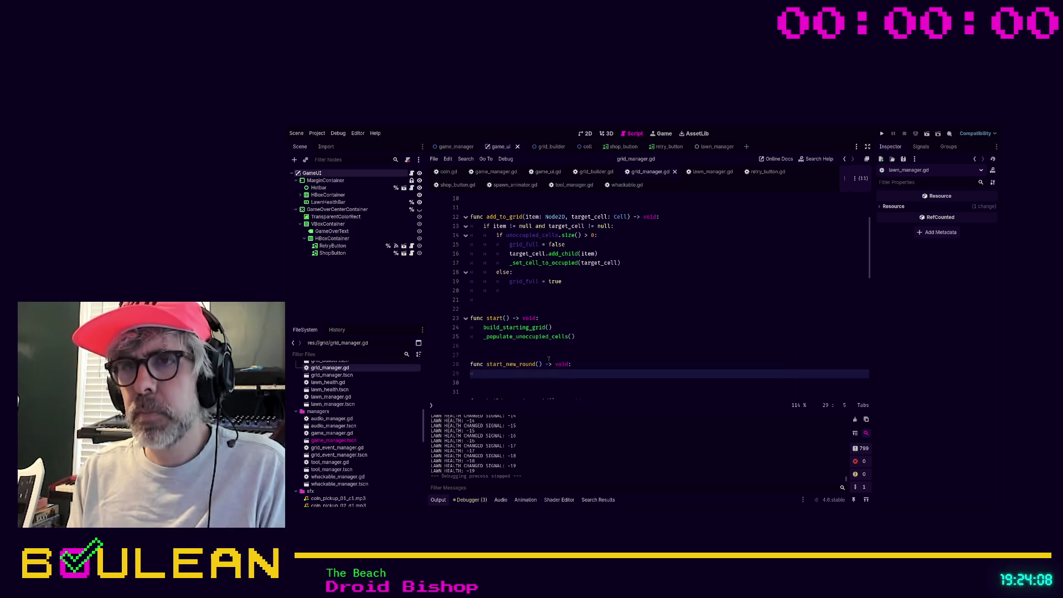
key(Return)
text(.c)
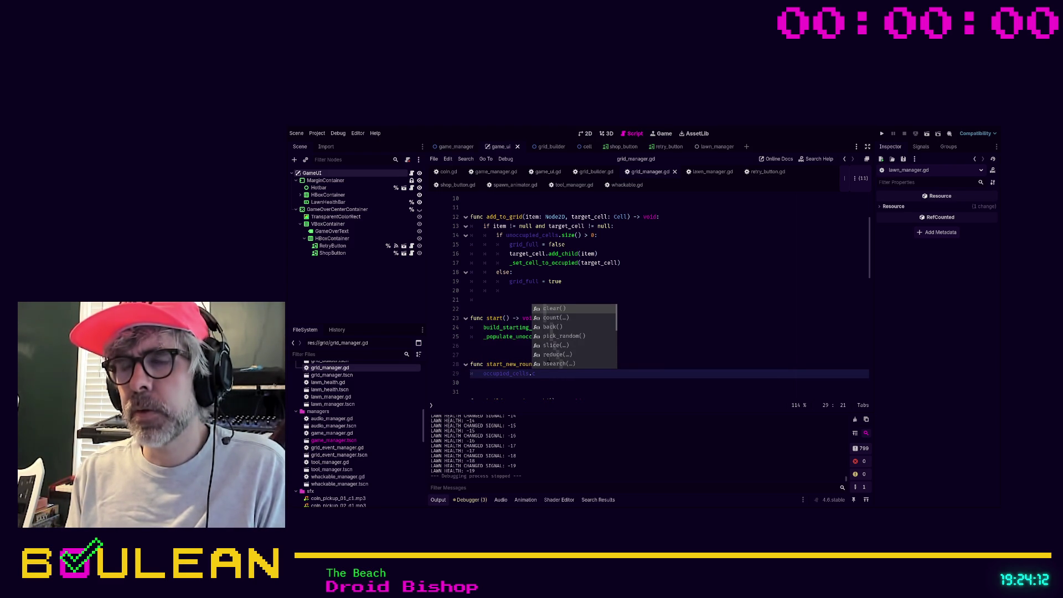
key(Return)
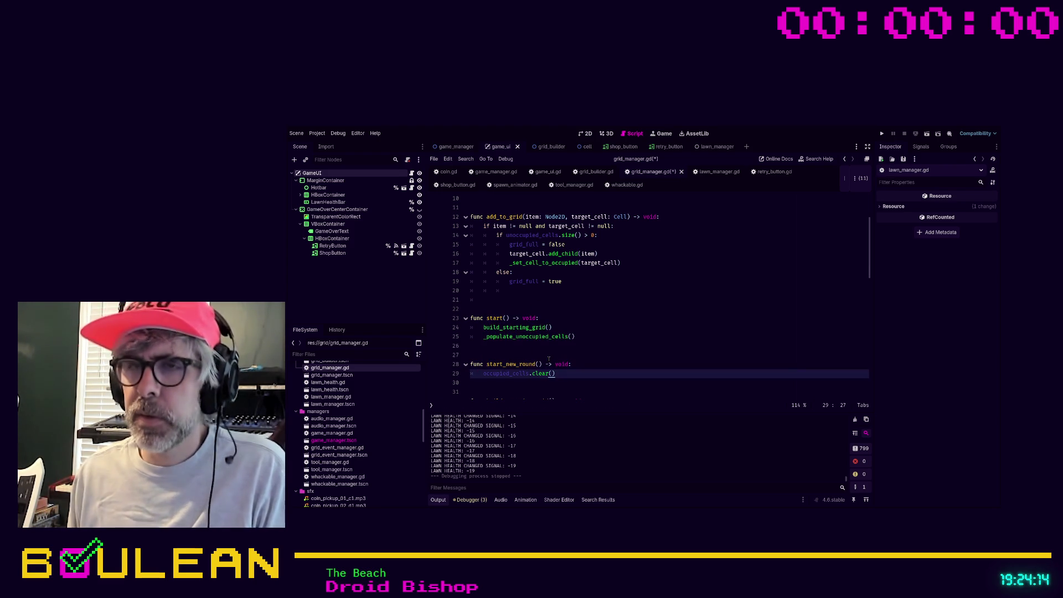
Check the Array clear() documentation, then save grid_manager.gd
ctrl+click(539, 374)
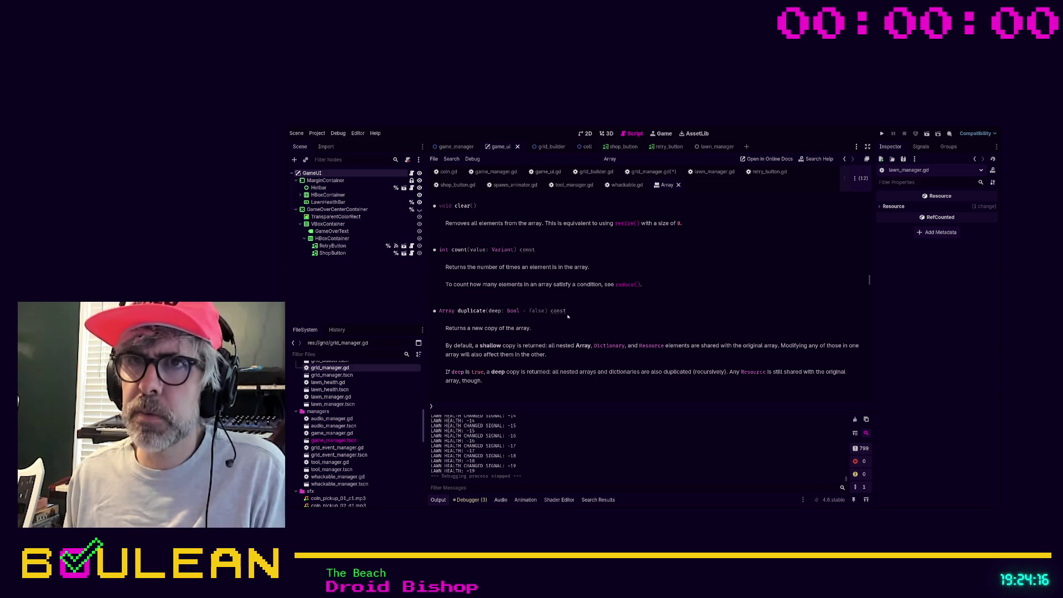
key(ctrl+w)
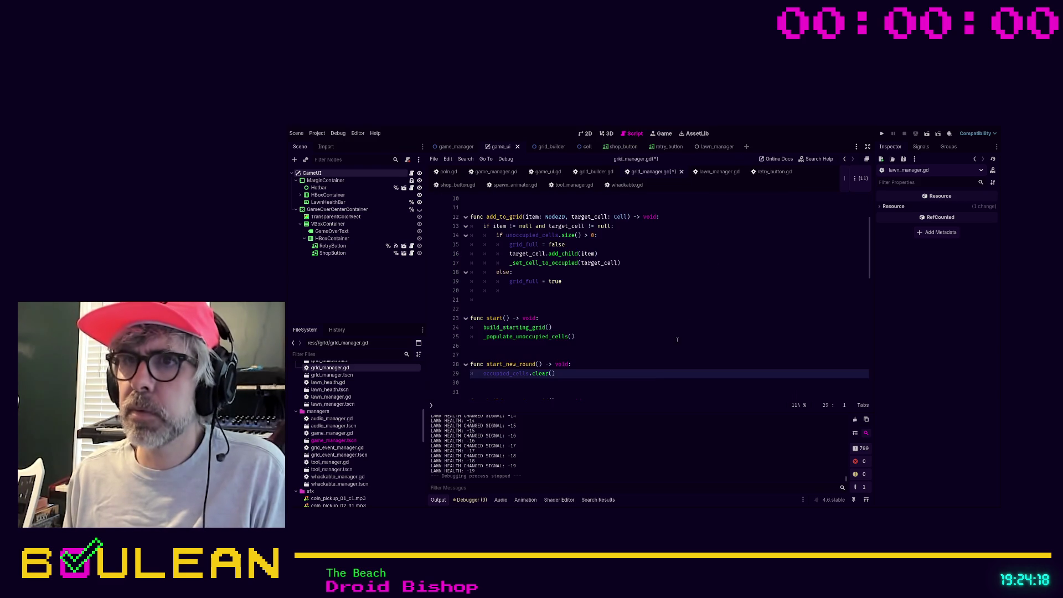
key(ctrl+s)
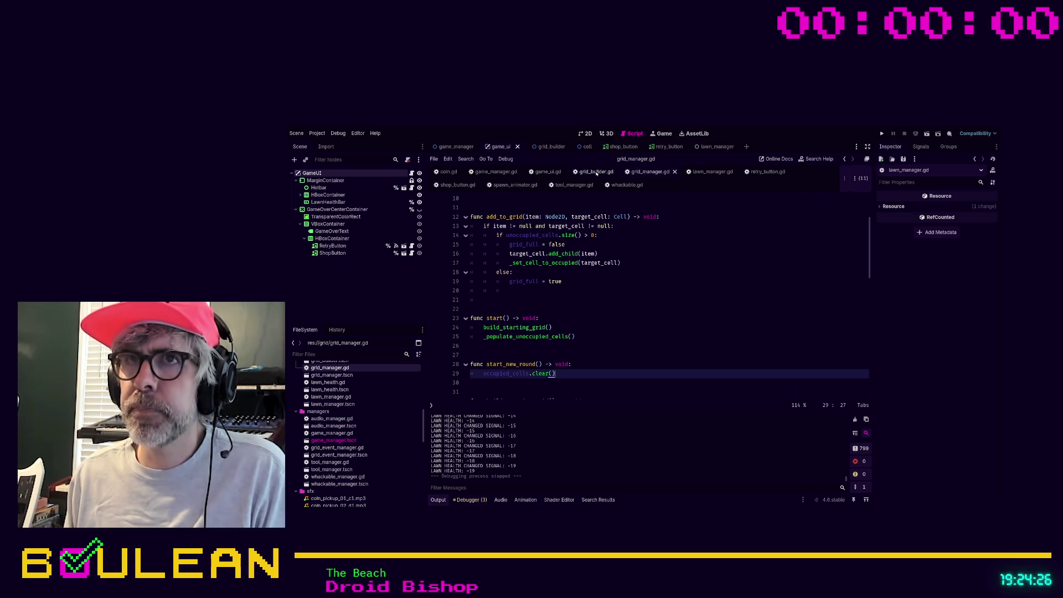
click(495, 172)
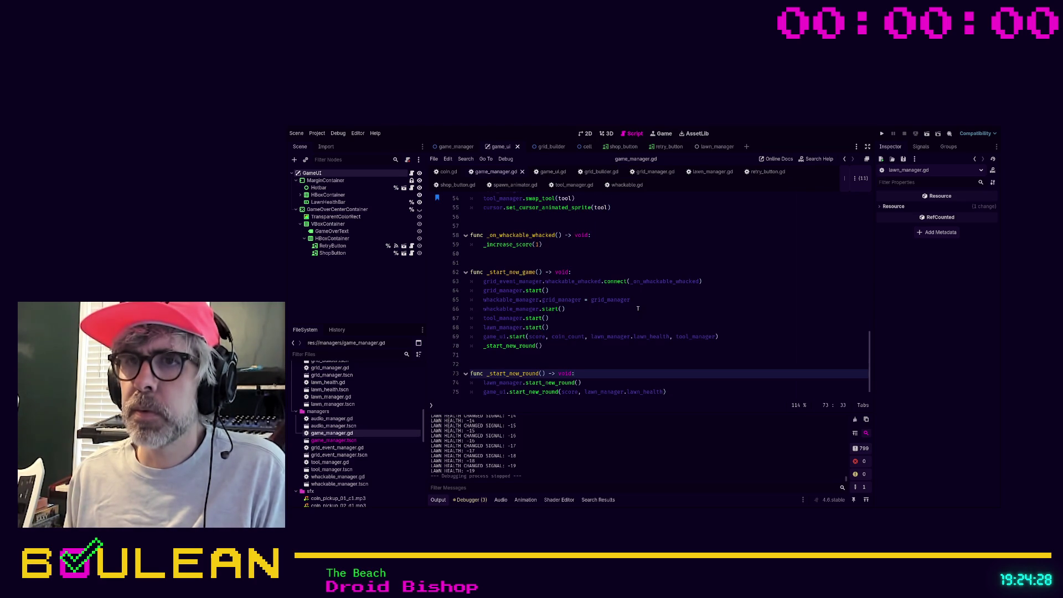
Insert grid_manager.start_new_round() after the lawn manager reset call and save game_manager.gd
scroll(638, 309, down, 1)
click(655, 374)
key(Return)
text(ga)
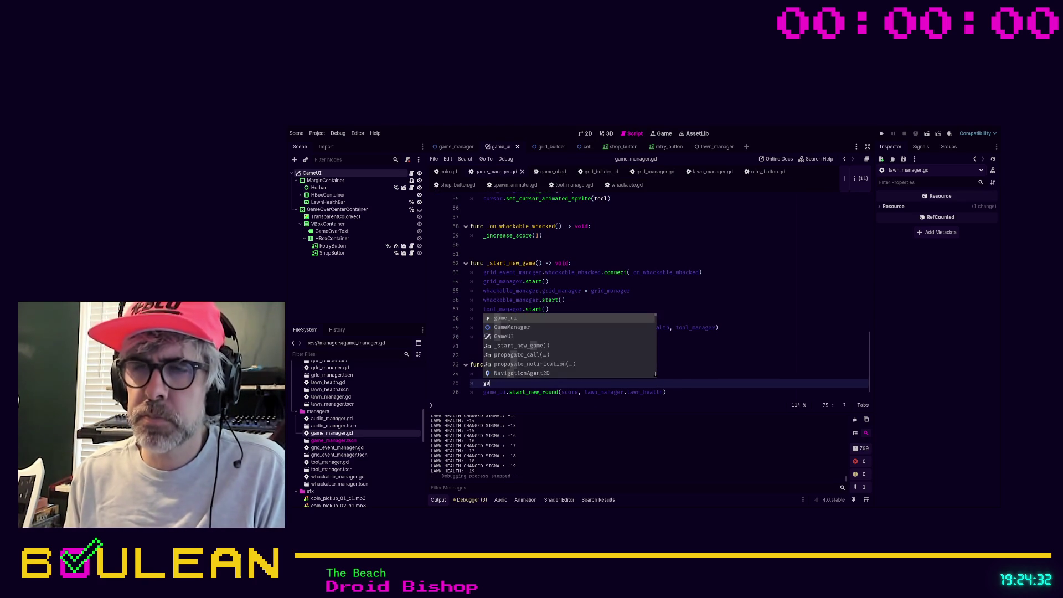
key(BackSpace)
text(r)
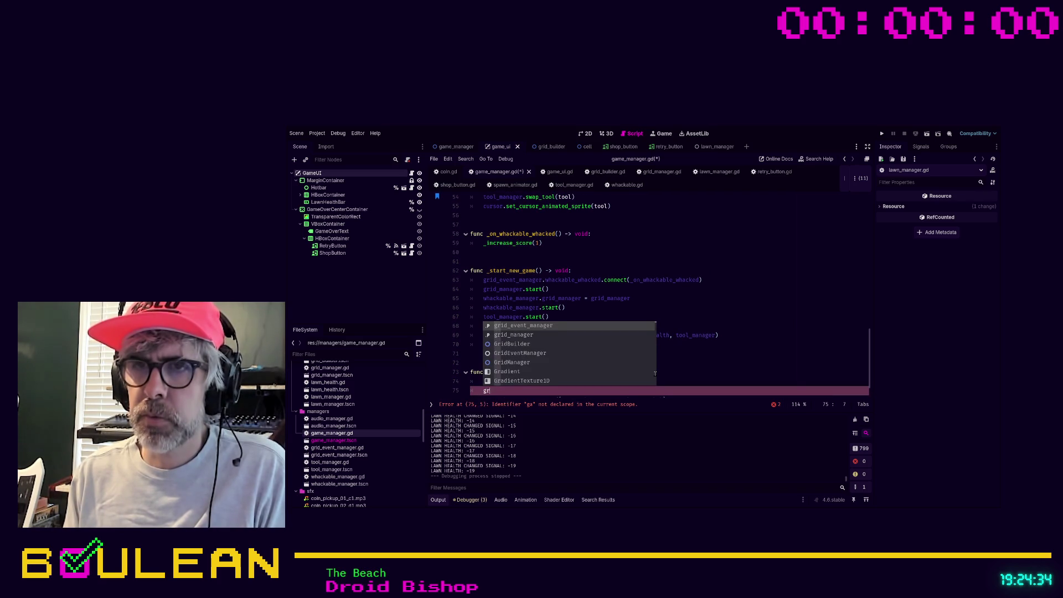
key(Down)
key(Return)
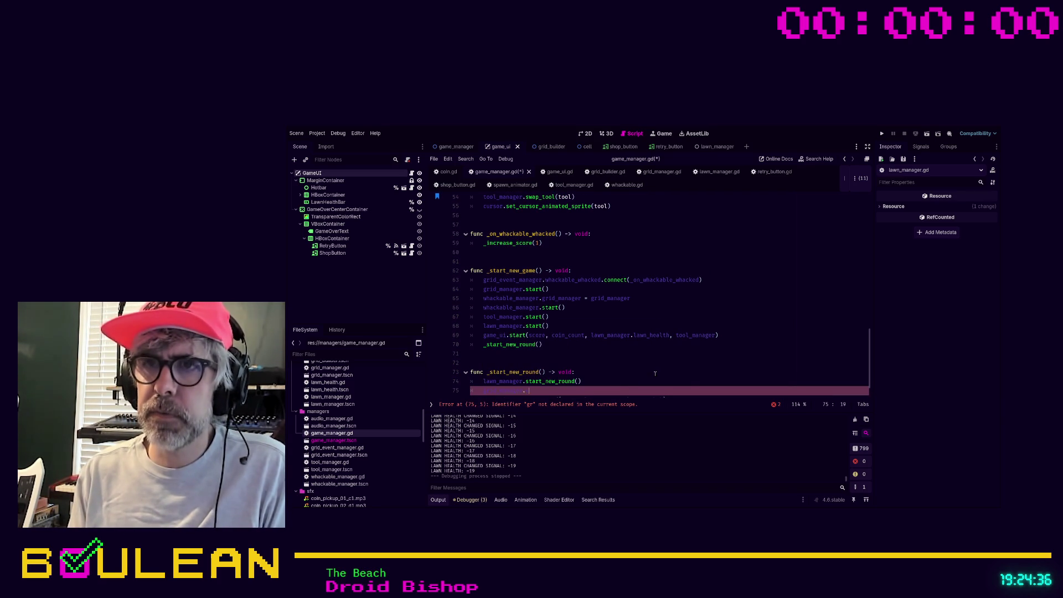
key(Down)
key(Return)
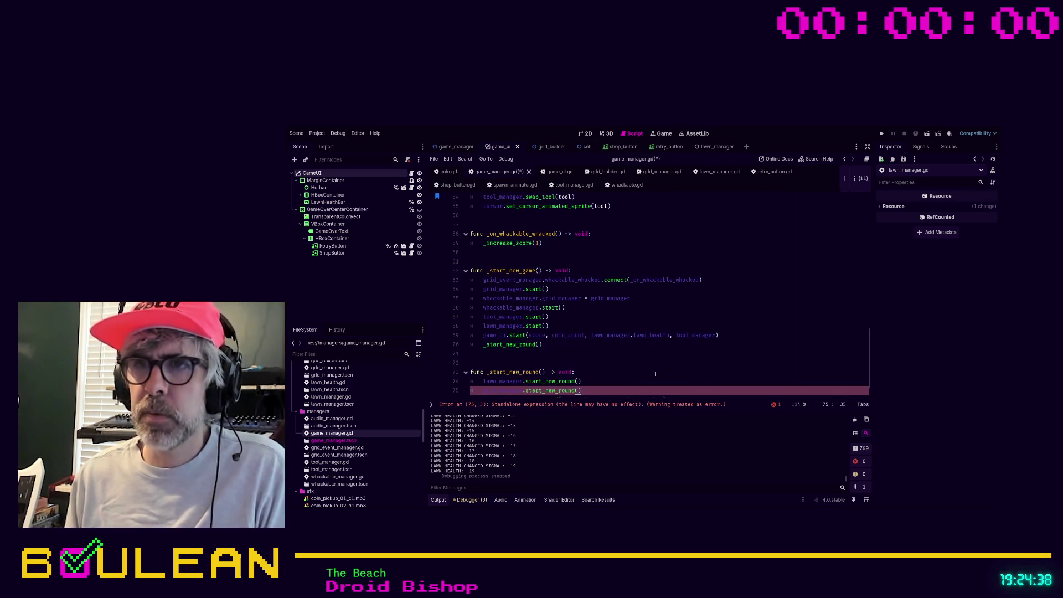
scroll(655, 374, down, 1)
click(655, 367)
key(ctrl+s)
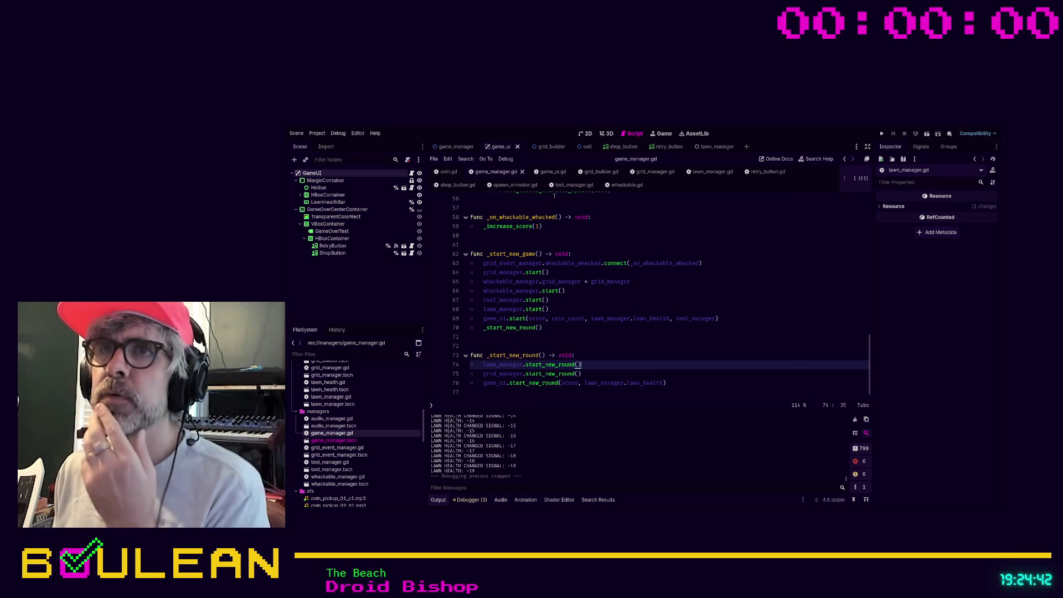
click(655, 171)
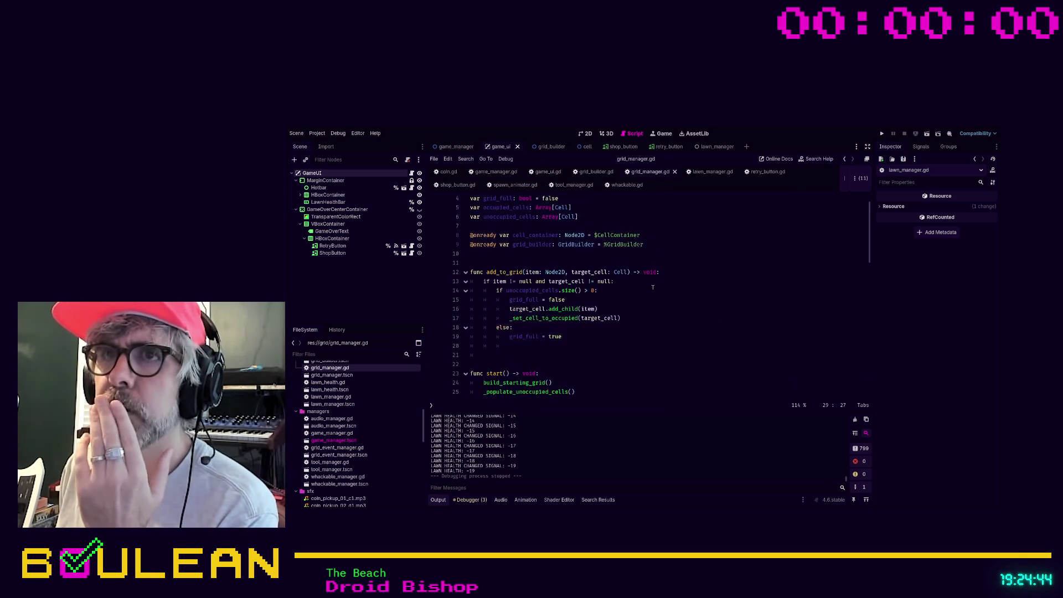
Review grid_manager.gd's start_new_round, remove_from_grid null check and _populate_unoccupied_cells functions
scroll(653, 288, up, 1)
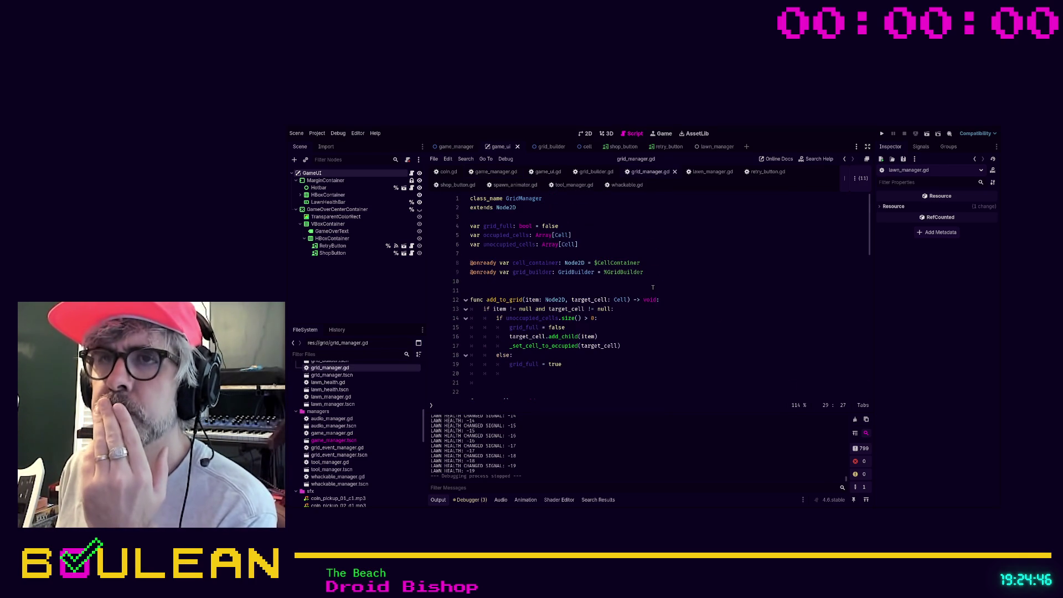
scroll(653, 287, down, 4)
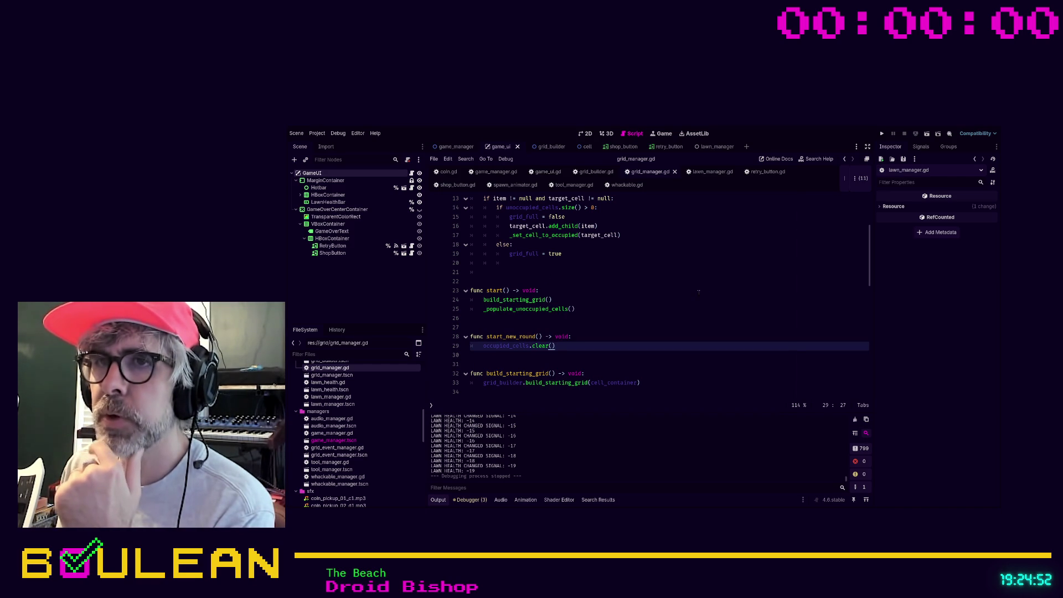
scroll(699, 291, down, 3)
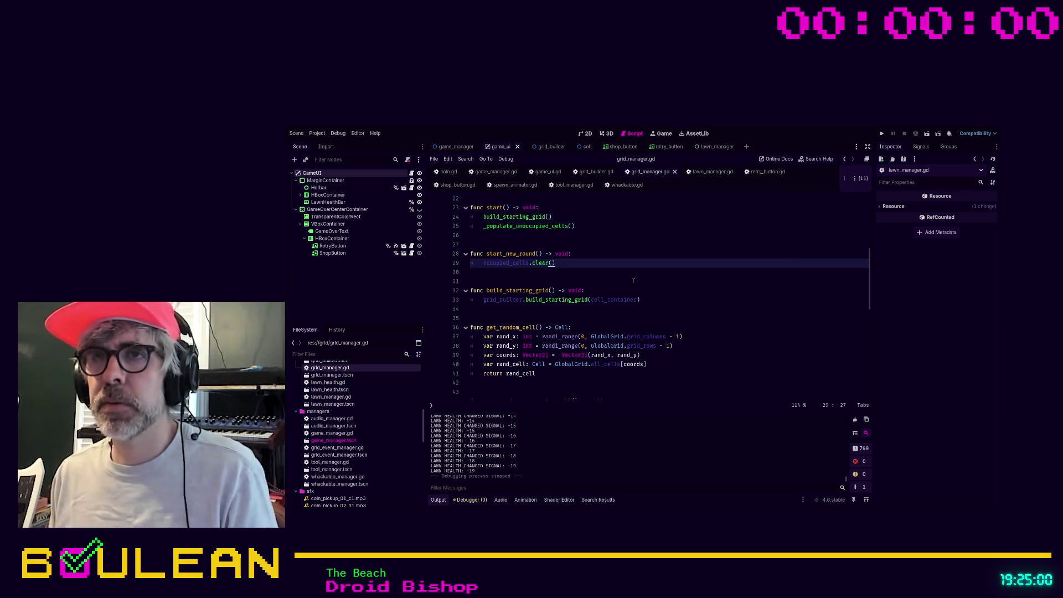
scroll(634, 281, down, 2)
scroll(634, 280, down, 3)
click(701, 344)
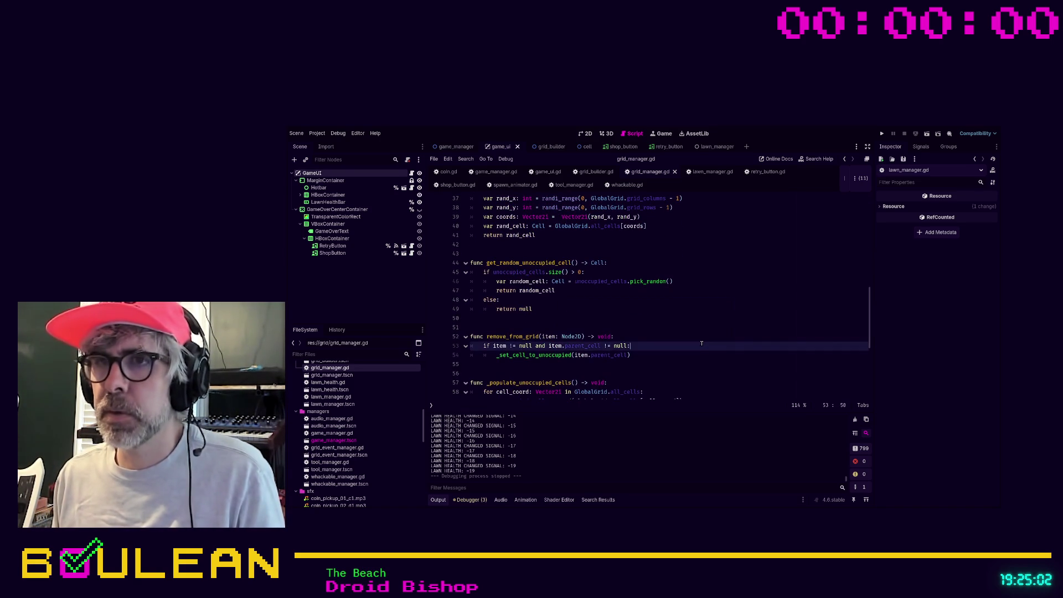
scroll(702, 344, down, 1)
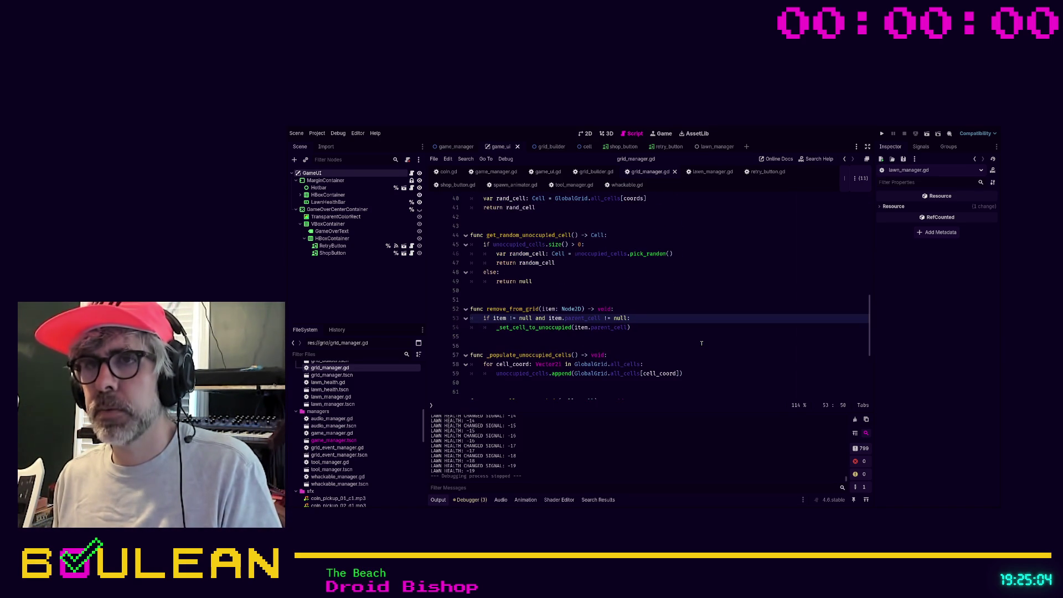
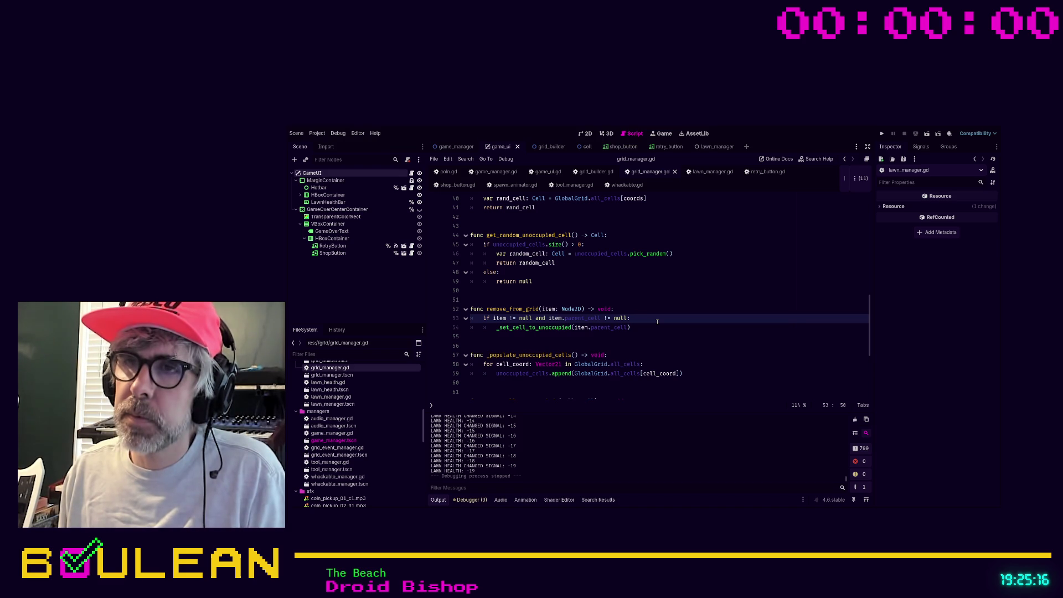
Comment out occupied_cells.clear() in start_new_round and begin a for loop in its place
scroll(657, 321, up, 5)
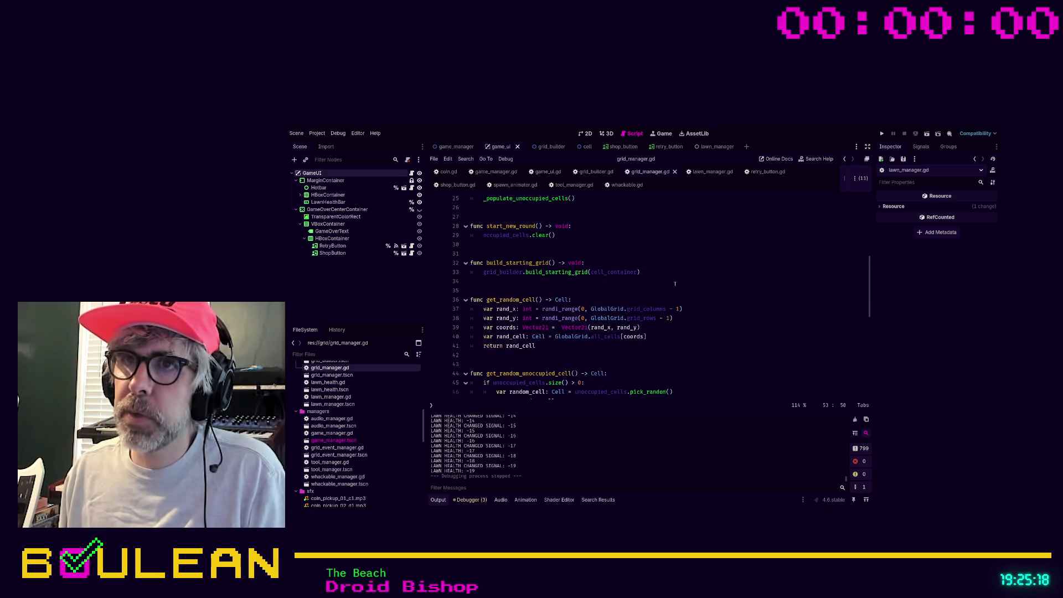
click(585, 238)
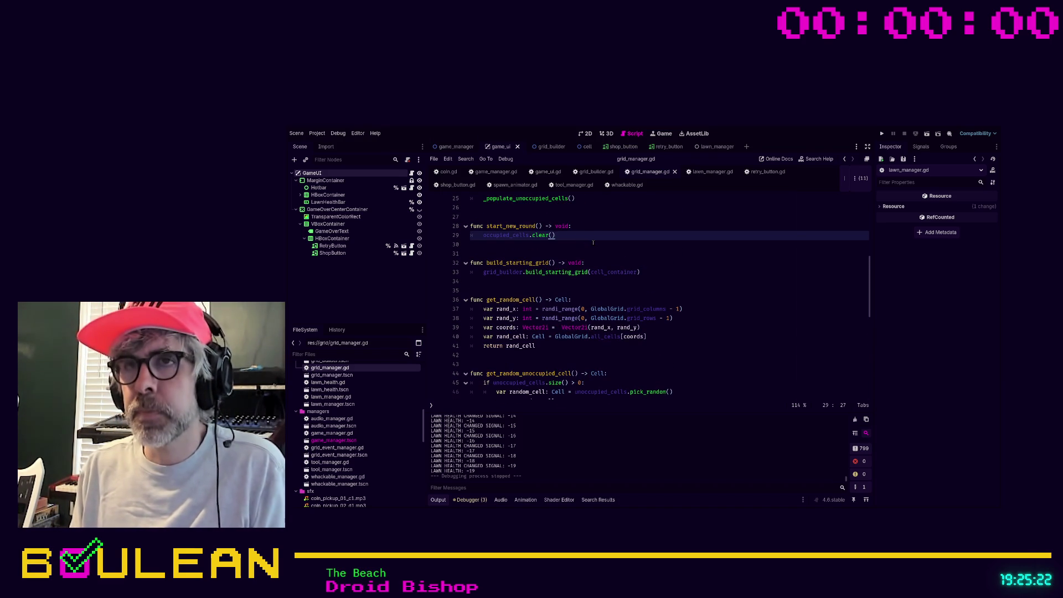
key(ctrl+k)
key(Return)
text(for)
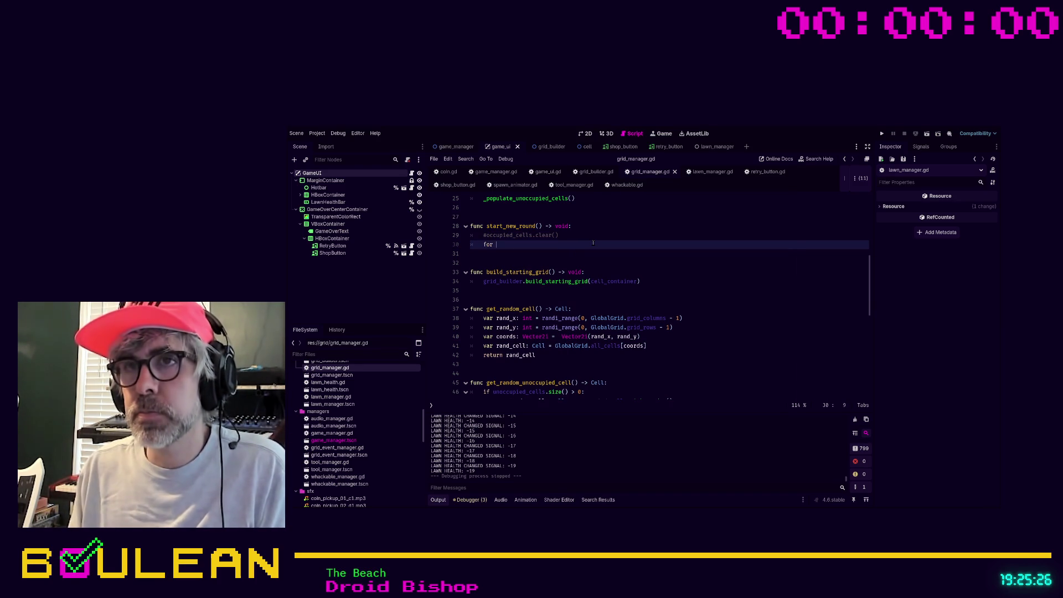
Write the loop 'for cell in occupied_cells' with a body calling _set_cell_to_unoccupied(cell)
scroll(593, 242, up, 8)
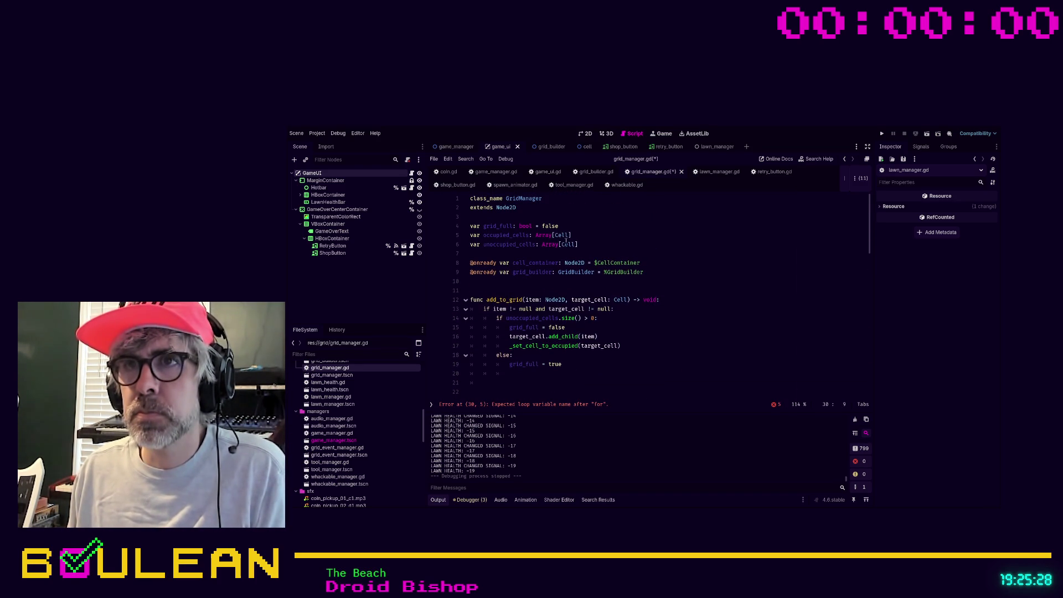
scroll(566, 241, down, 6)
scroll(567, 241, up, 6)
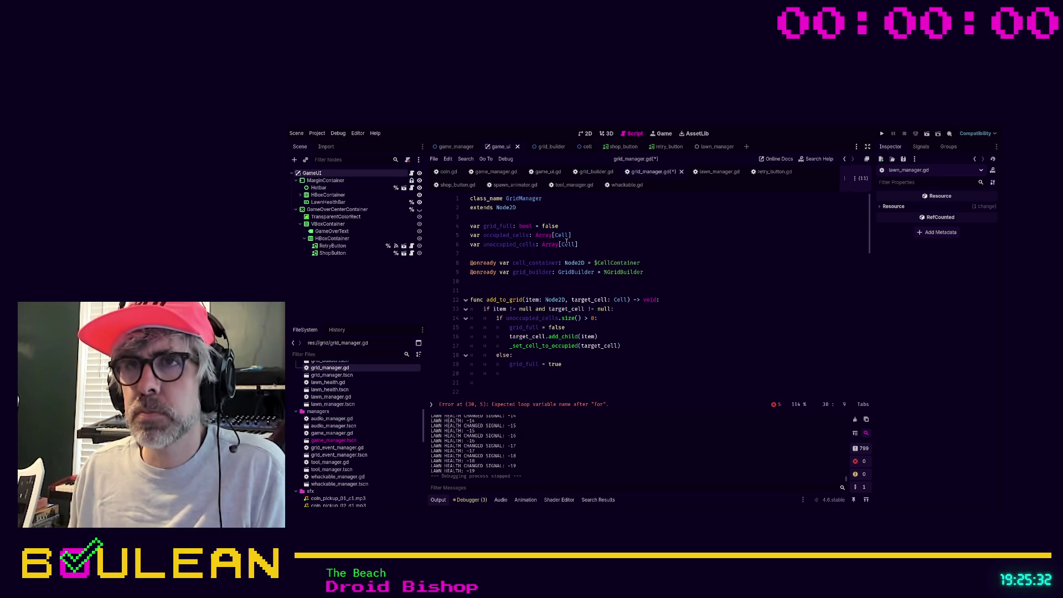
scroll(566, 241, down, 5)
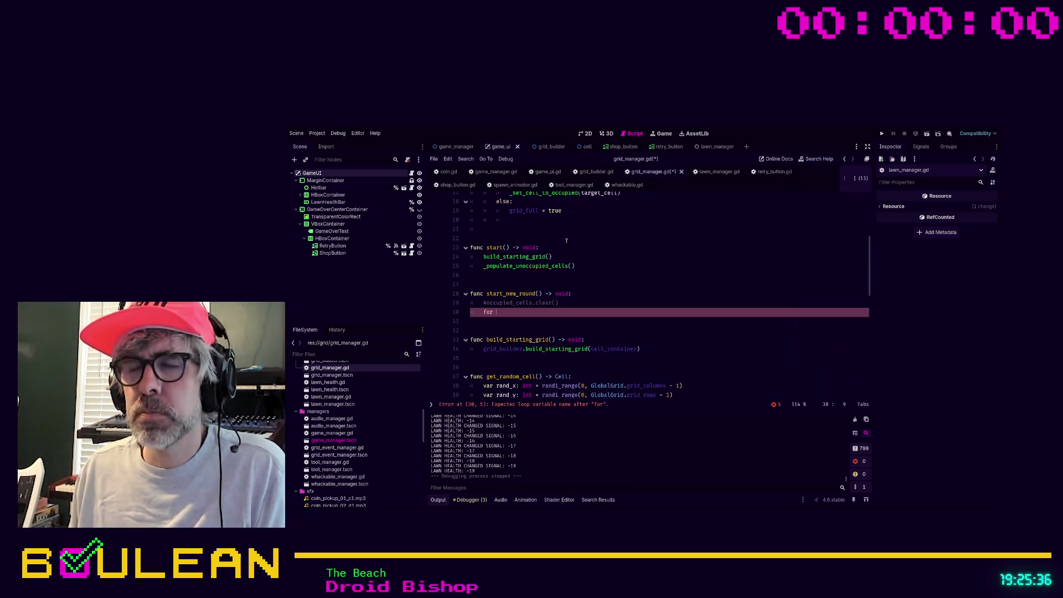
scroll(567, 241, up, 3)
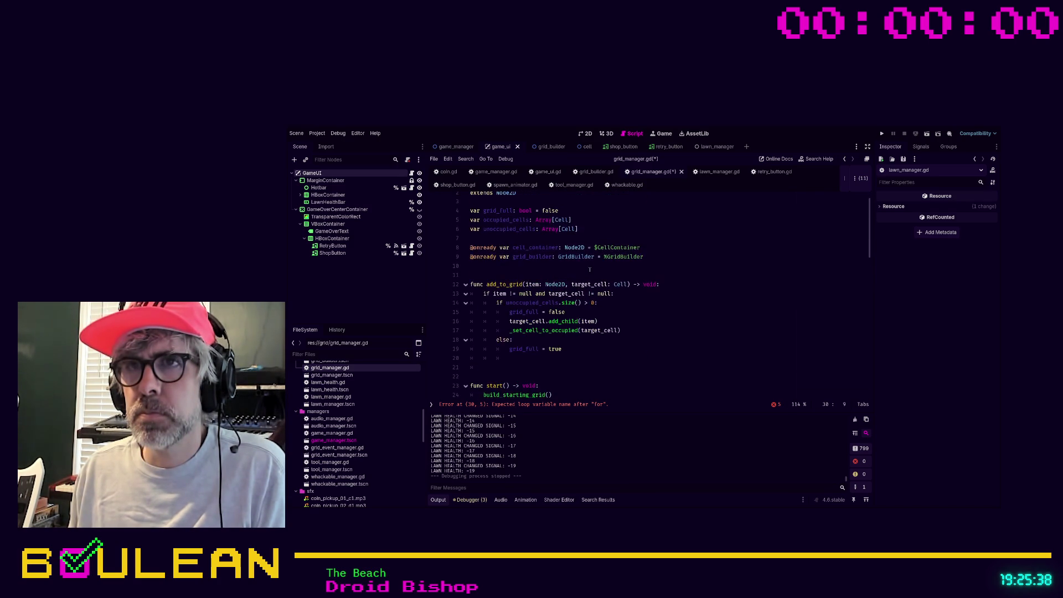
scroll(589, 268, down, 15)
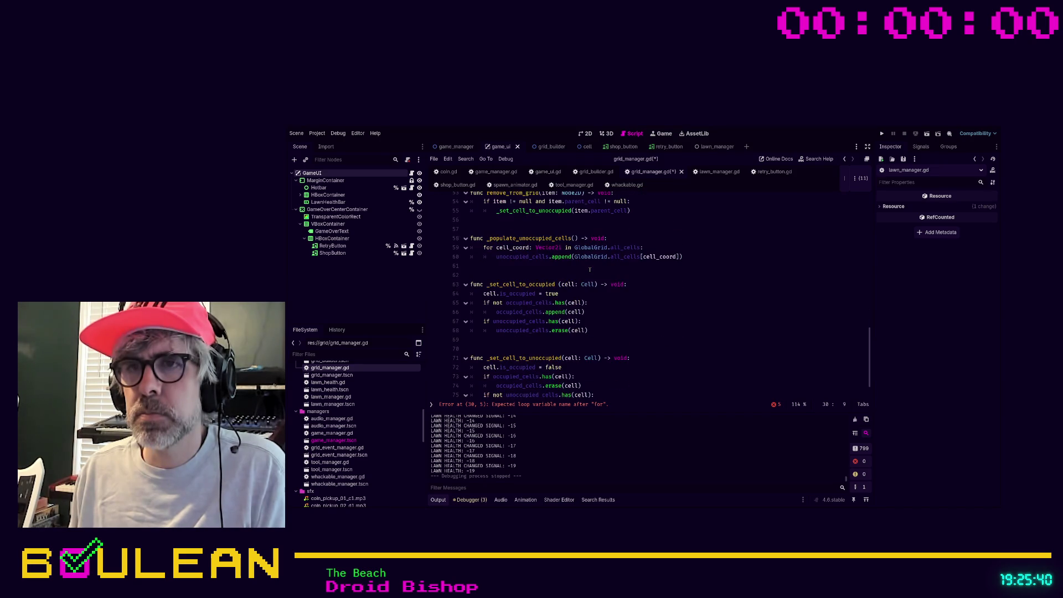
scroll(590, 269, up, 9)
text(cell in occ)
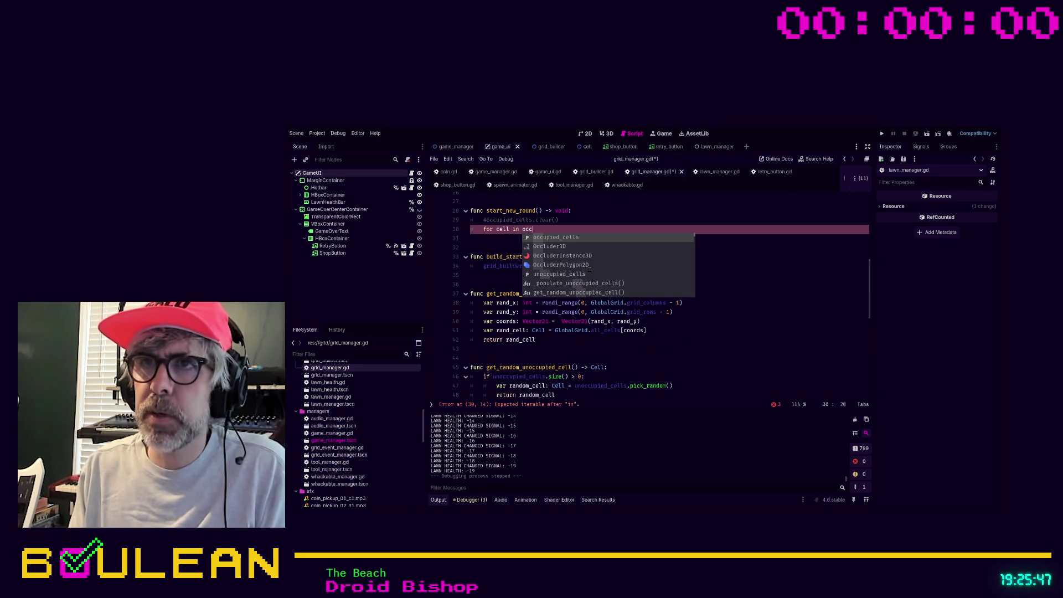
key(Return)
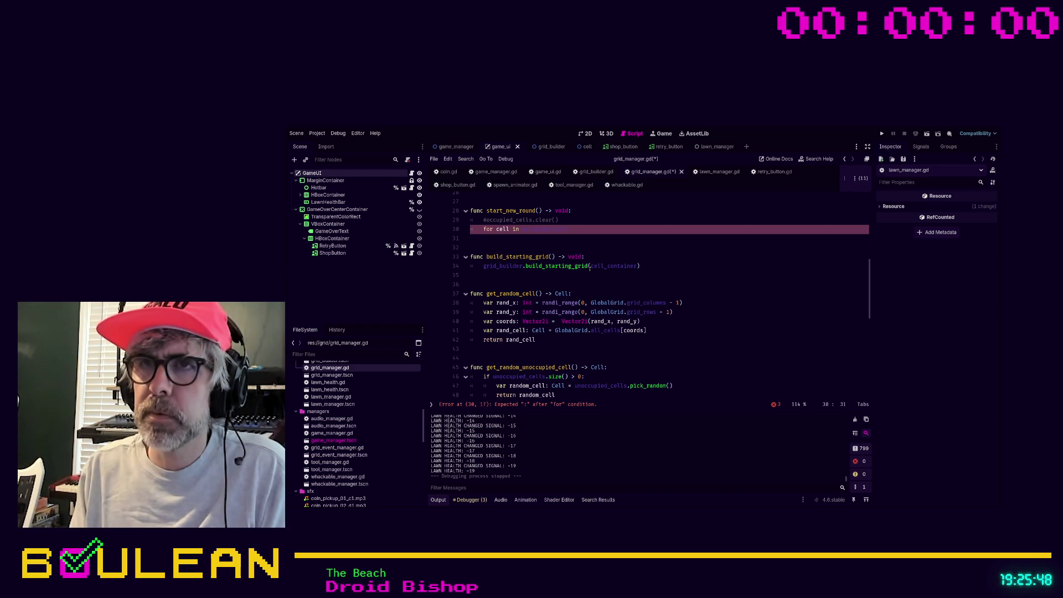
key(Return)
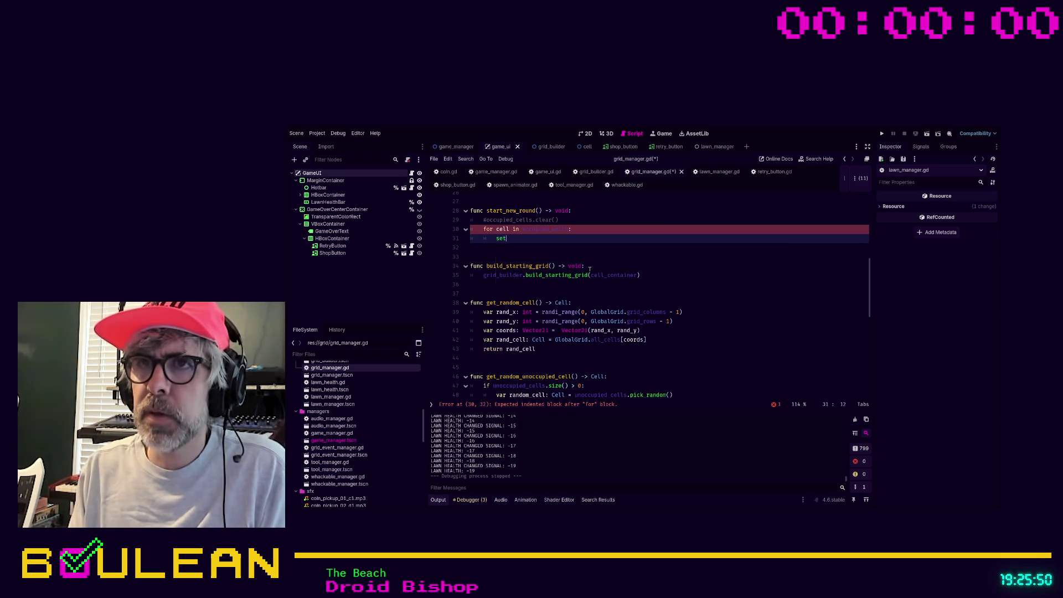
text(set_ce)
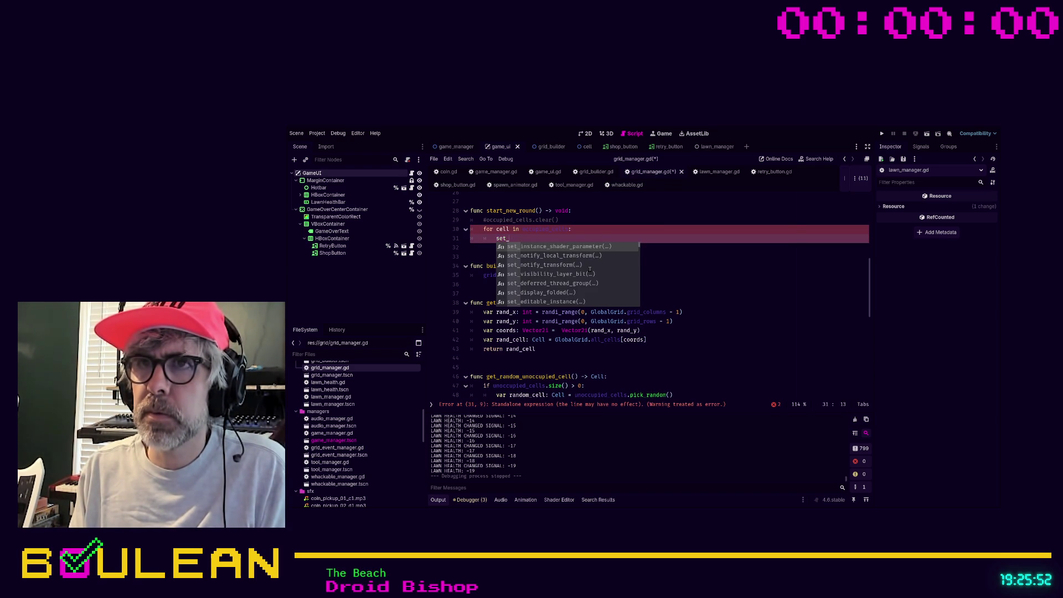
key(Down)
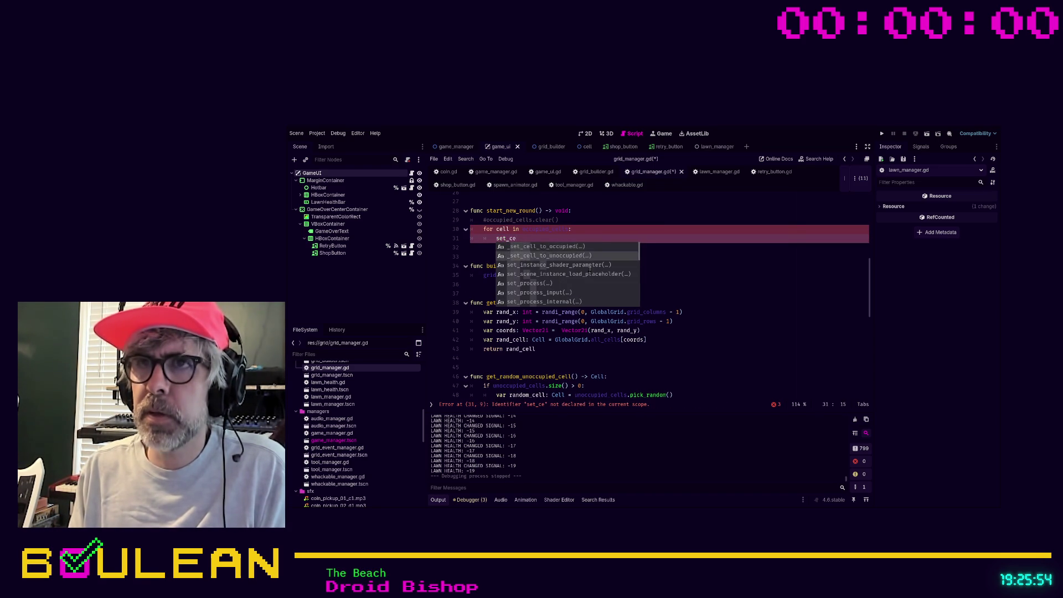
key(Return)
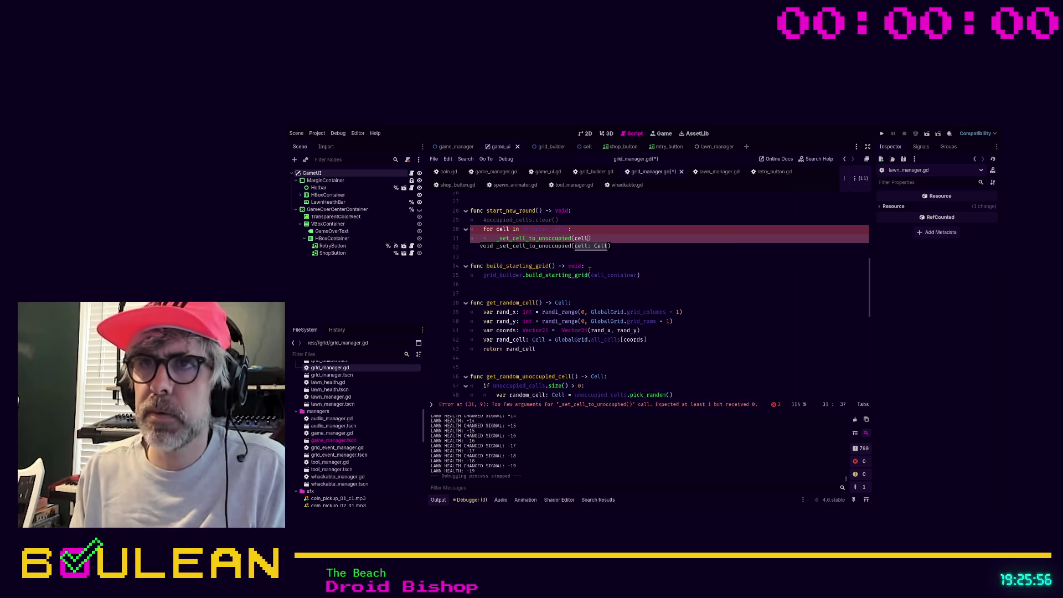
Type the loop variable as Cell, then save and run the game with F5
click(529, 257)
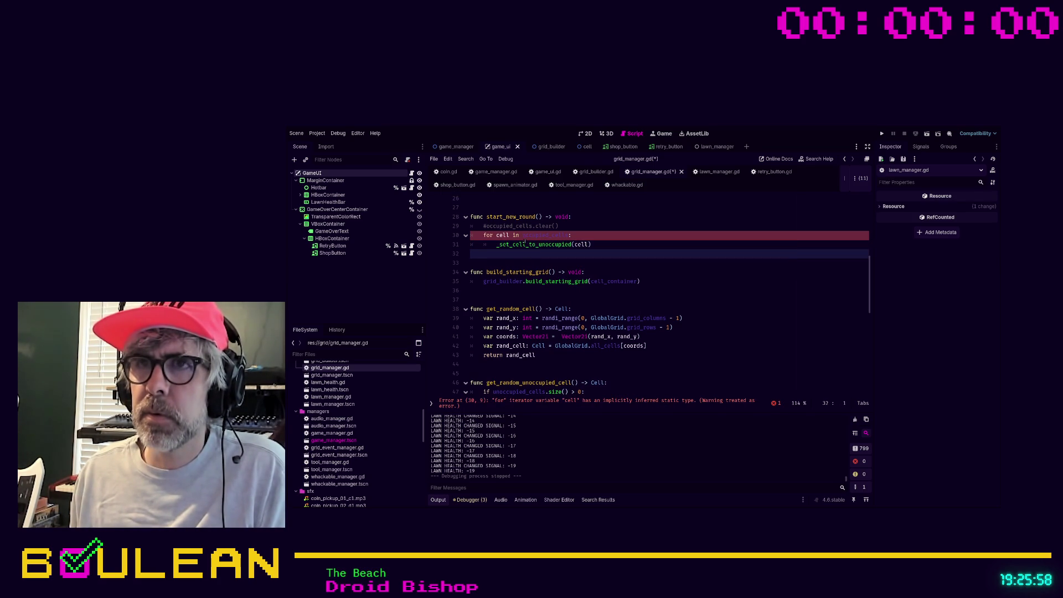
click(508, 235)
text(Cell)
click(531, 254)
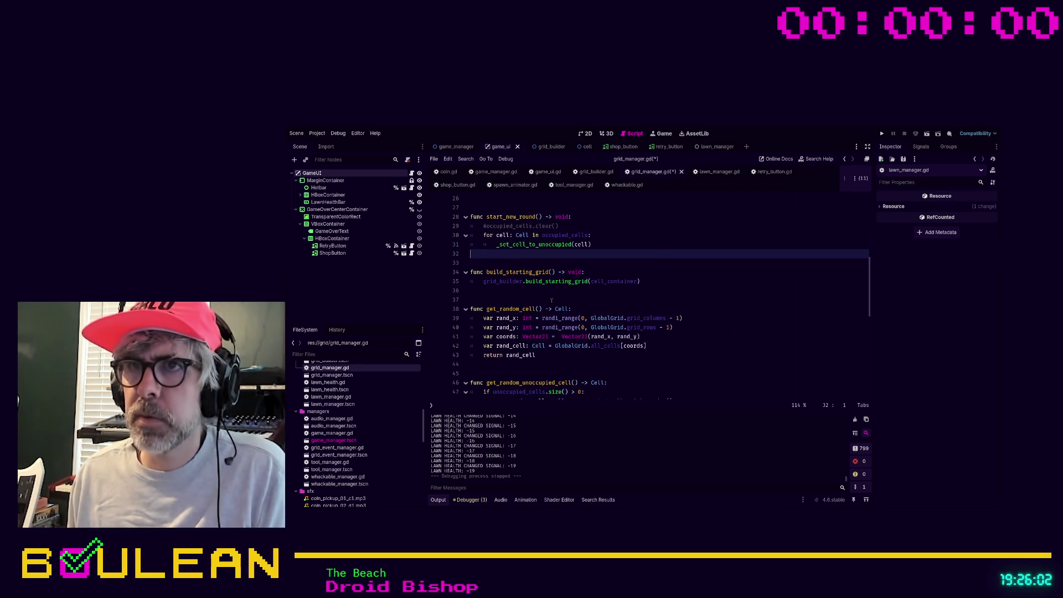
key(F5)
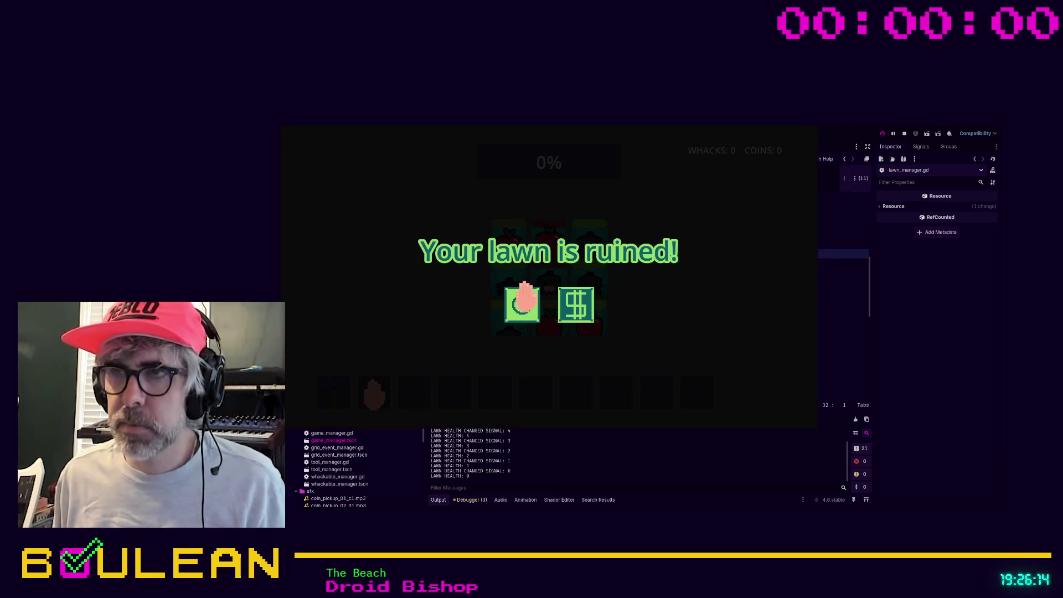
Retry from the 'Your lawn is ruined!' screen, then stop the test game with F8
click(522, 305)
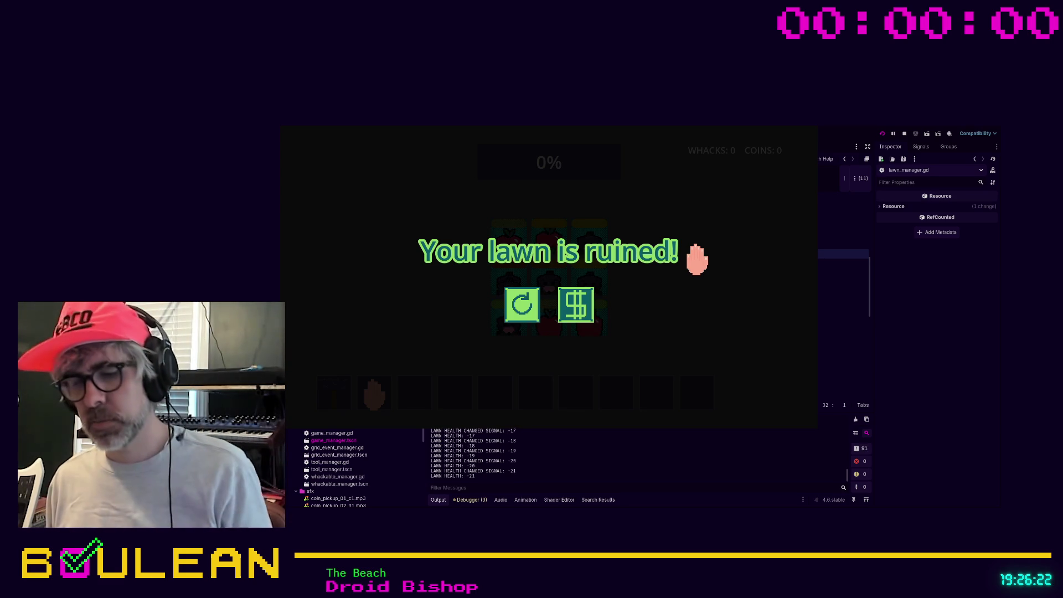
key(F8)
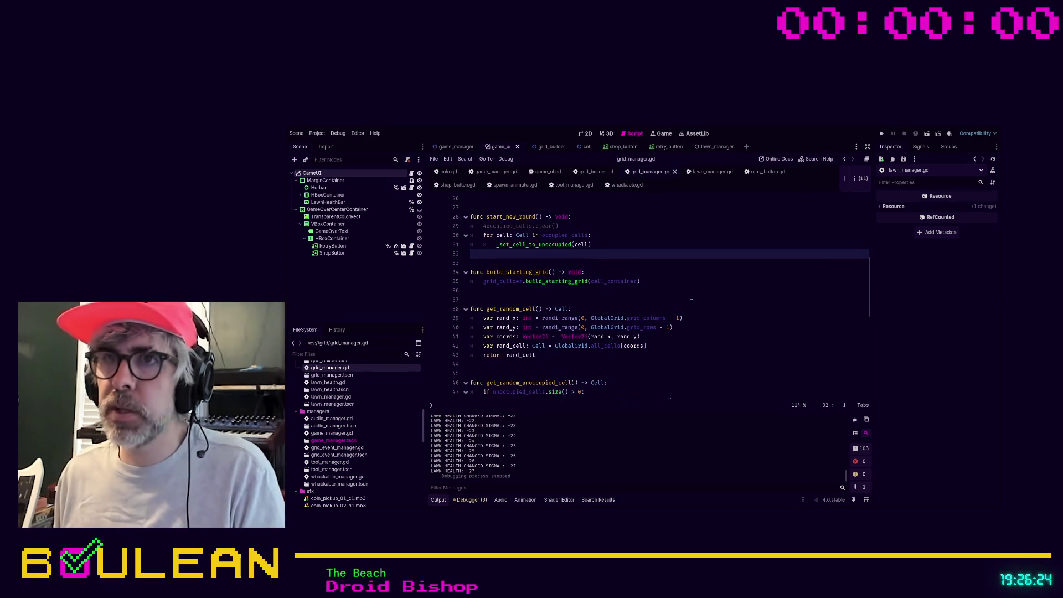
Start a 'cell.' line in the loop body, browse its members, and open cell.gd from the Cell type
scroll(701, 271, up, 2)
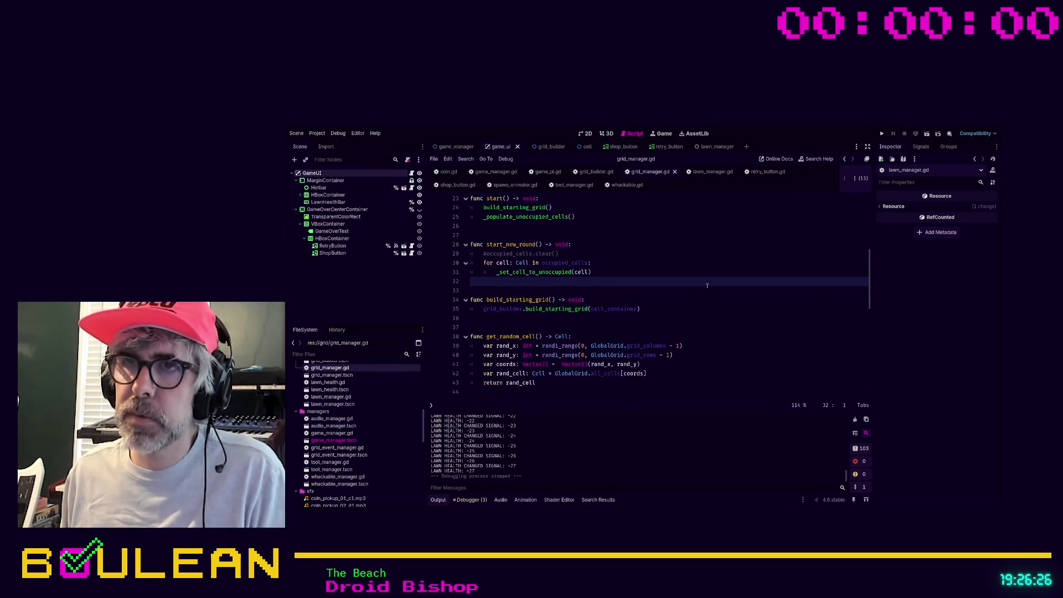
scroll(708, 286, down, 5)
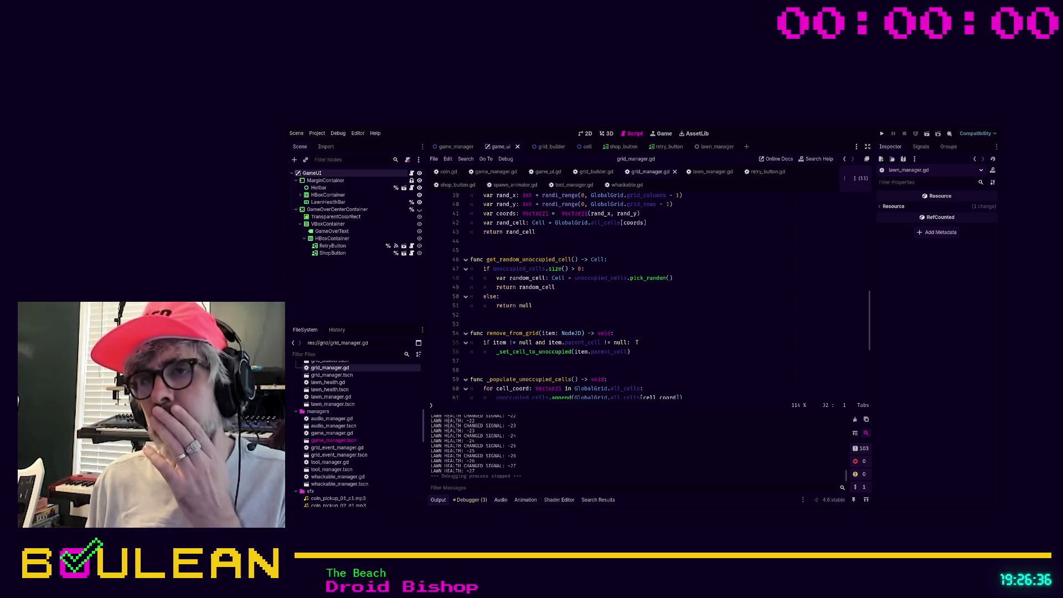
scroll(637, 342, up, 5)
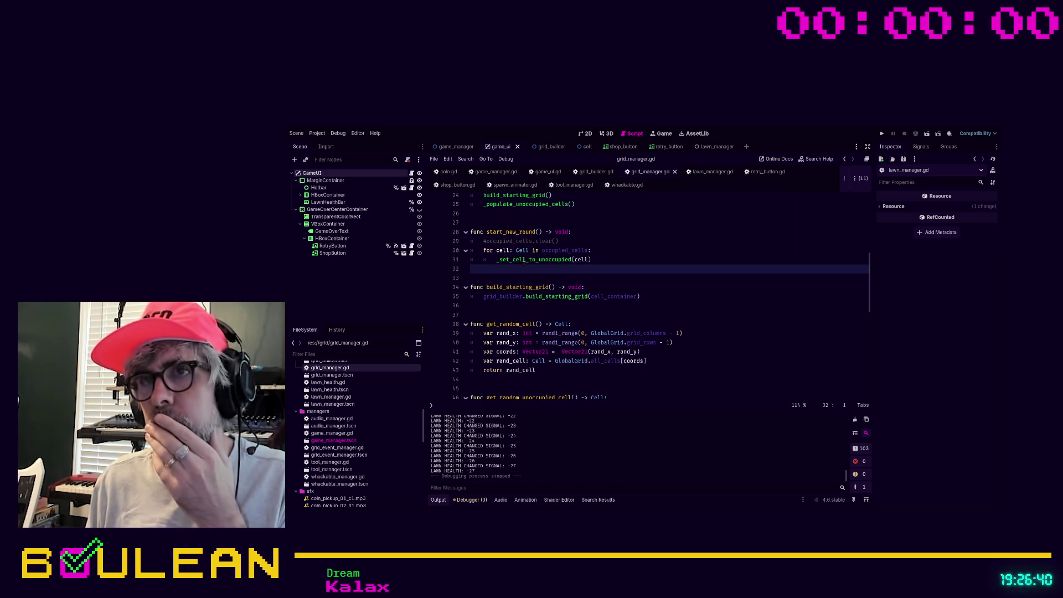
click(524, 260)
key(Return)
key(Up)
text(cell)
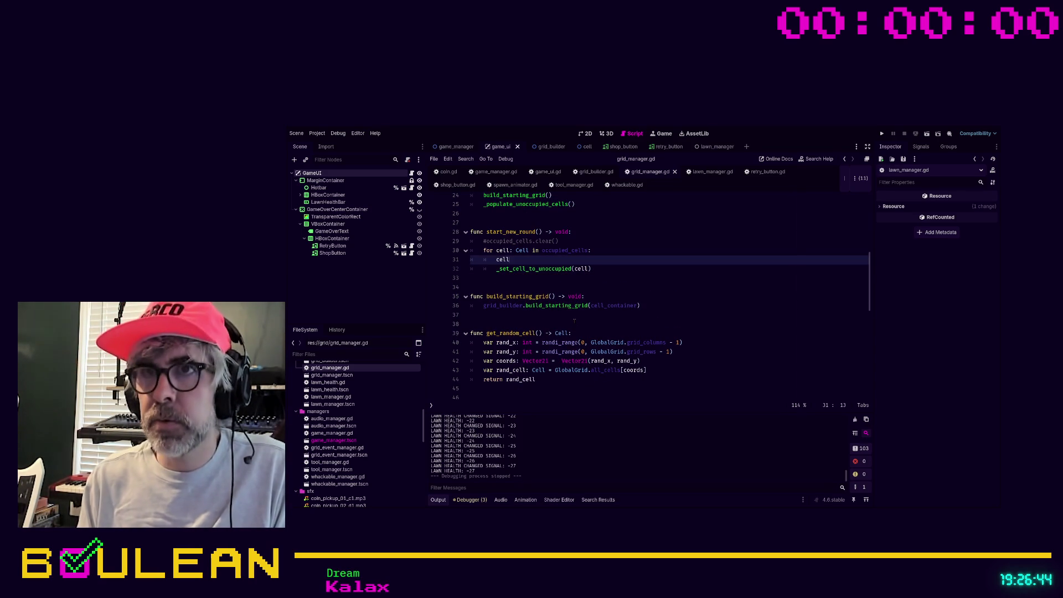
text(.)
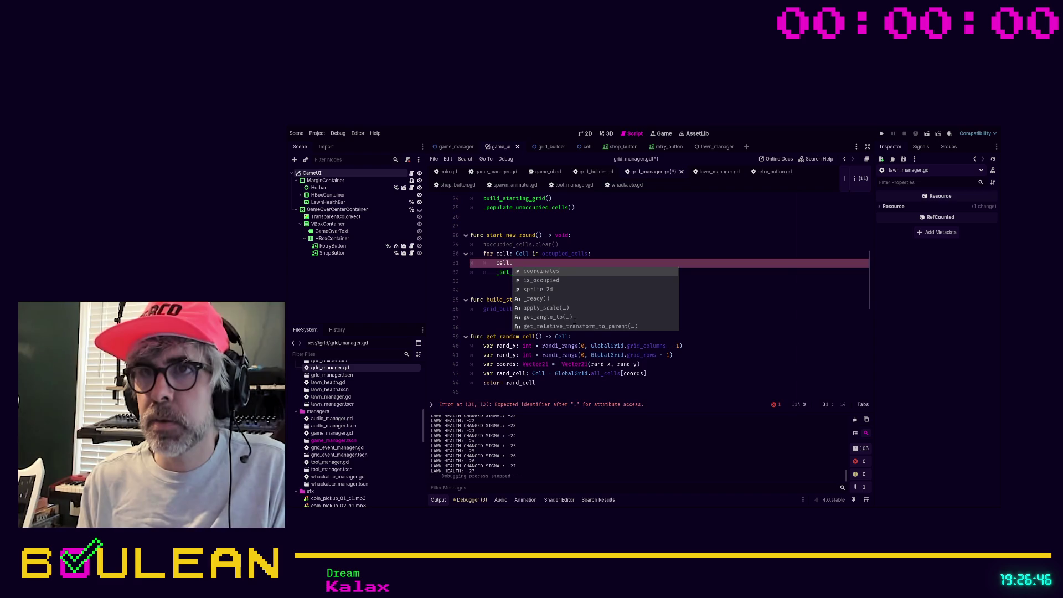
key(Down)
key(Down)
key(Down)
key(Down)
key(Down)
key(Down)
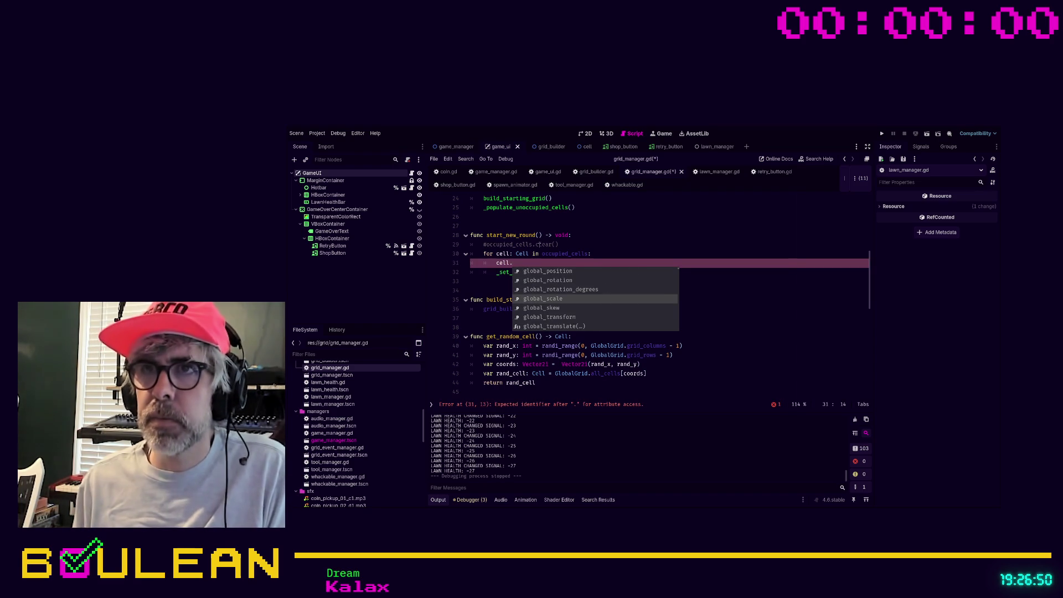
ctrl+click(522, 254)
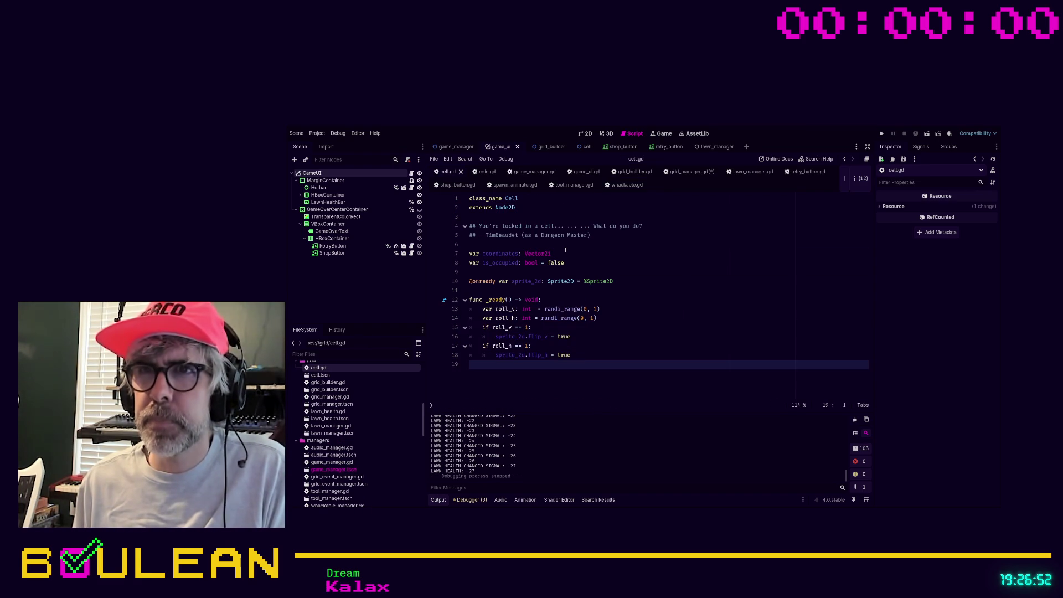
Return to grid_manager.gd and delete the unfinished 'cell.' line
click(679, 173)
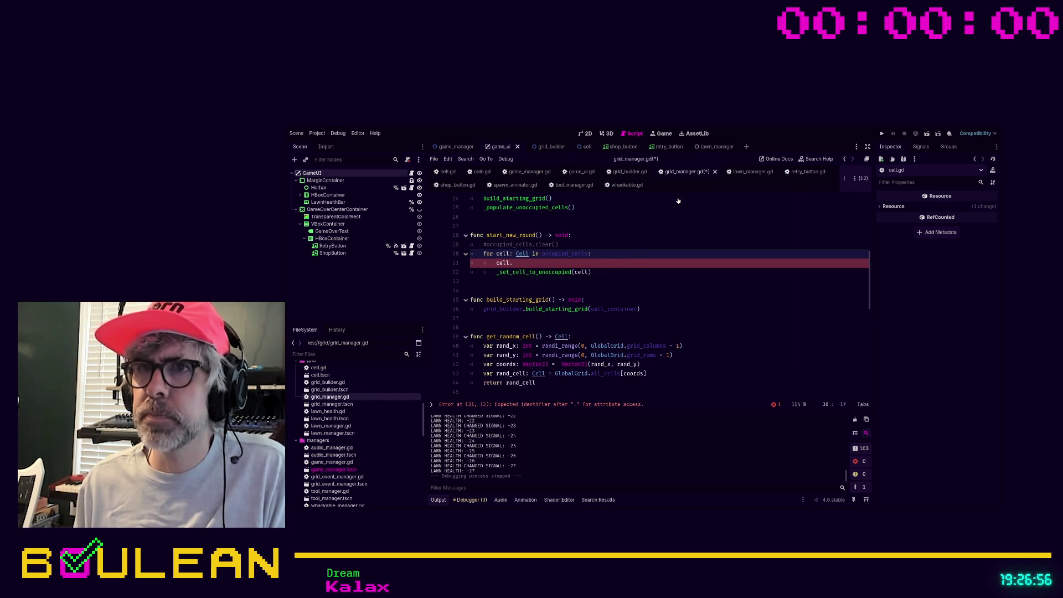
key(shift+Home)
key(BackSpace)
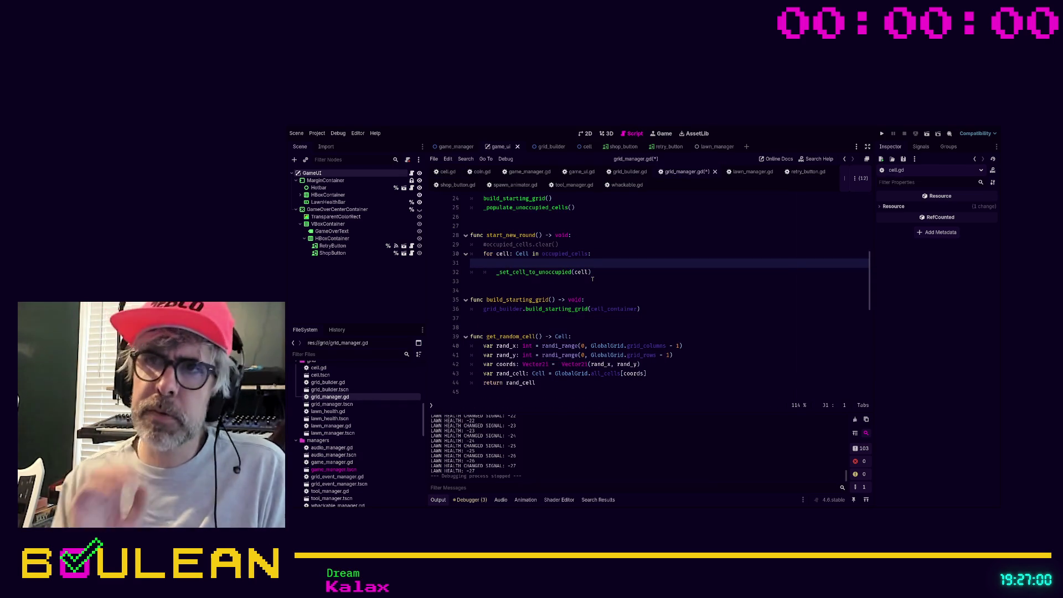
Scroll through grid_manager.gd reviewing remove_from_grid, then save the script
scroll(593, 279, down, 4)
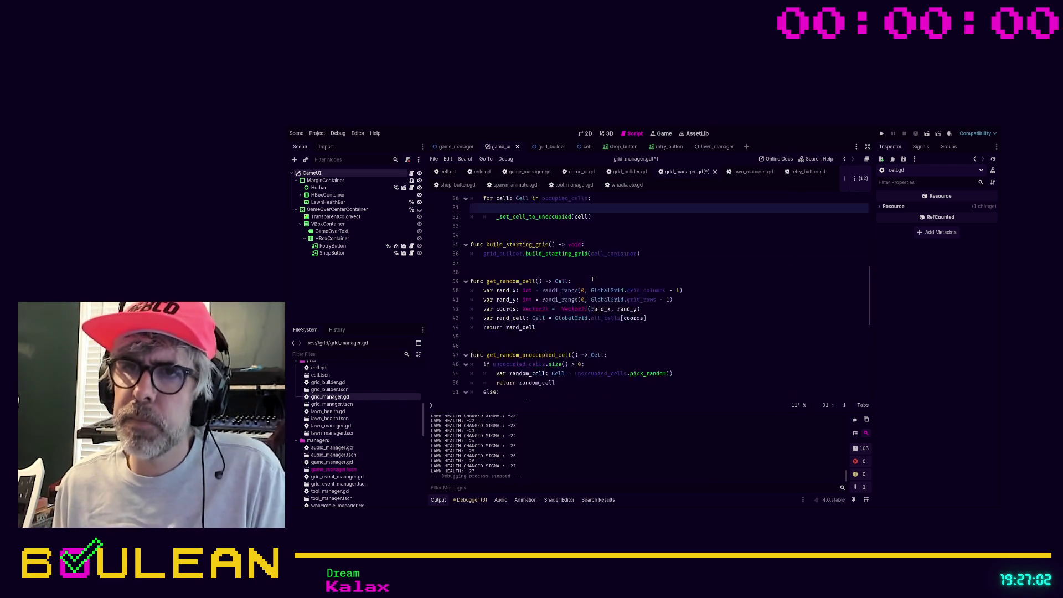
scroll(593, 279, down, 2)
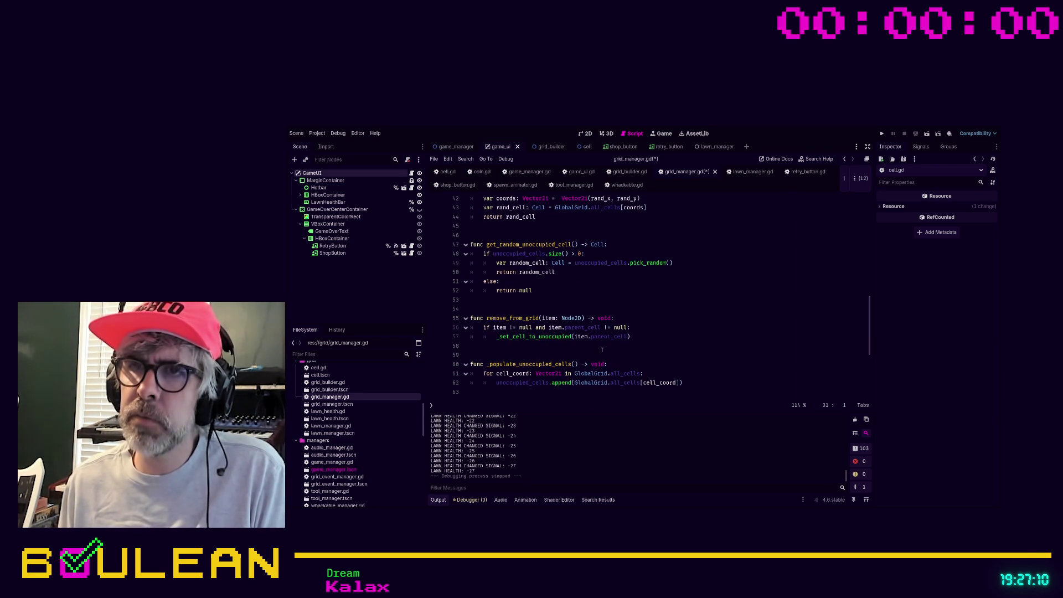
scroll(666, 336, down, 2)
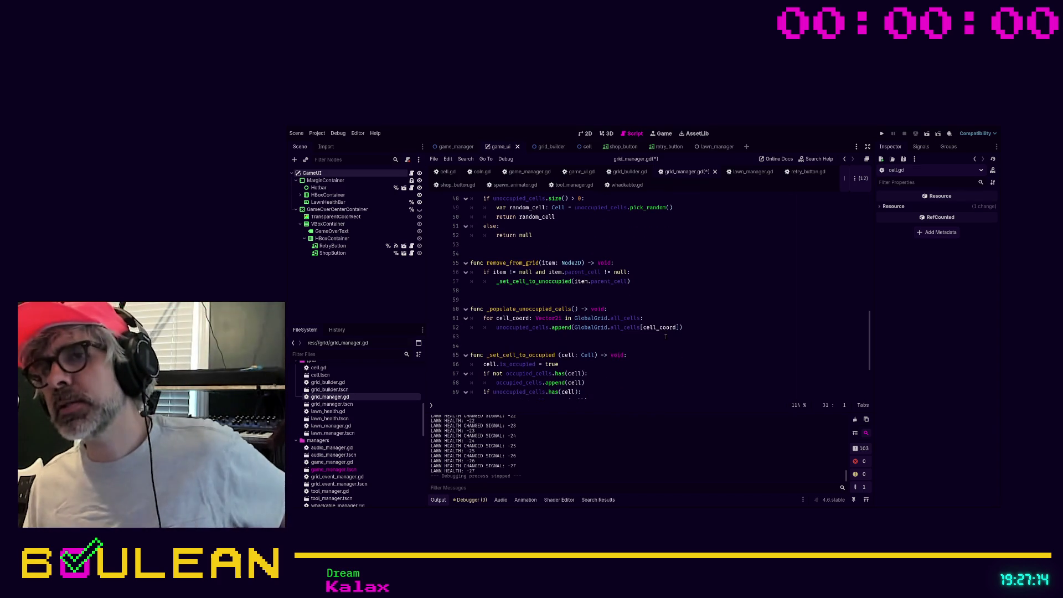
scroll(630, 335, up, 1)
scroll(630, 335, up, 15)
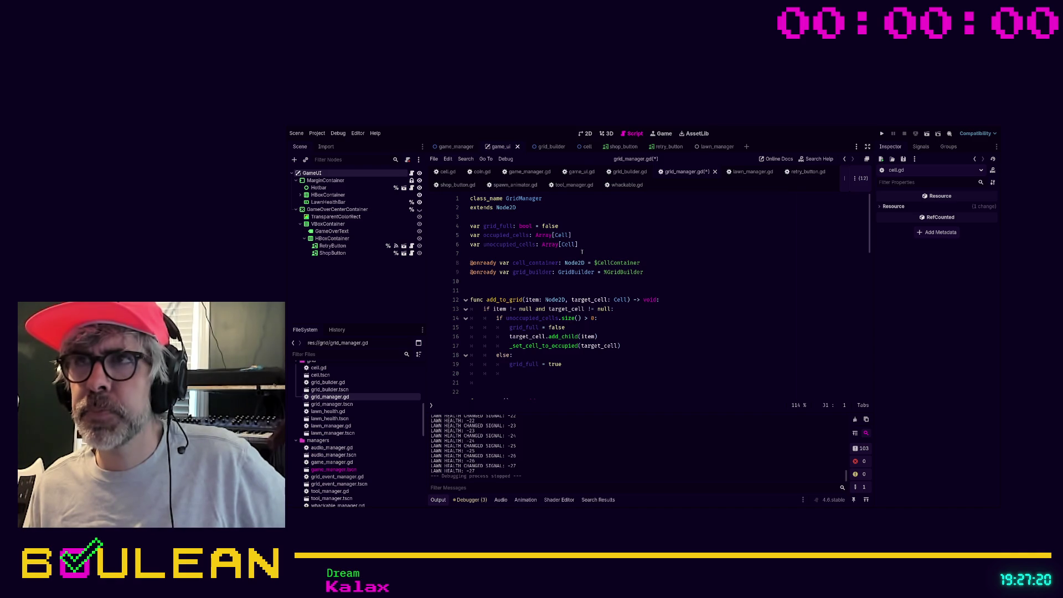
click(653, 263)
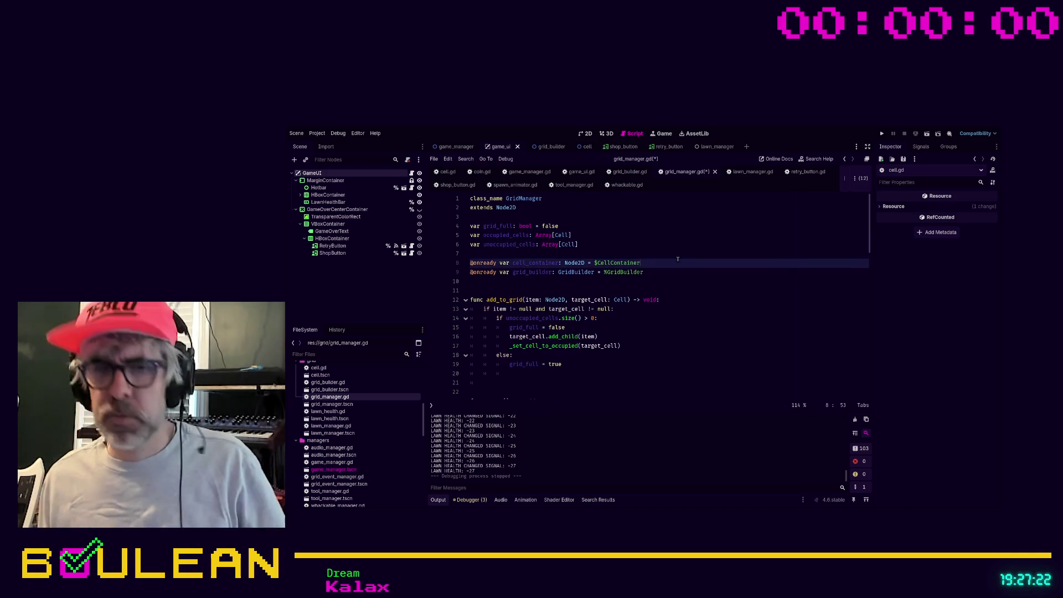
key(ctrl+s)
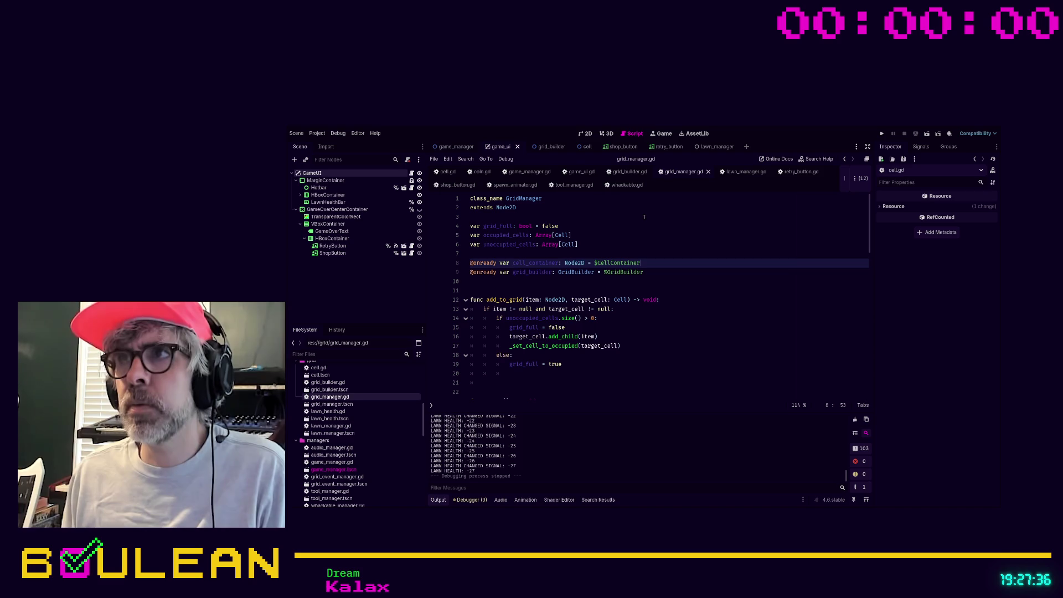
Close the retry_button.gd and shop_button.gd tabs and open whackable_manager.tscn via a 'whackable_ma' filter
middle_click(782, 173)
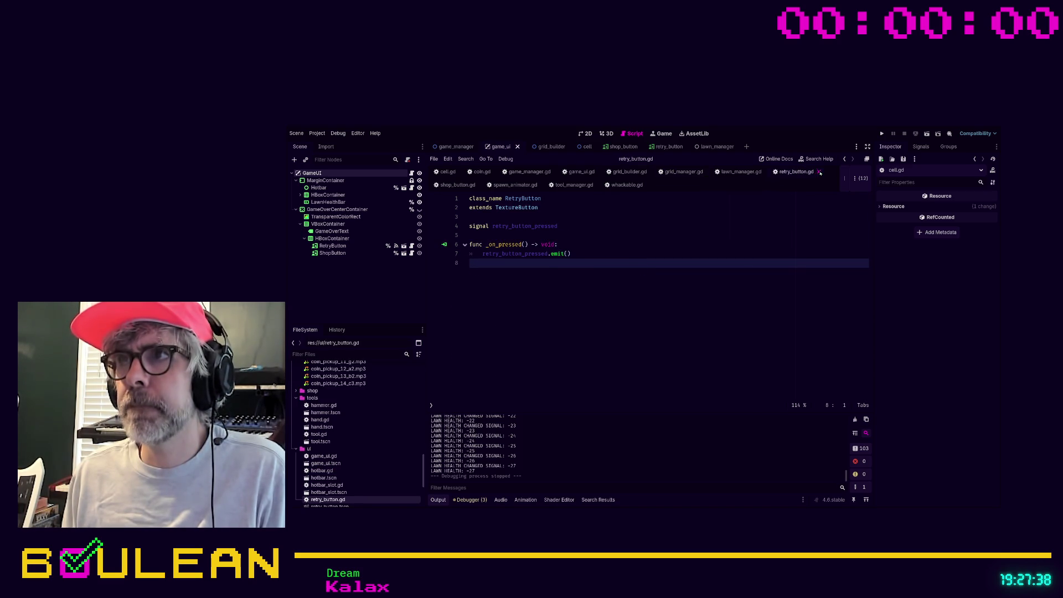
middle_click(798, 173)
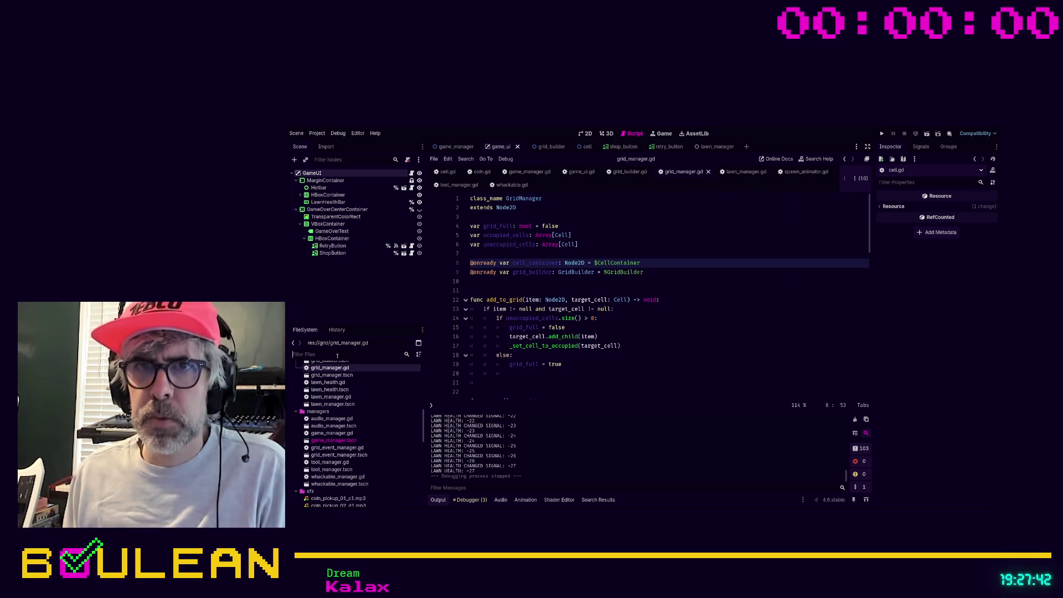
text(g)
key(BackSpace)
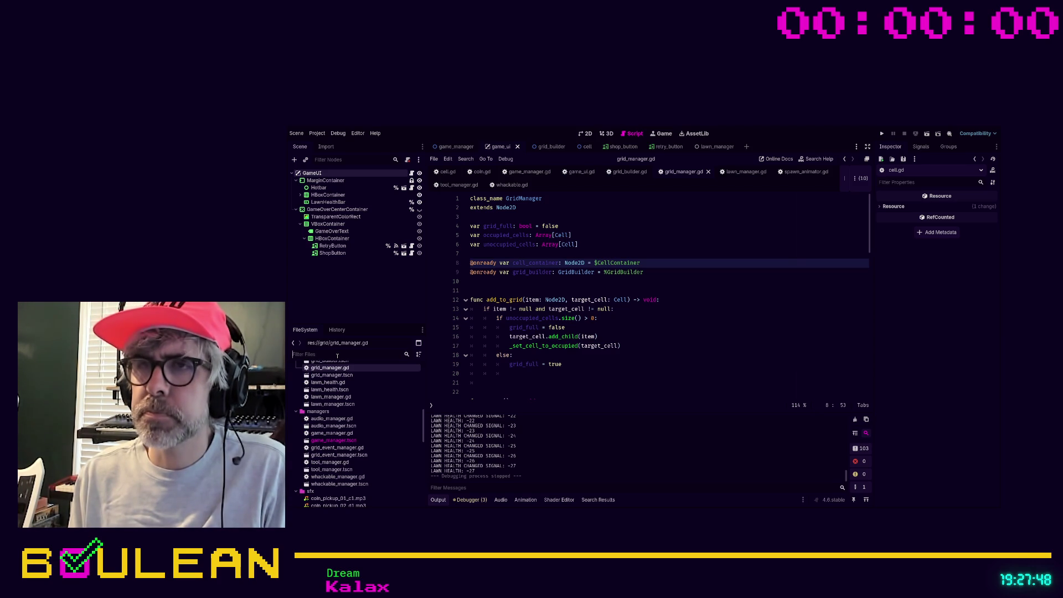
text(whackable)
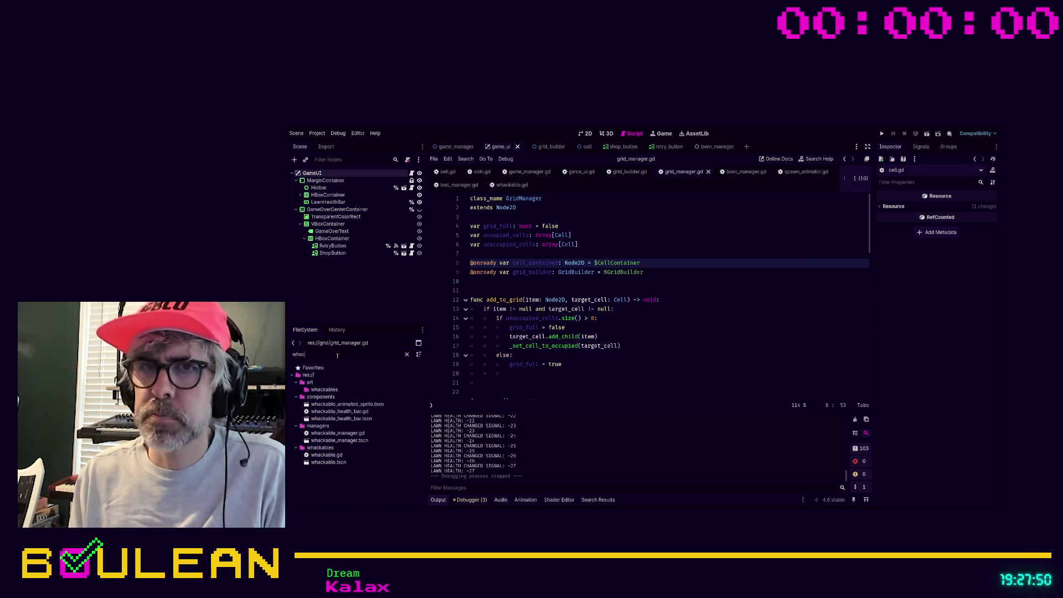
text(_ma)
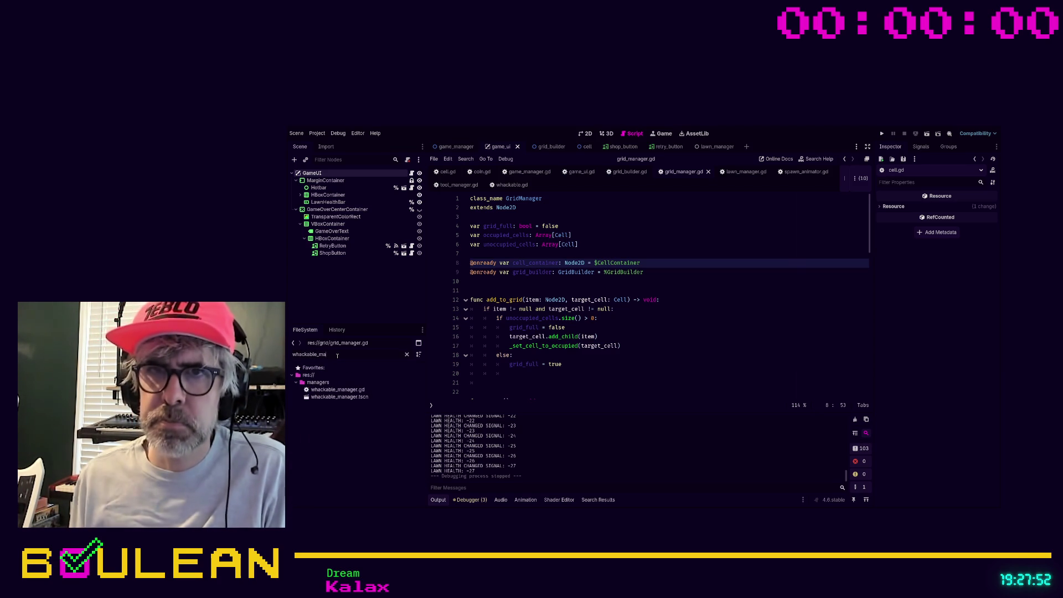
double_click(336, 396)
double_click(335, 390)
Tidy the blank lines below start() and begin a new start_new_round() -> void function
scroll(647, 293, down, 4)
click(646, 291)
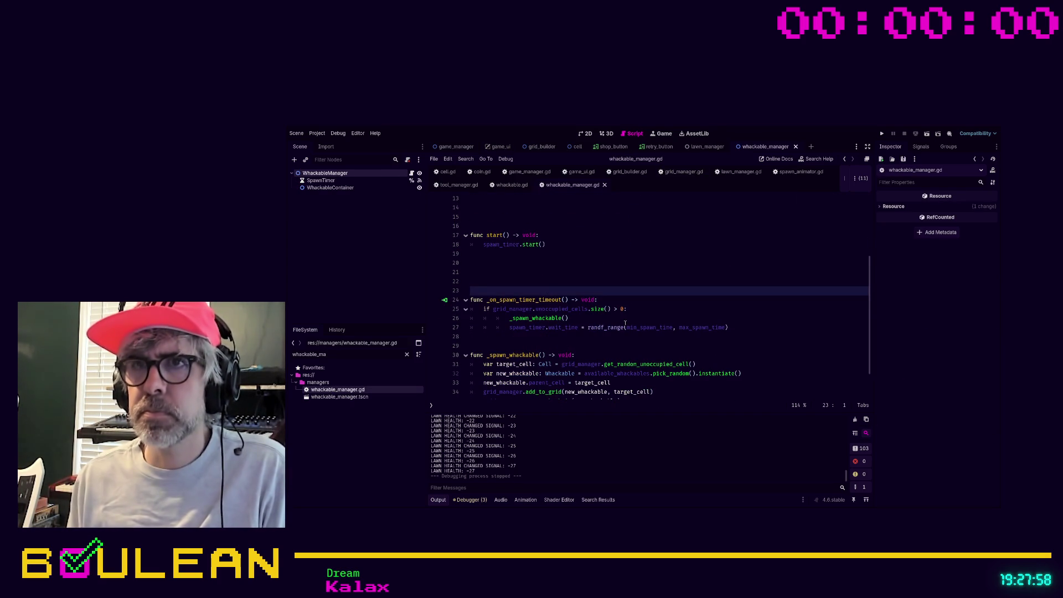
key(BackSpace)
key(BackSpace)
key(BackSpace)
key(Up)
key(Down)
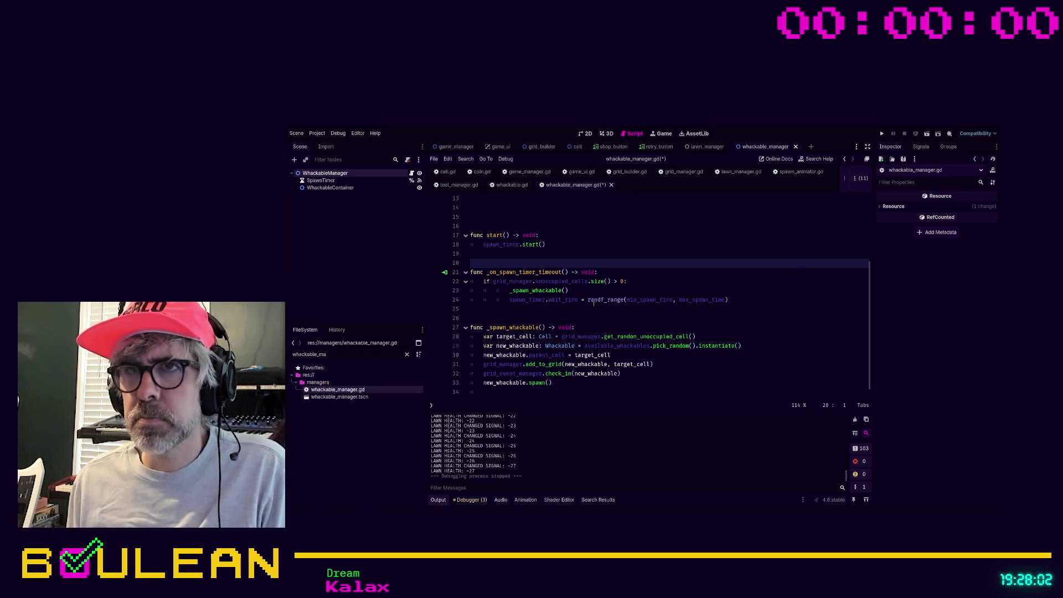
scroll(626, 312, up, 1)
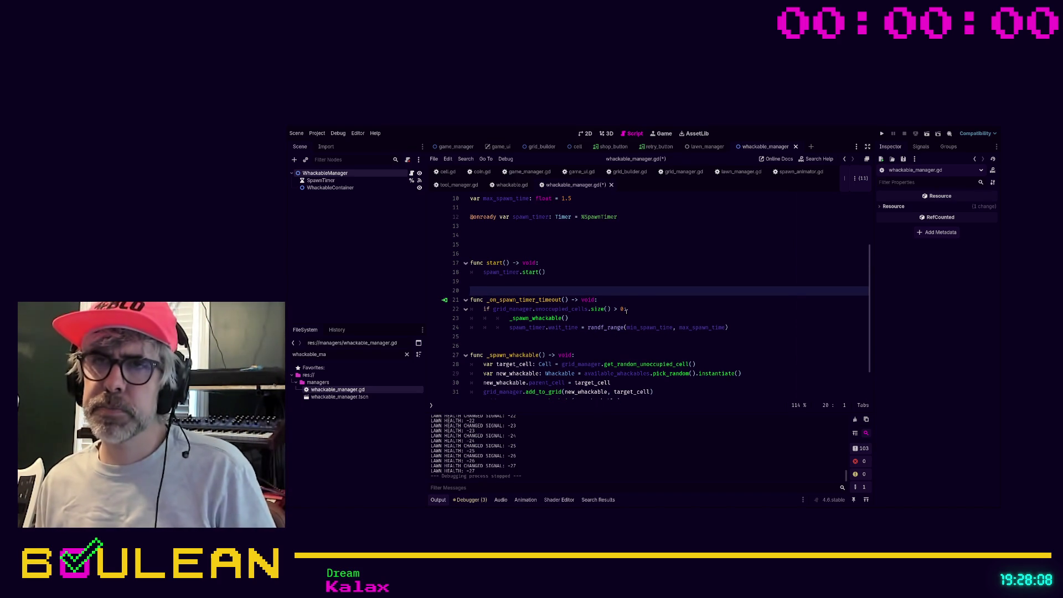
scroll(627, 311, down, 1)
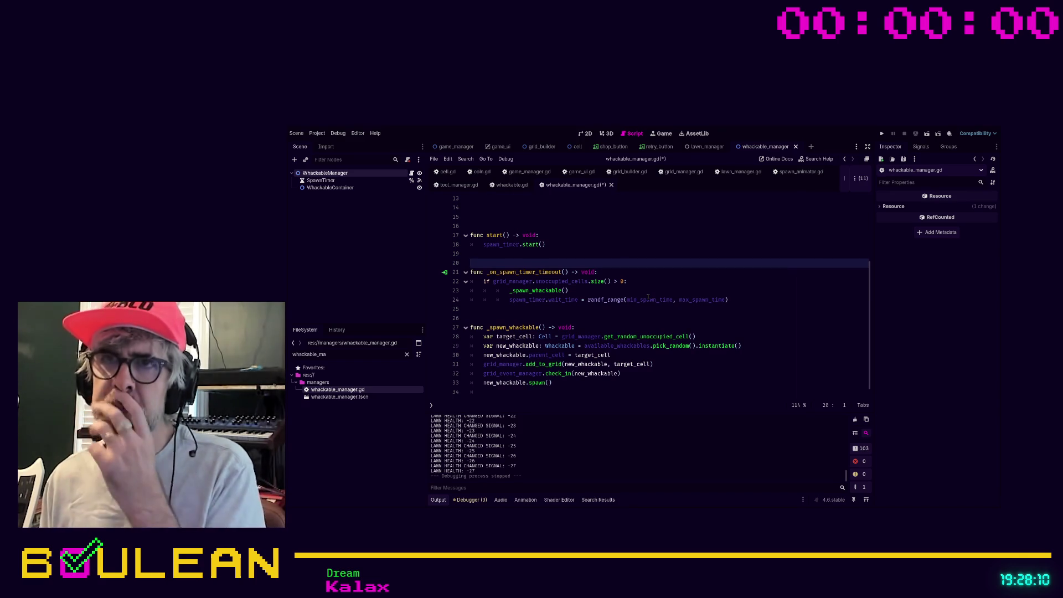
key(Return)
key(Return)
key(Up)
key(Up)
key(Return)
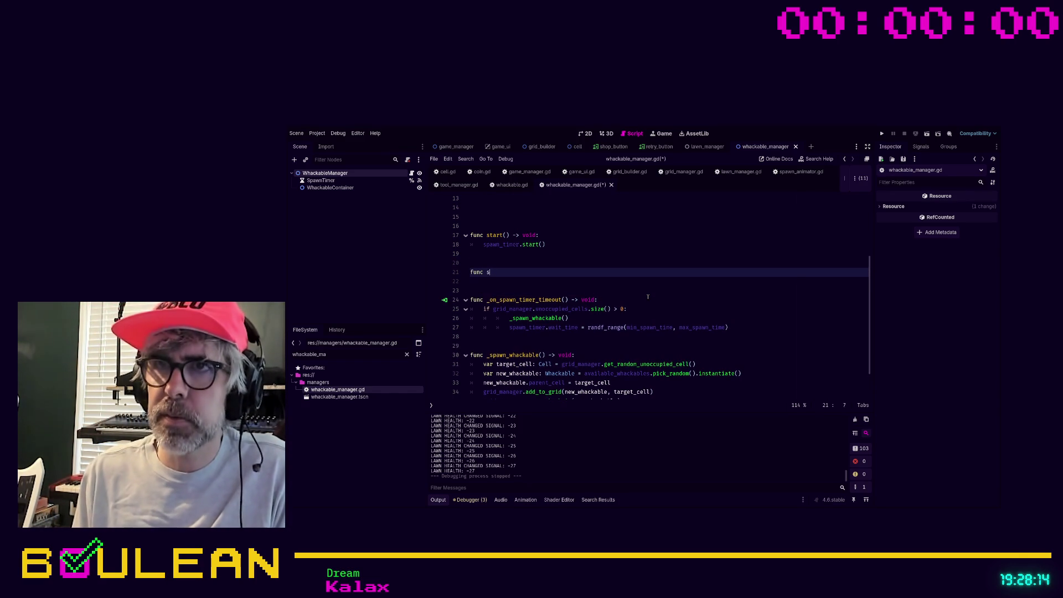
text(tart)
text(d()-> void)
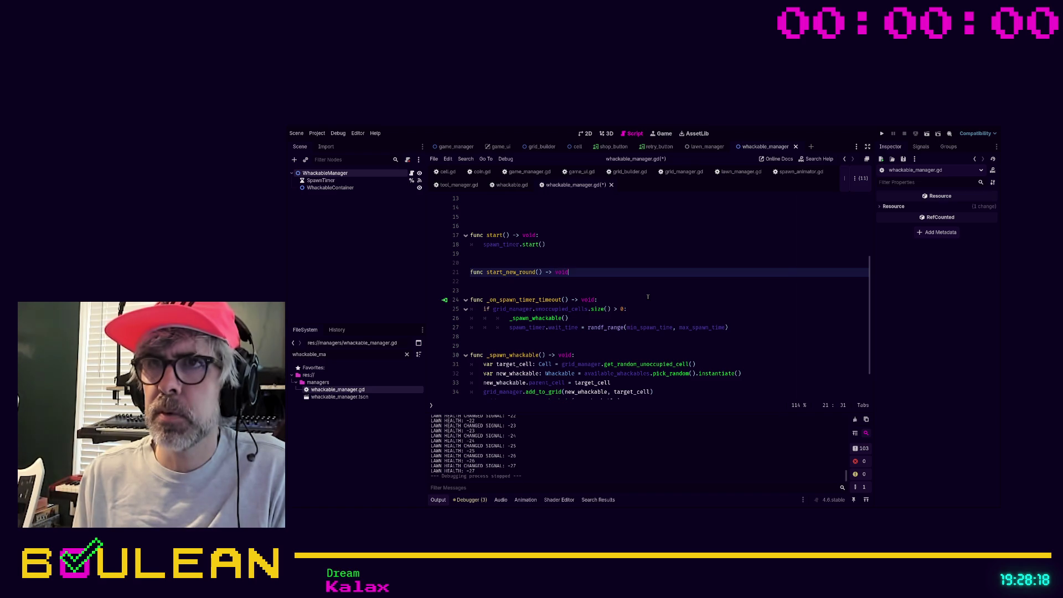
Comment out the old start() function, move spawn_timer.start() into start_new_round, and save
key(Up)
key(shift+Home)
key(ctrl+c)
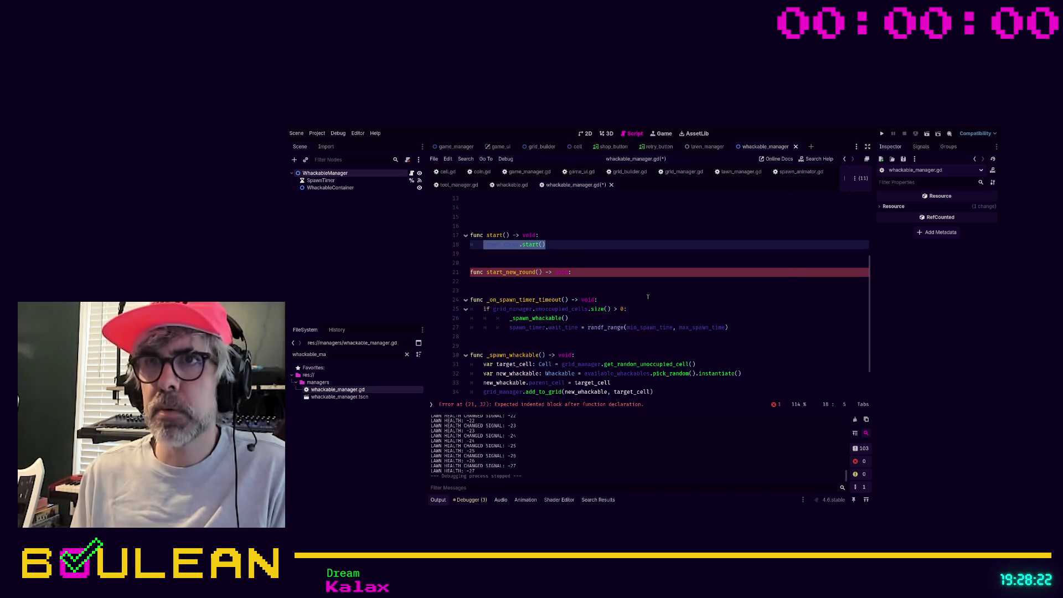
key(shift+Up)
key(ctrl+k)
key(Down)
key(Down)
key(Down)
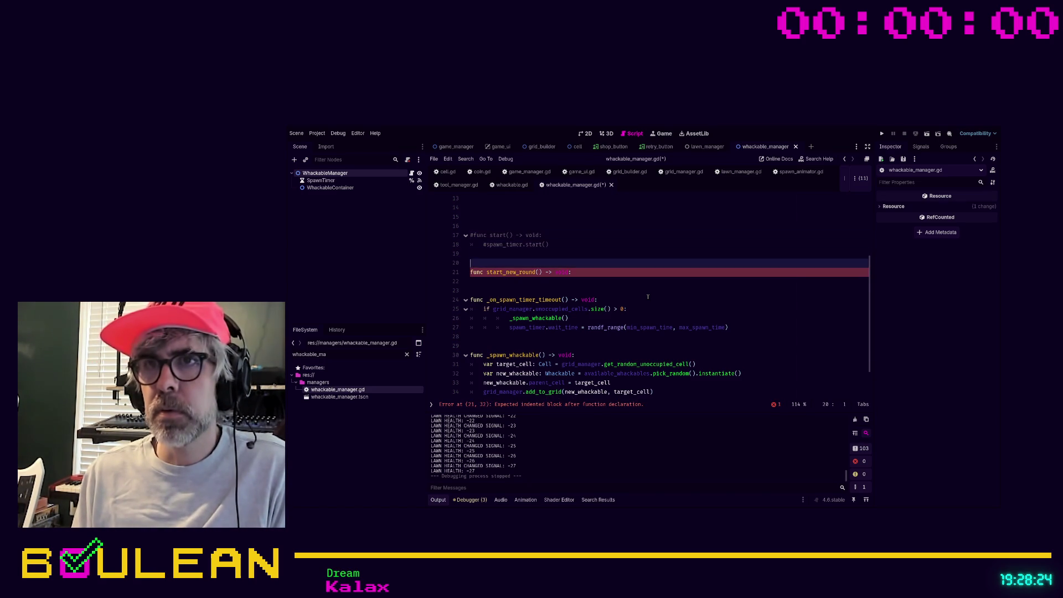
key(ctrl+v)
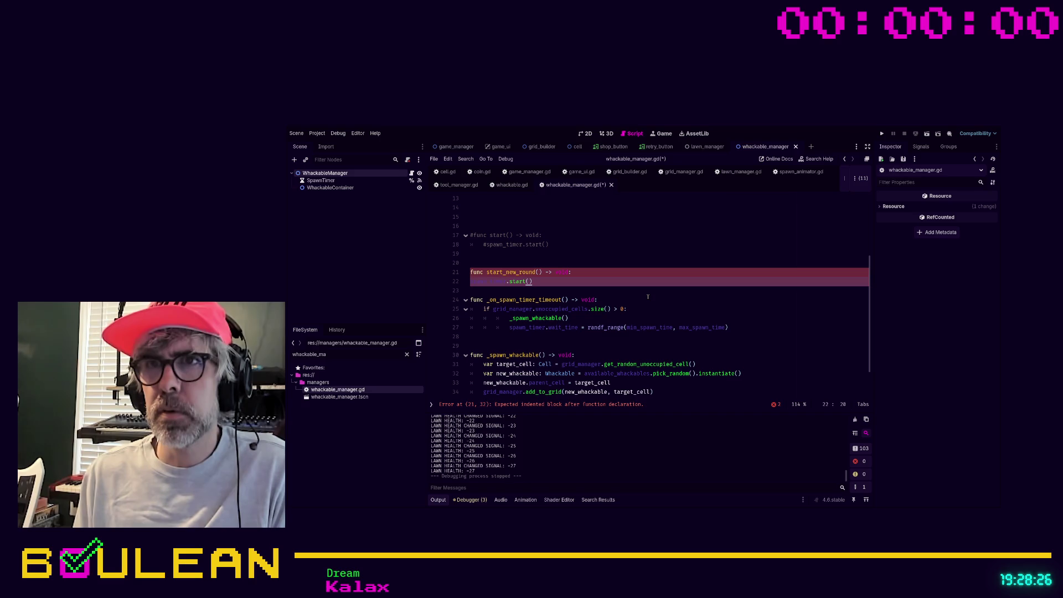
key(Tab)
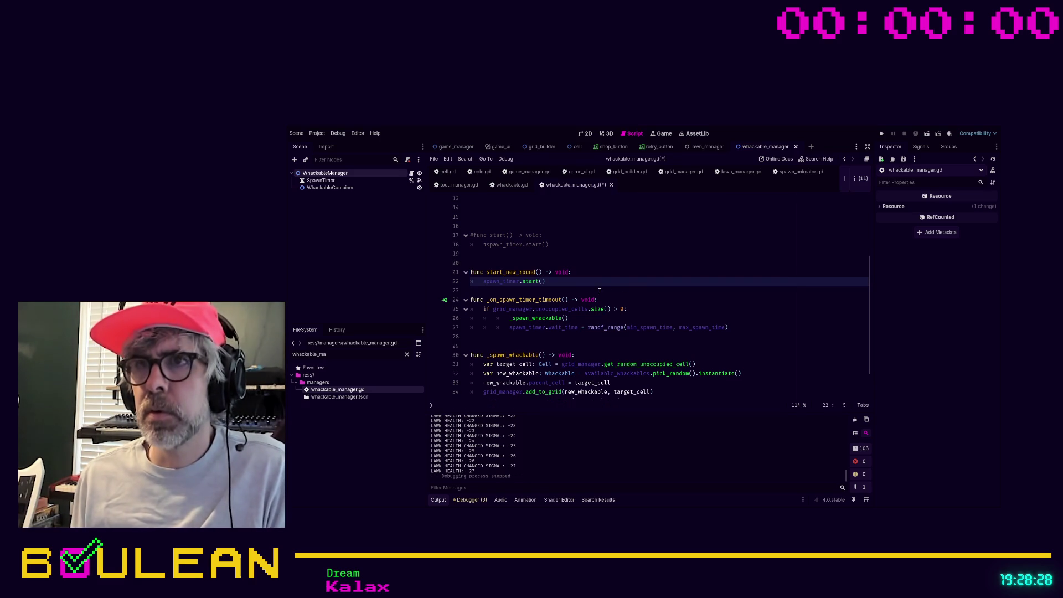
click(588, 289)
key(Return)
key(ctrl+s)
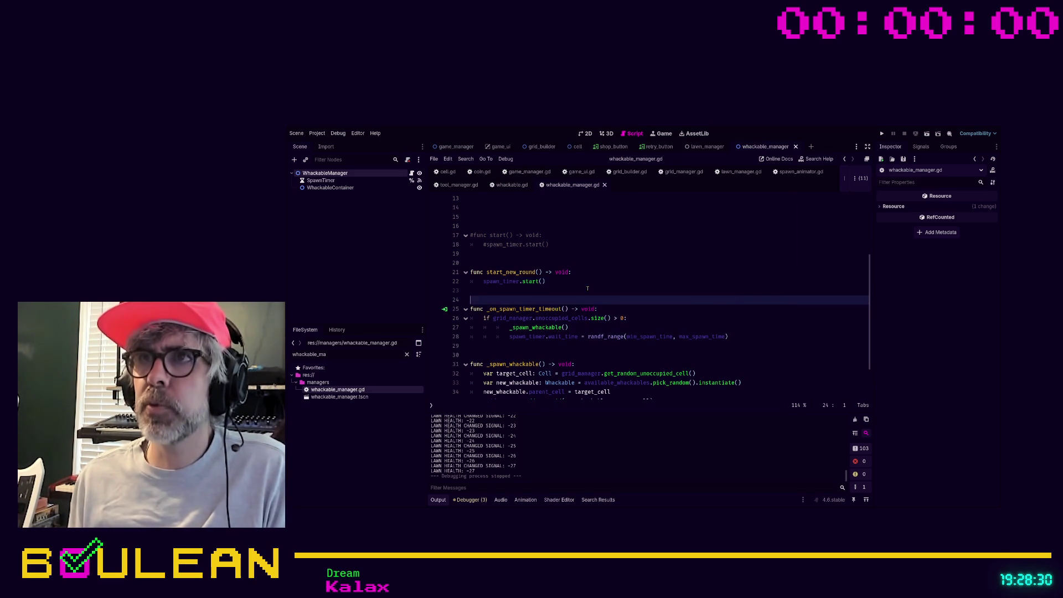
Add a whackable_manager.start_new_round() call to _start_new_round in game_manager.gd
click(531, 172)
scroll(650, 275, down, 1)
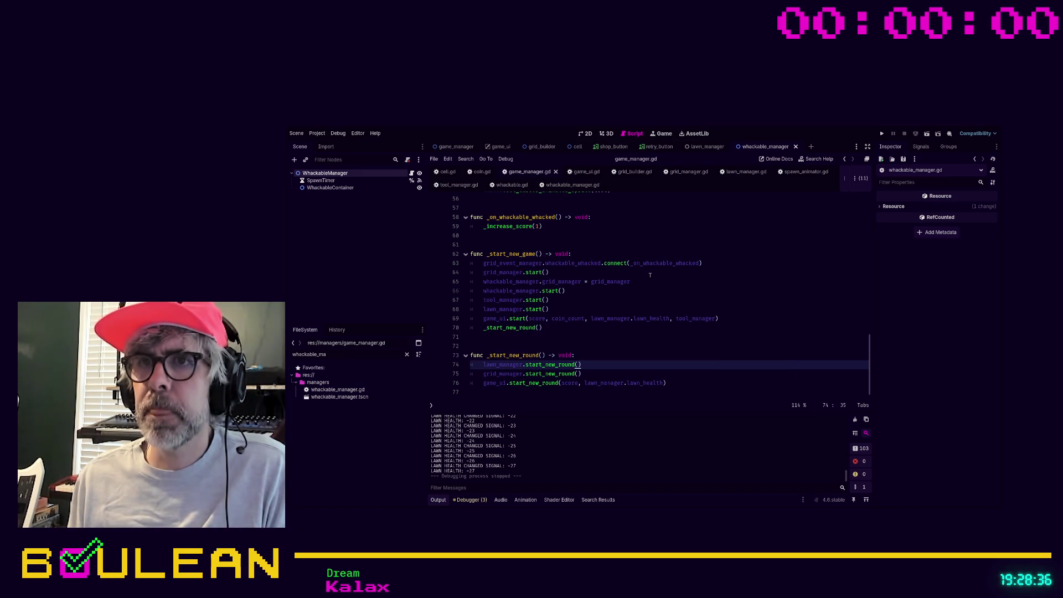
click(598, 372)
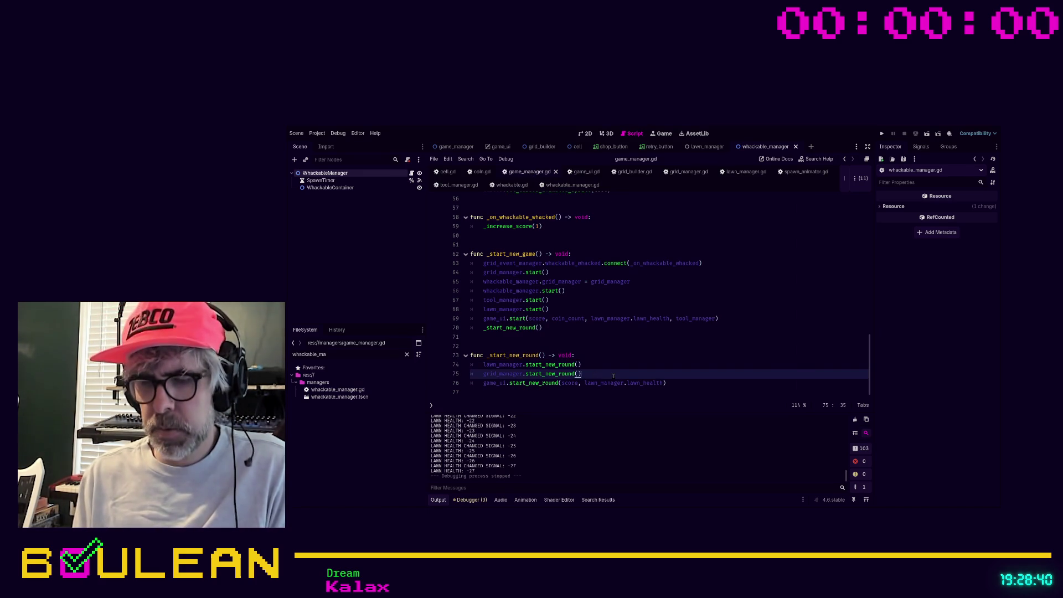
key(Return)
text(spawn)
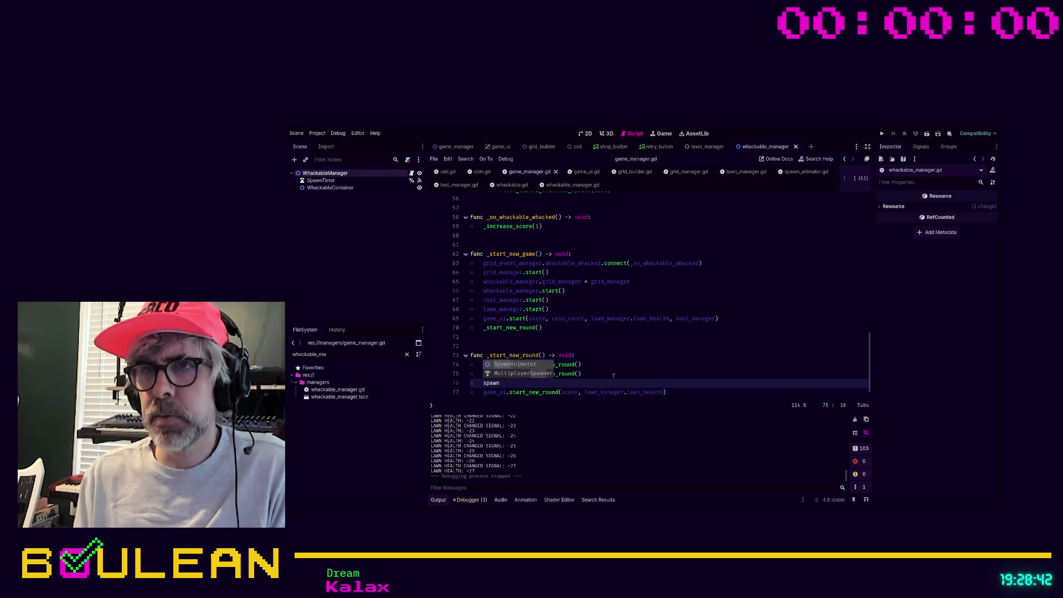
text(_)
key(BackSpace)
key(BackSpace)
key(BackSpace)
text(whackable_manager)
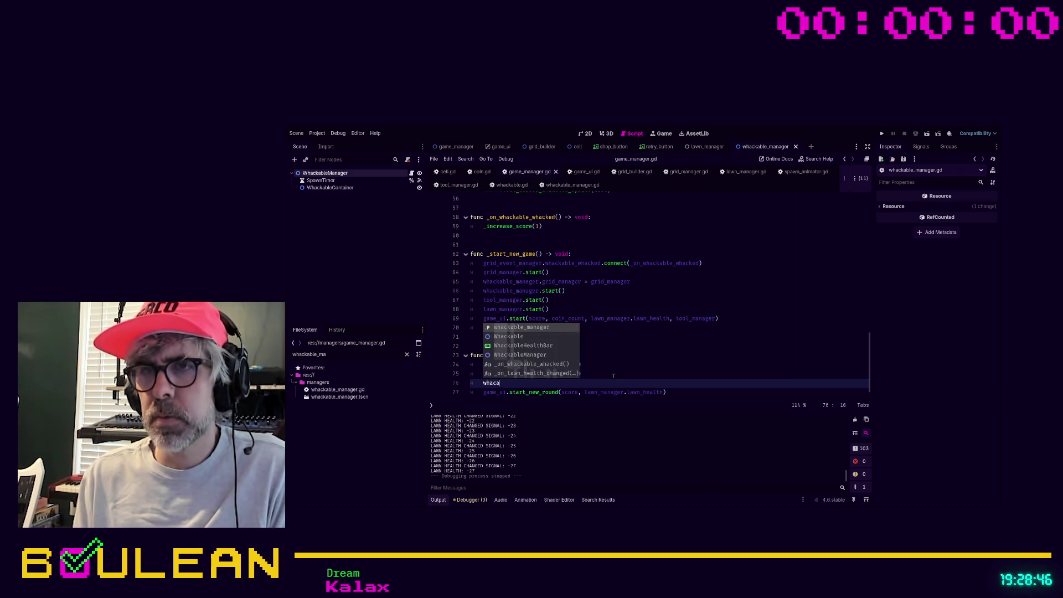
text(.start)
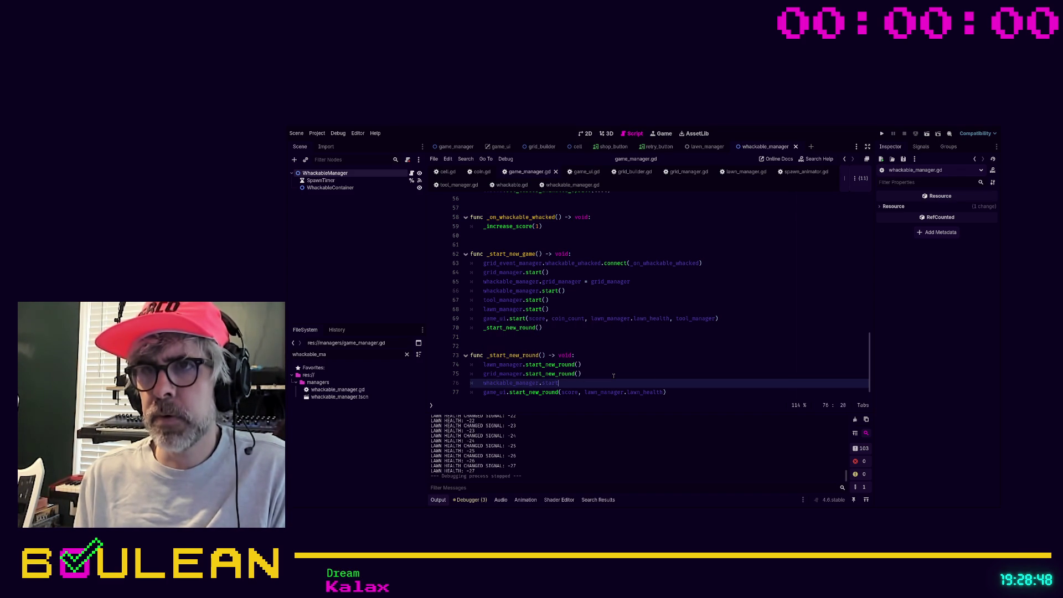
key(Return)
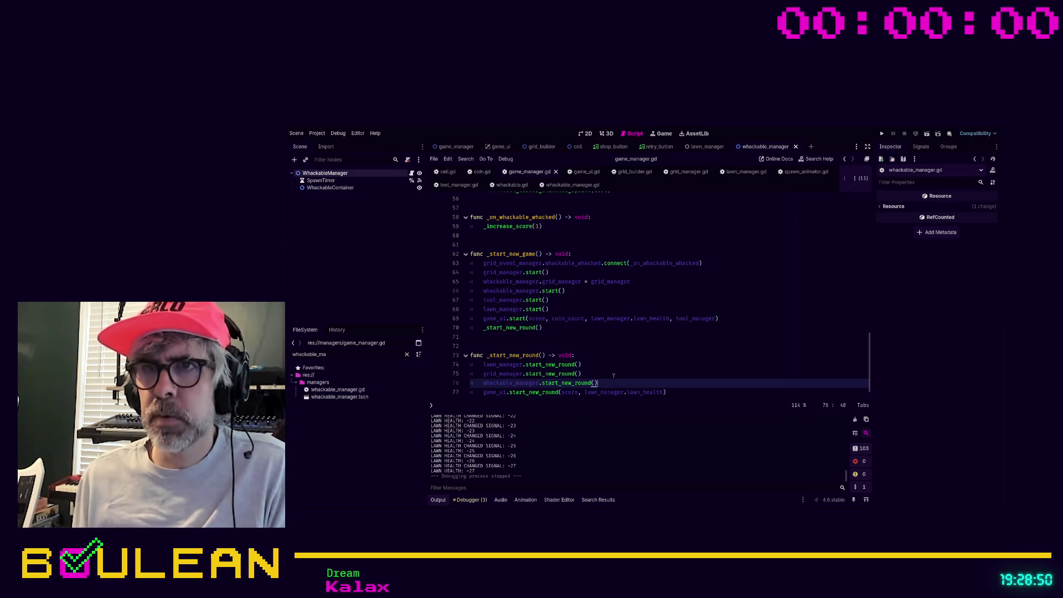
Comment out whackable_manager.start() in _start_new_game, then save and run with F5
click(568, 290)
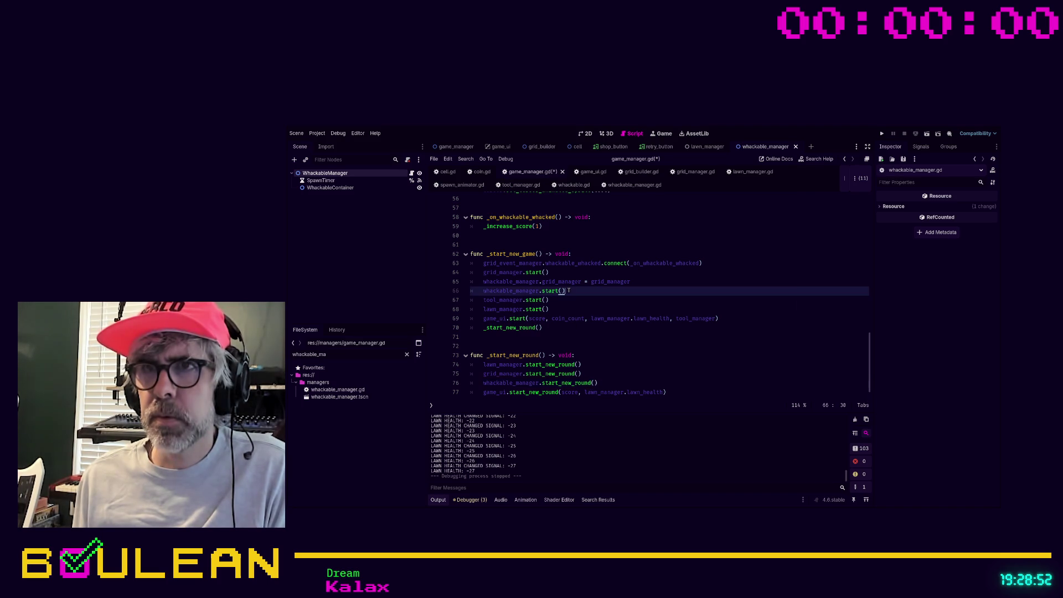
key(ctrl+k)
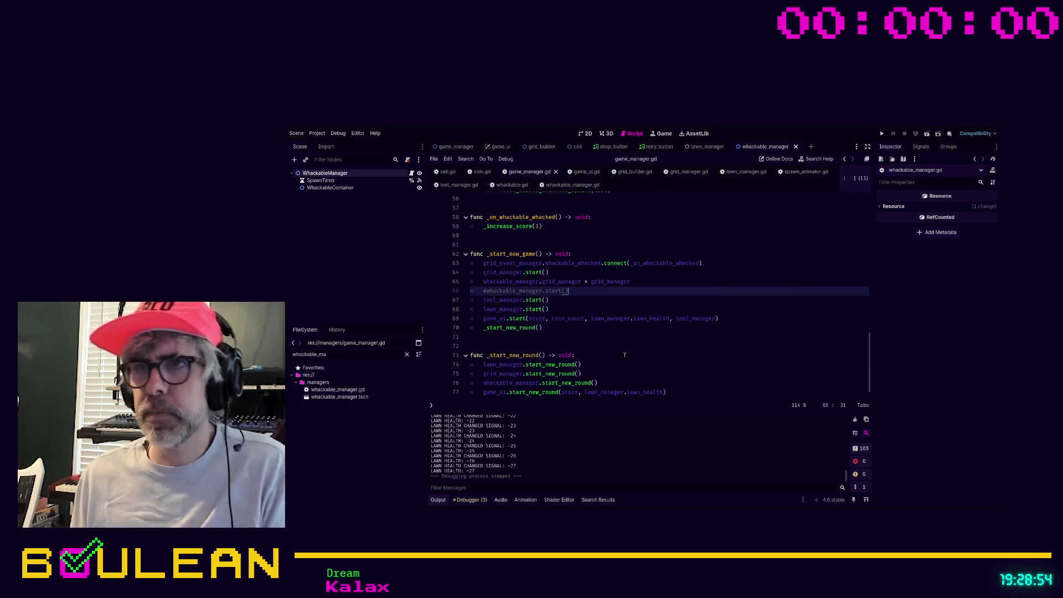
click(630, 356)
key(F5)
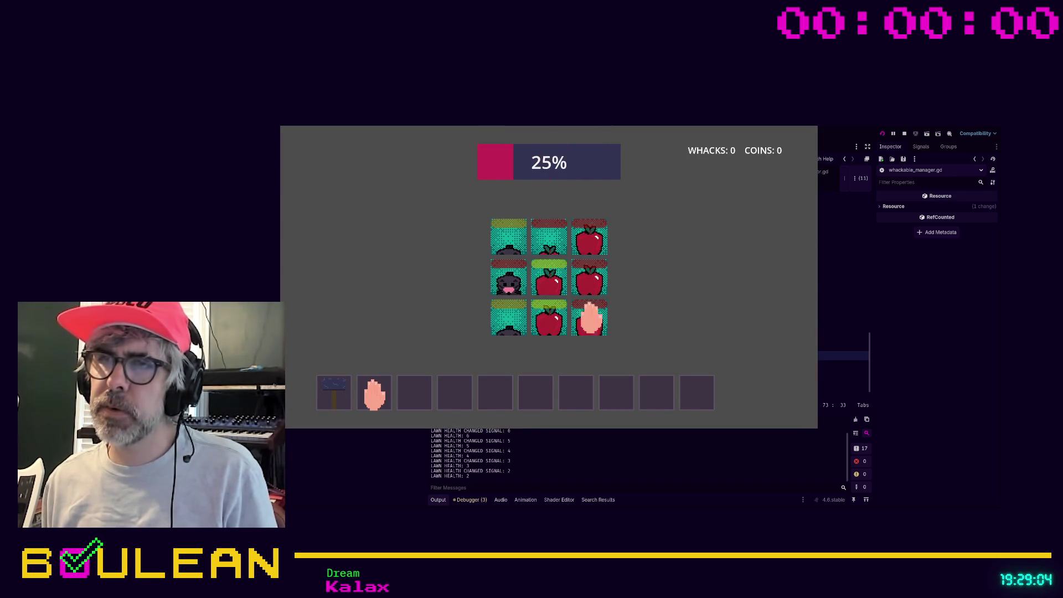
Whack several moles, retry after the lawn is ruined, and stop the game
click(517, 307)
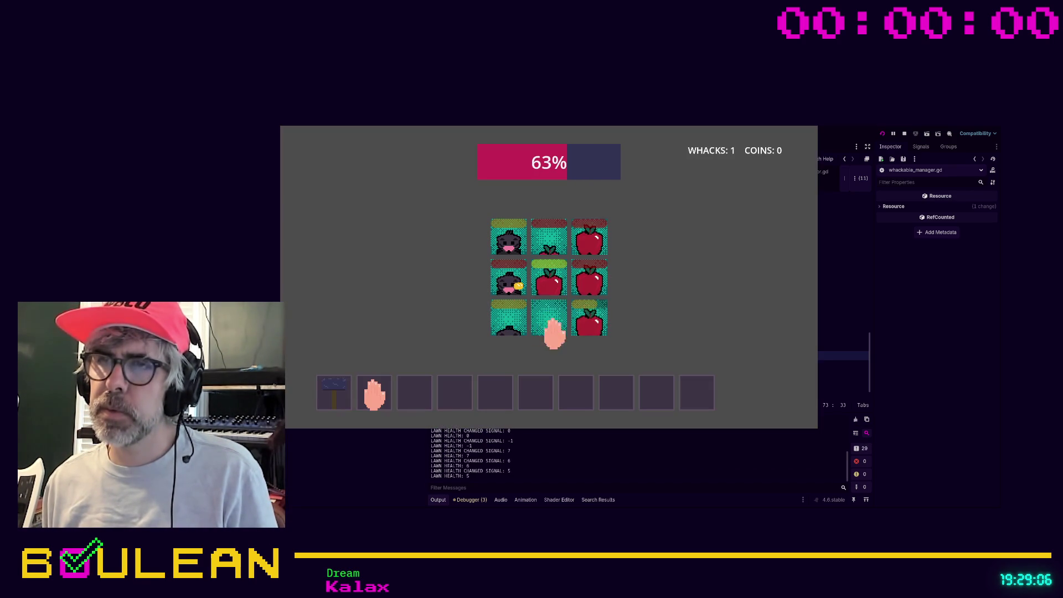
click(587, 317)
click(587, 285)
click(522, 304)
key(F8)
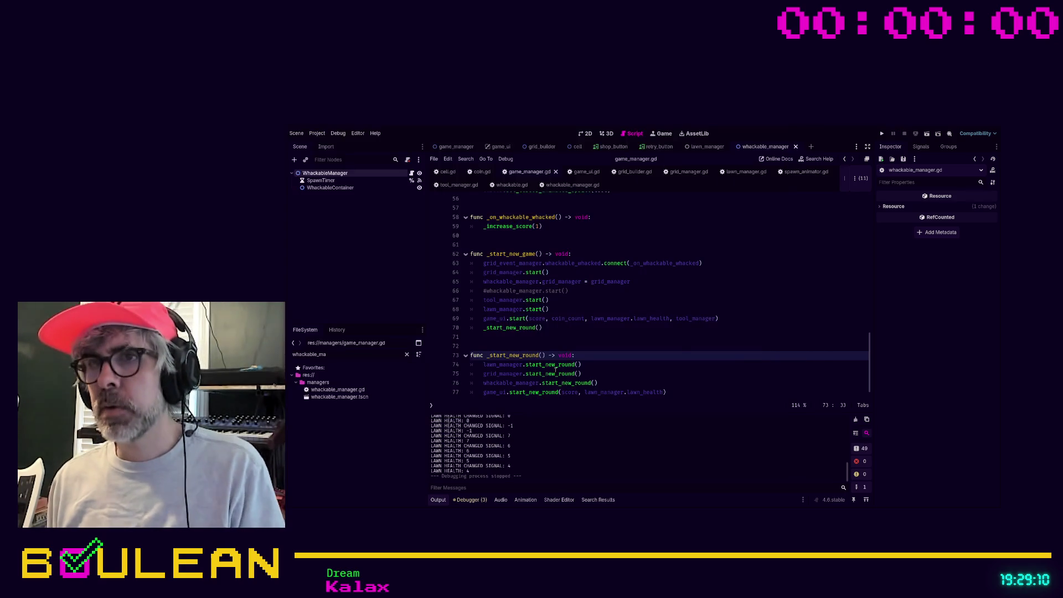
Relaunch the game with F5, retry again after losing, and stop it with F8
click(681, 348)
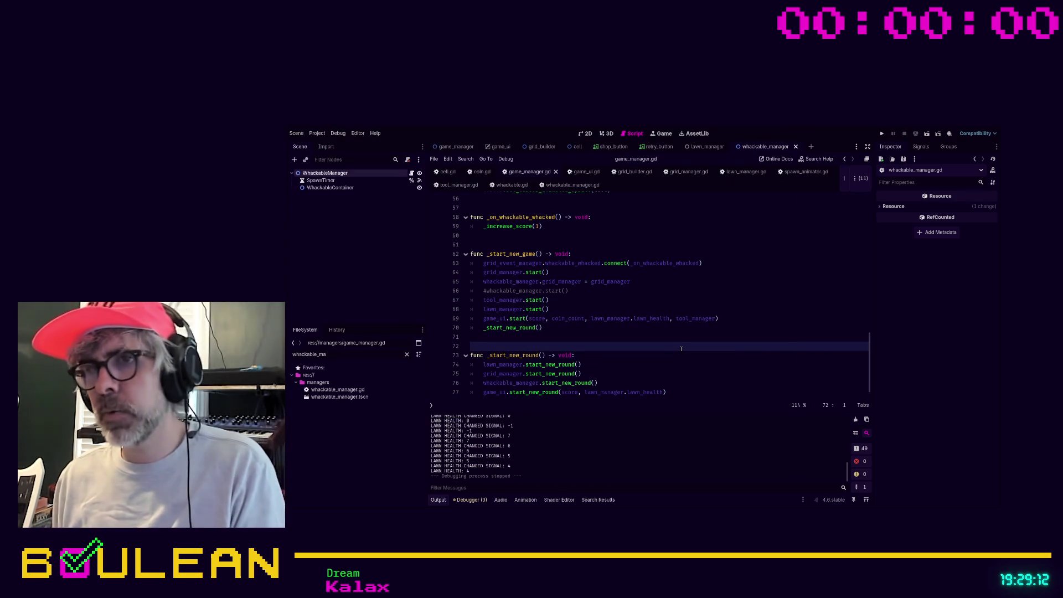
key(F5)
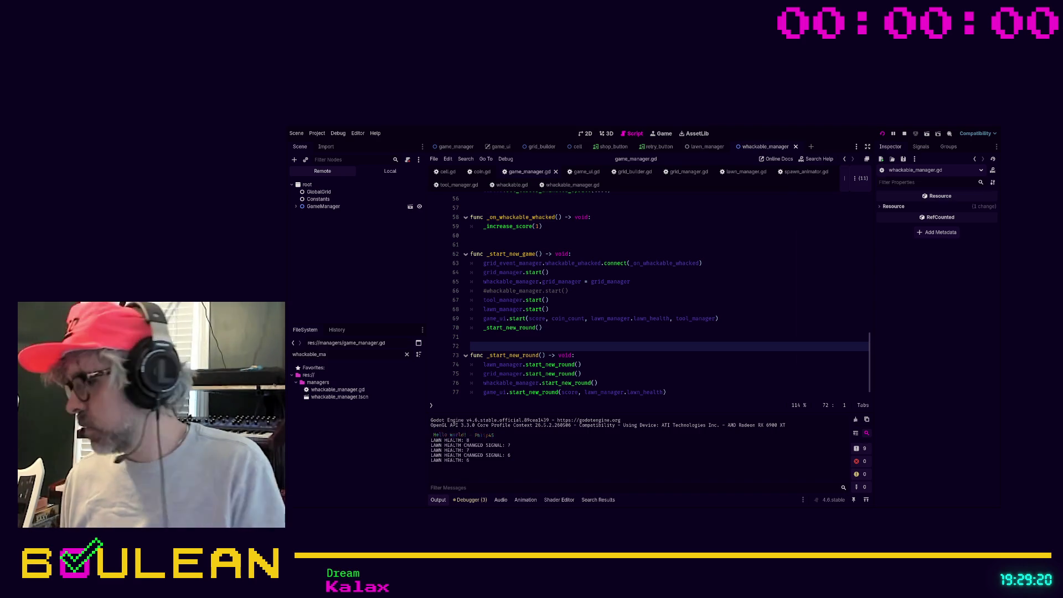
key(alt+Tab)
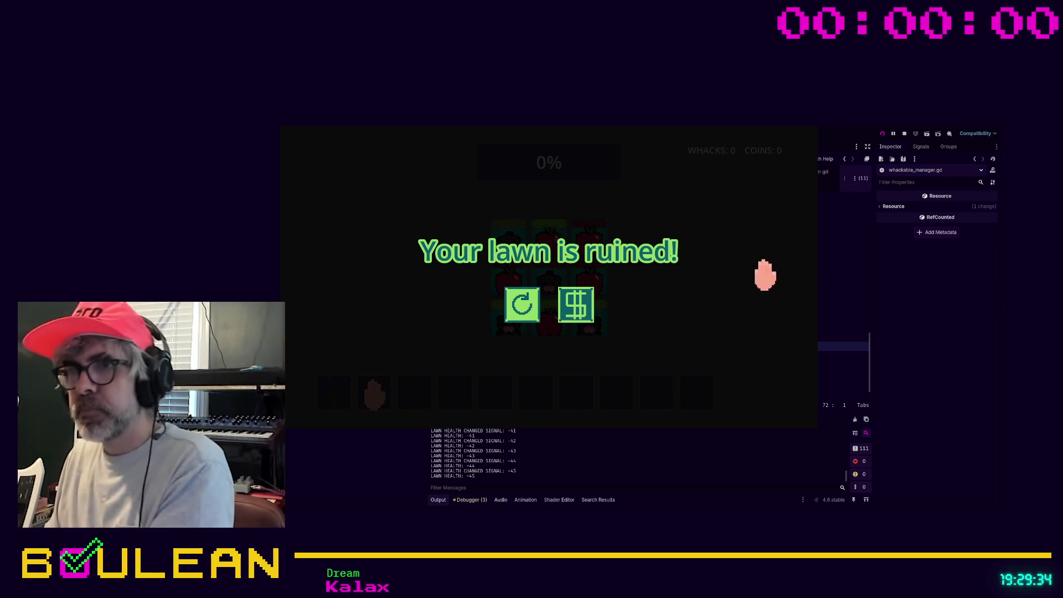
click(519, 304)
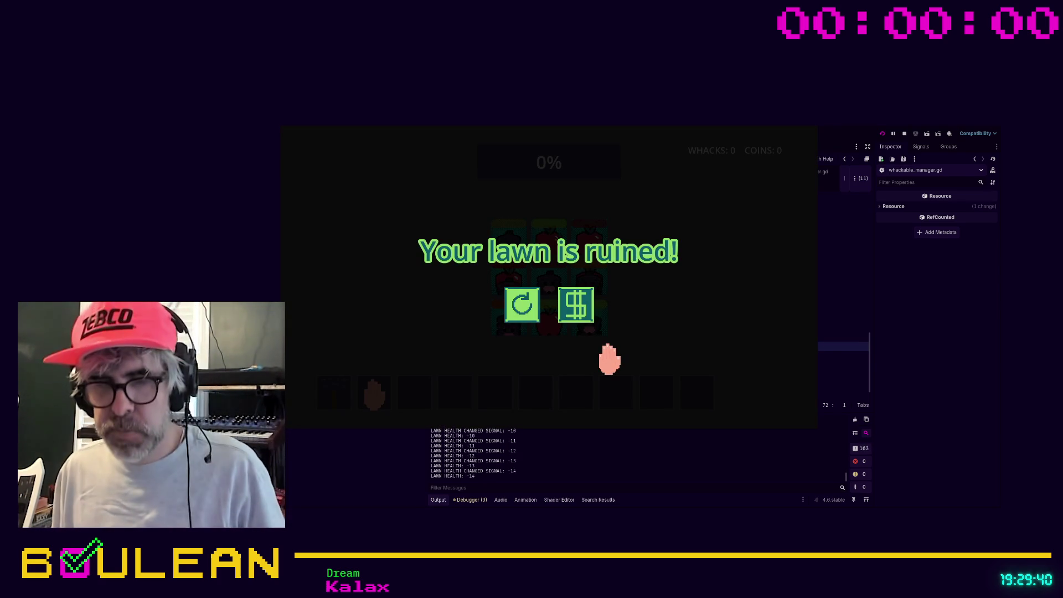
key(F8)
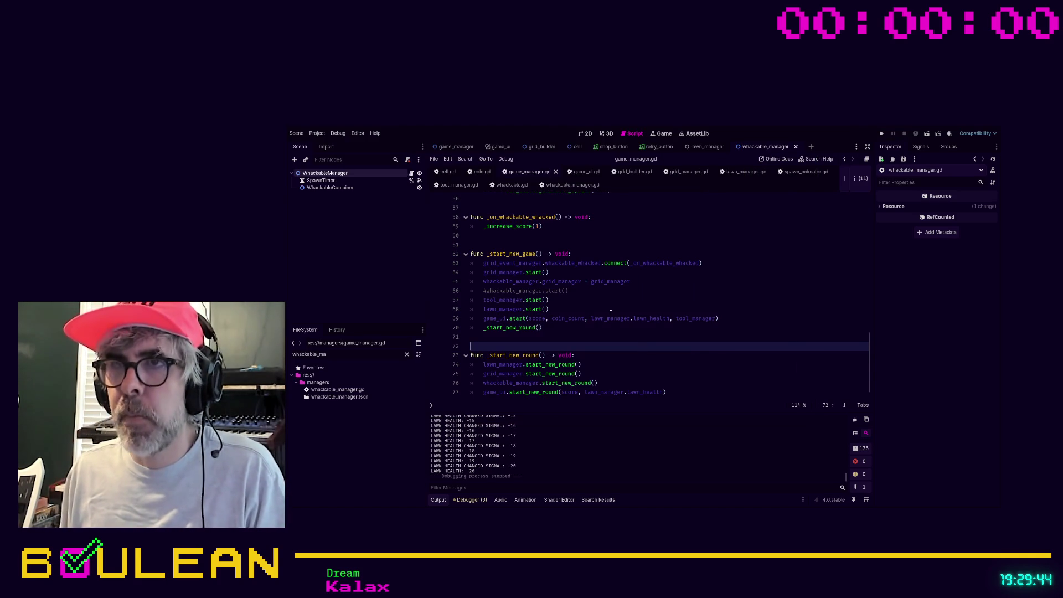
Delete the commented whackable_manager.start() line from game_manager.gd
click(600, 291)
key(shift+Home)
key(shift+Home)
key(BackSpace)
key(BackSpace)
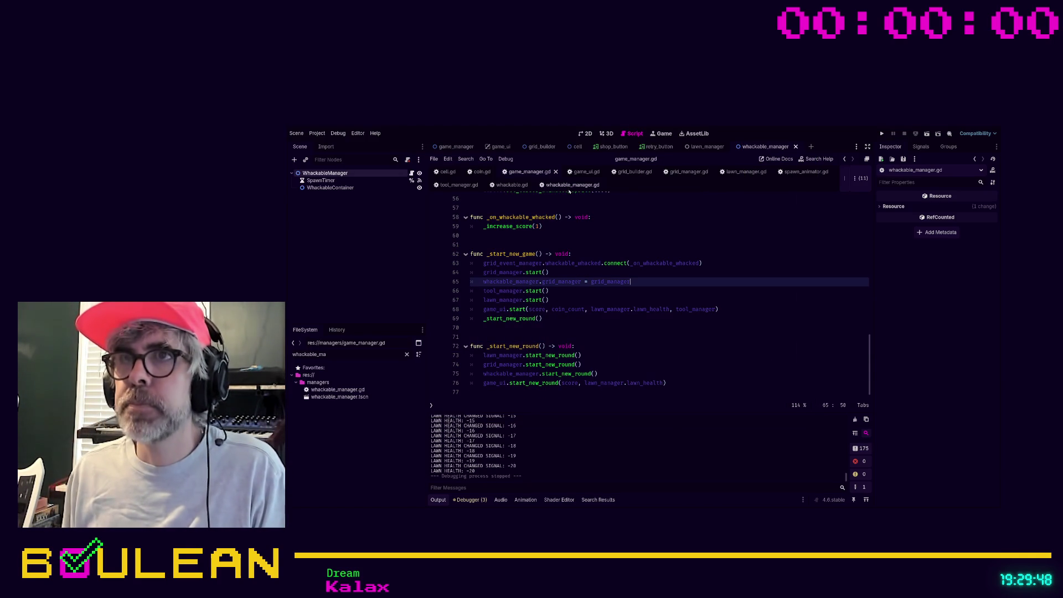
Remove the commented-out start() function from whackable_manager.gd and save the script
click(565, 185)
drag(526, 258, 526, 217)
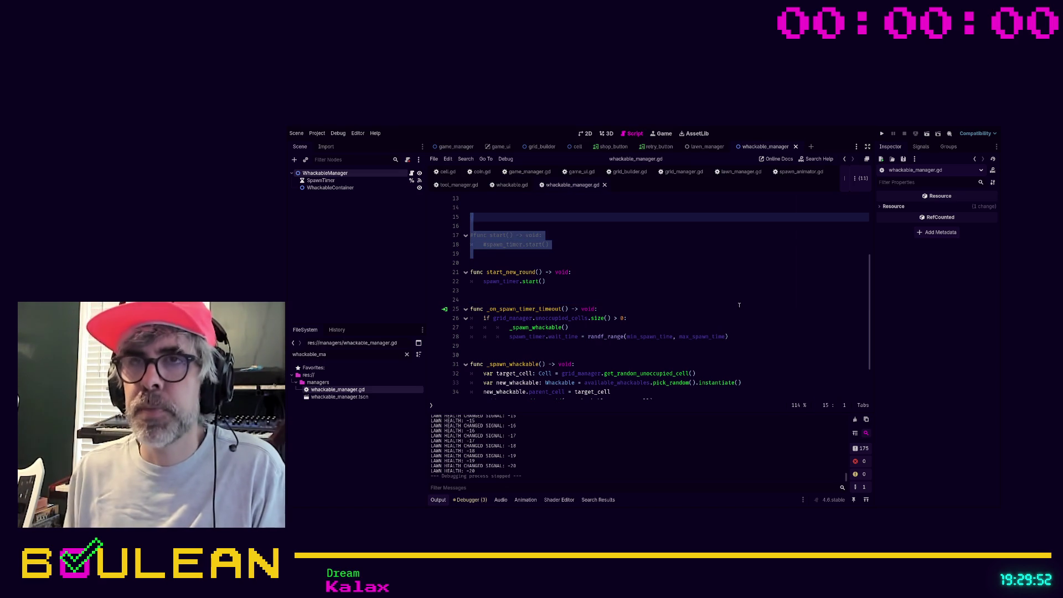
key(BackSpace)
scroll(742, 306, up, 2)
key(BackSpace)
key(ctrl+s)
scroll(658, 290, down, 2)
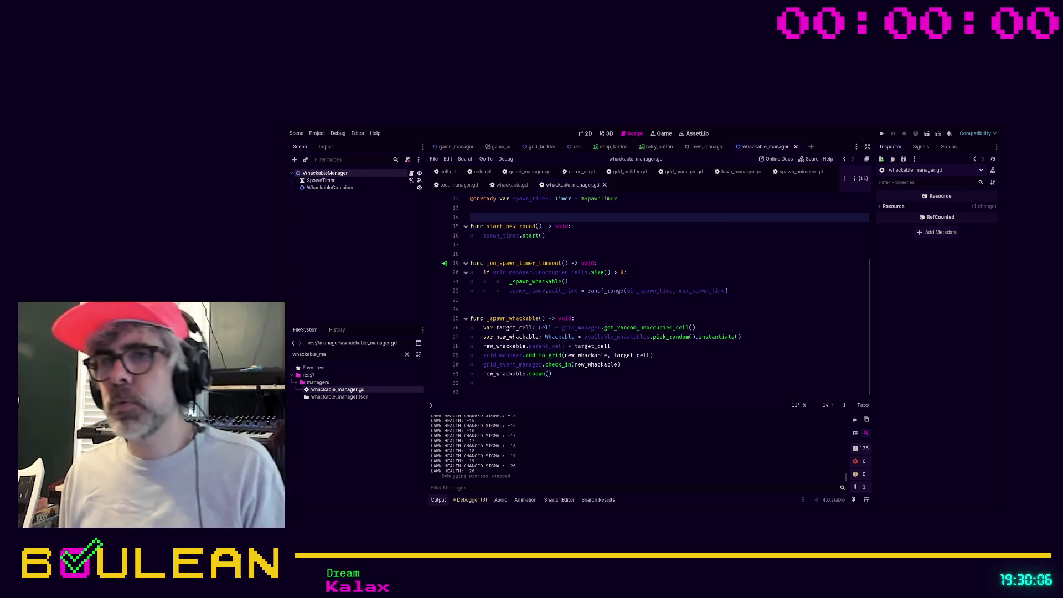
Declare 'var spawned_whackables: Array[Whackable]' below the spawn time settings
scroll(691, 273, up, 4)
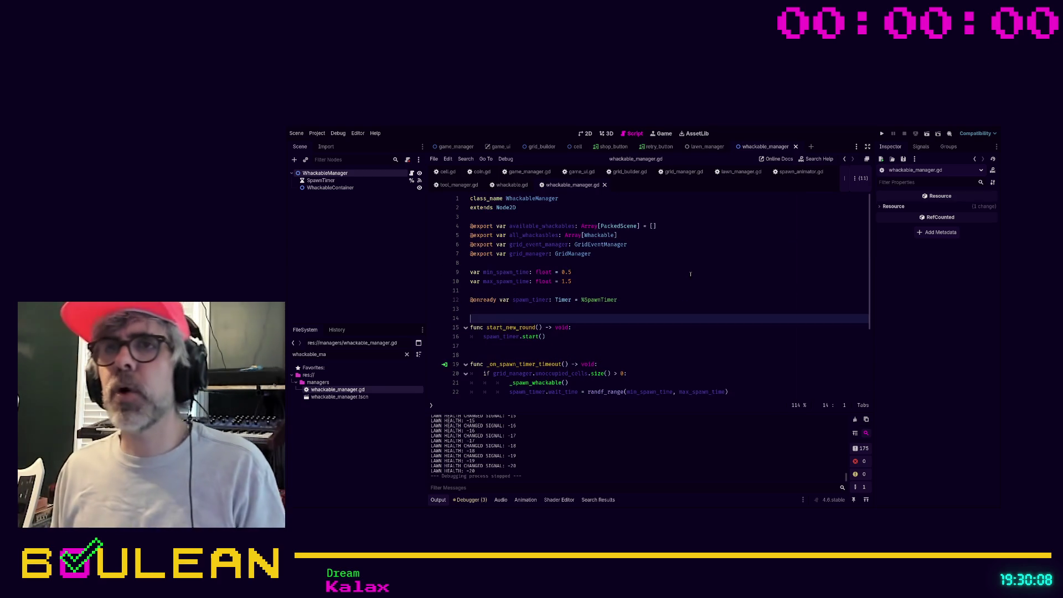
click(575, 262)
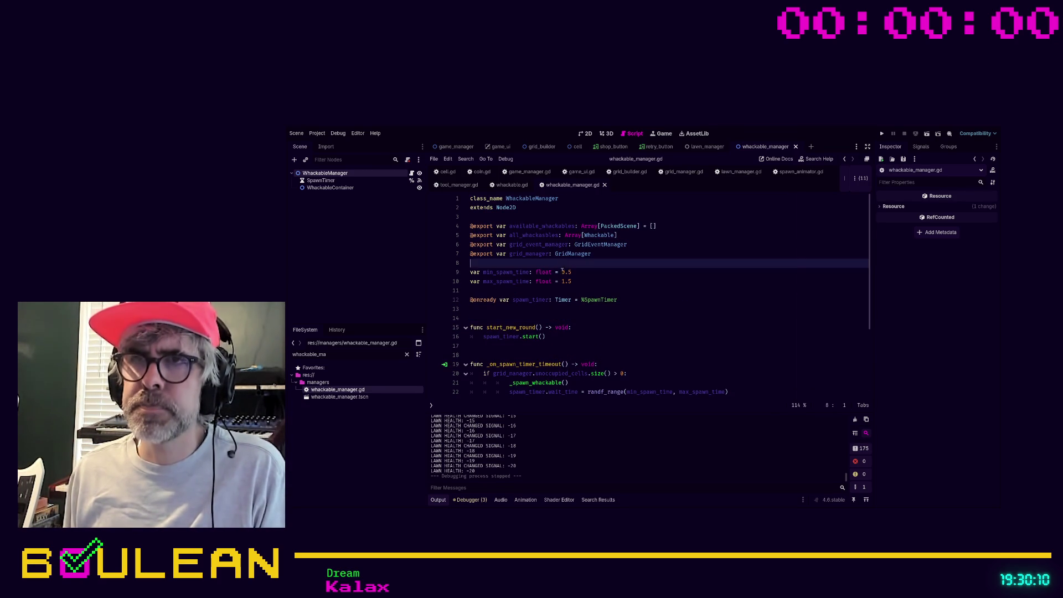
key(Return)
text(var spawn)
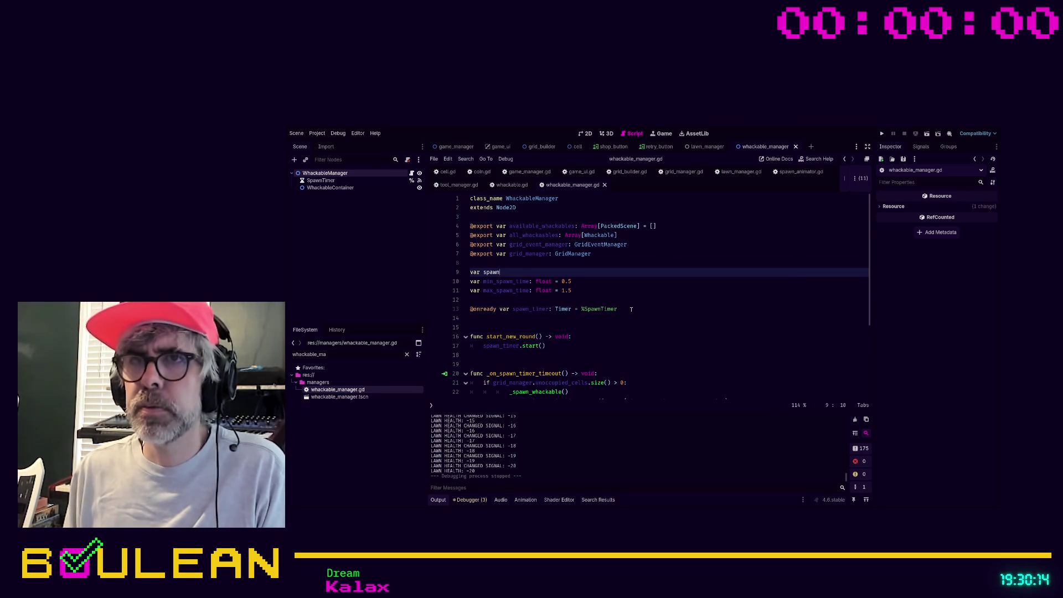
key(alt+Down)
key(alt+Down)
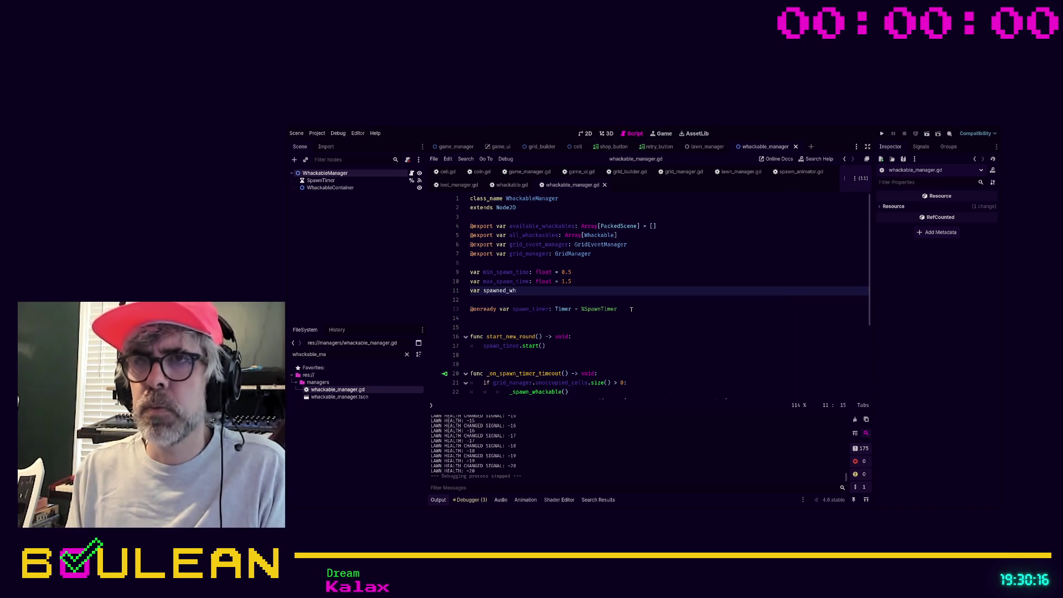
text(hackables)
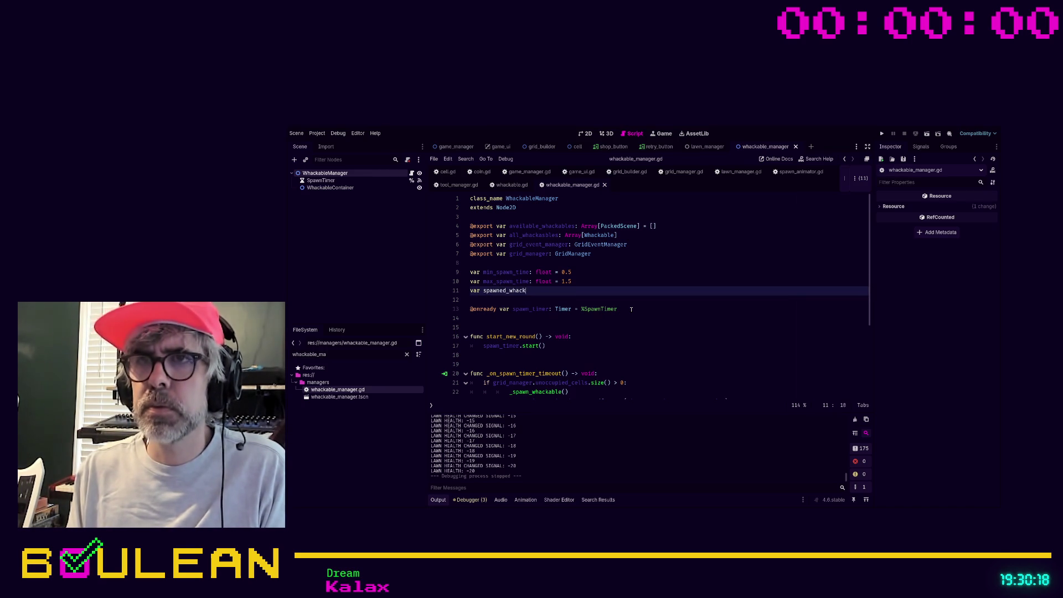
text(: Array[Whackable])
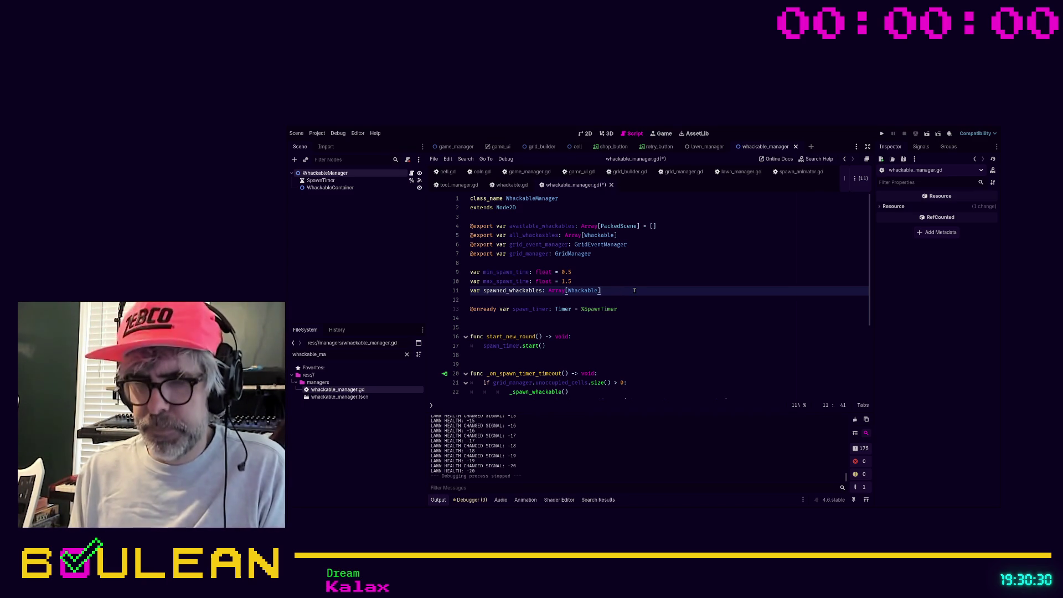
Search the project for all_whackables and delete its unused export declaration
key(ctrl+f)
text(all_)
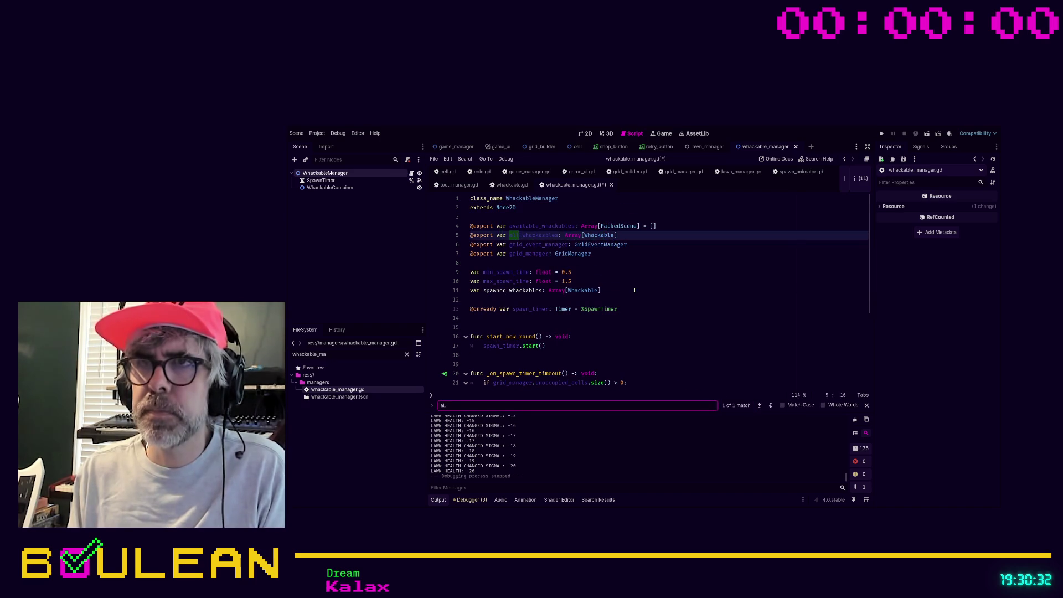
text(whackas)
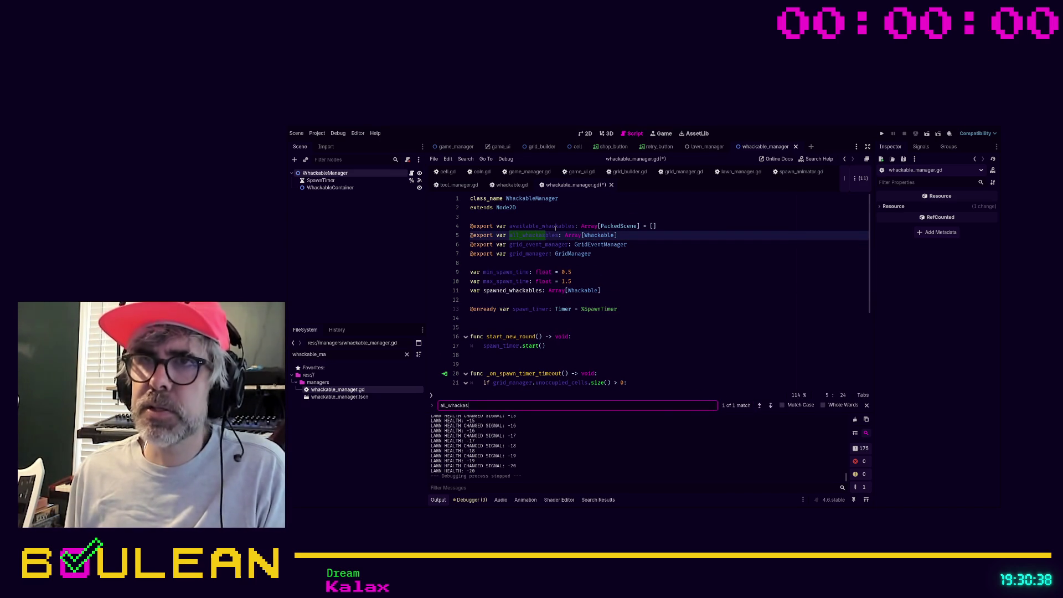
scroll(553, 235, up, 6)
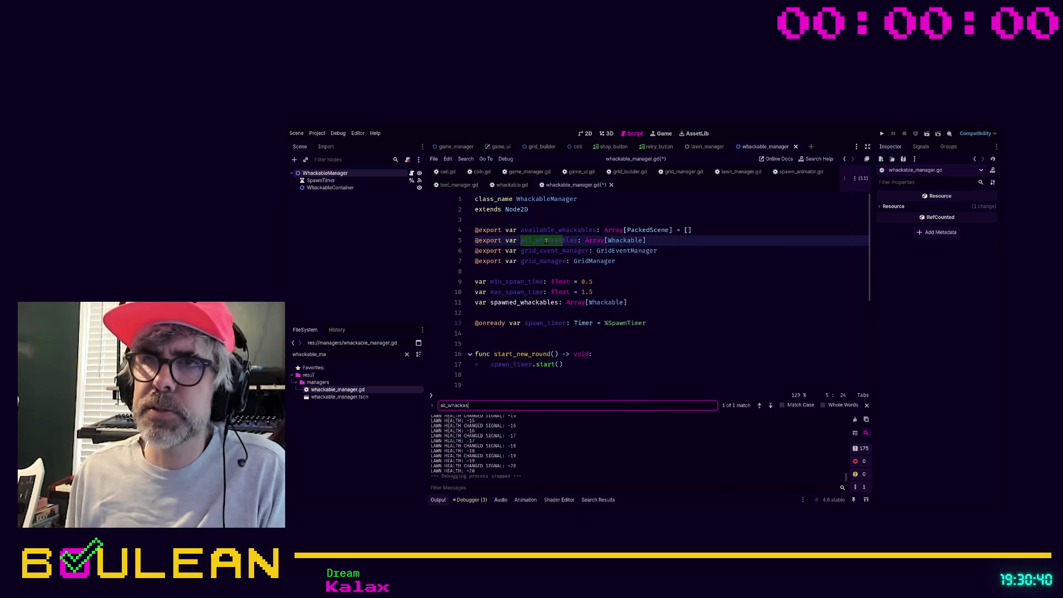
scroll(629, 255, up, 2)
double_click(648, 268)
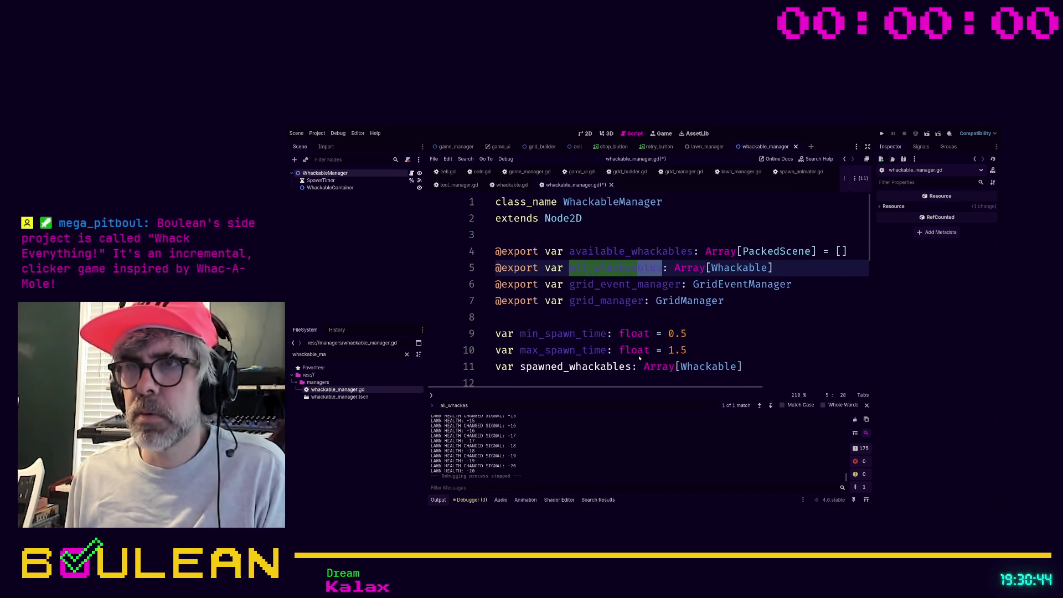
key(ctrl+shift+f)
key(Return)
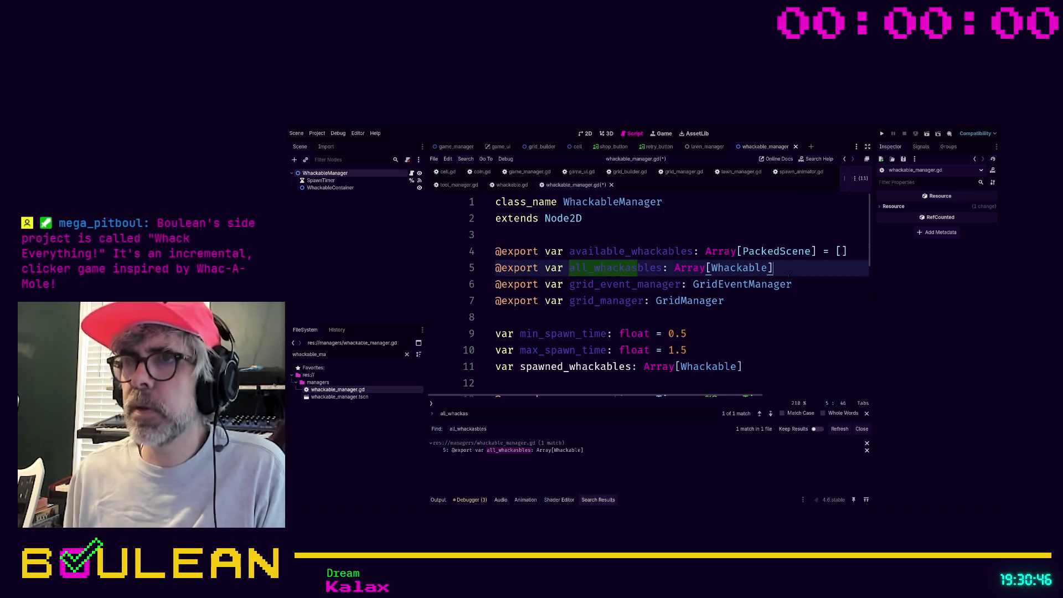
triple_click(780, 266)
key(BackSpace)
key(BackSpace)
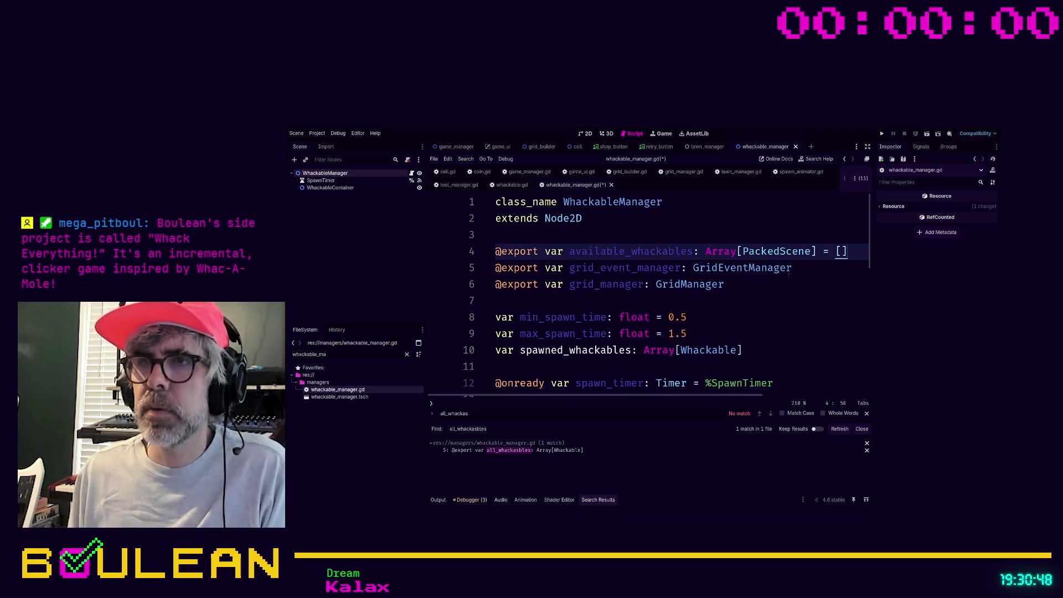
scroll(745, 309, down, 4)
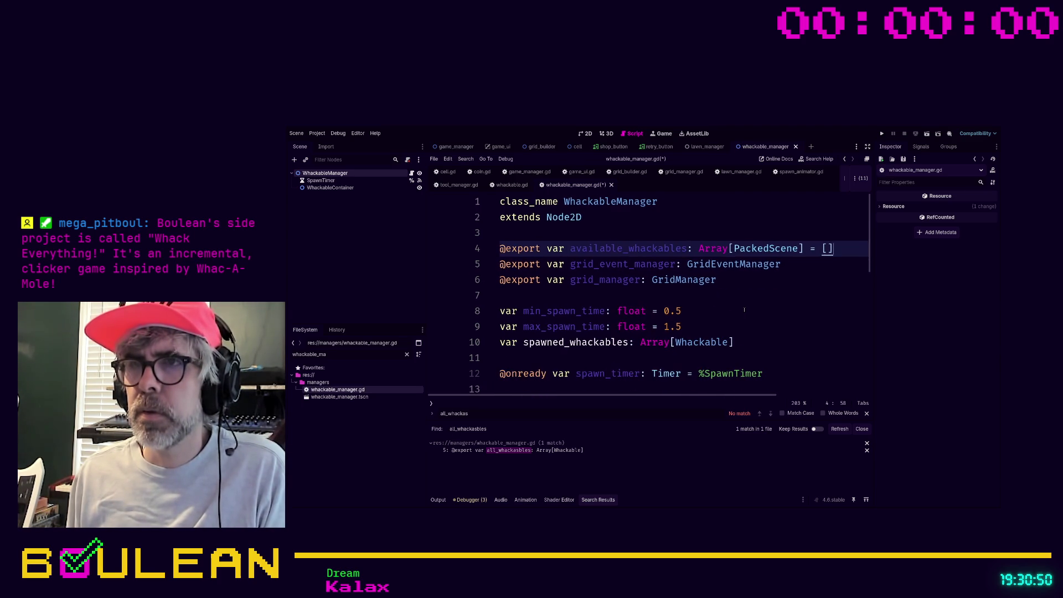
click(706, 323)
scroll(729, 302, down, 1)
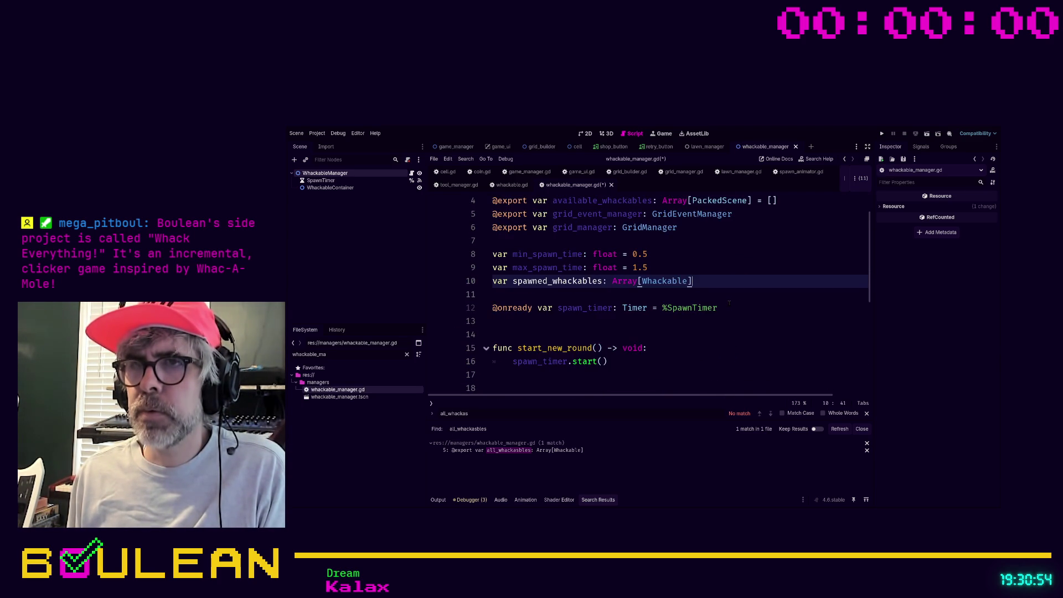
scroll(730, 303, down, 6)
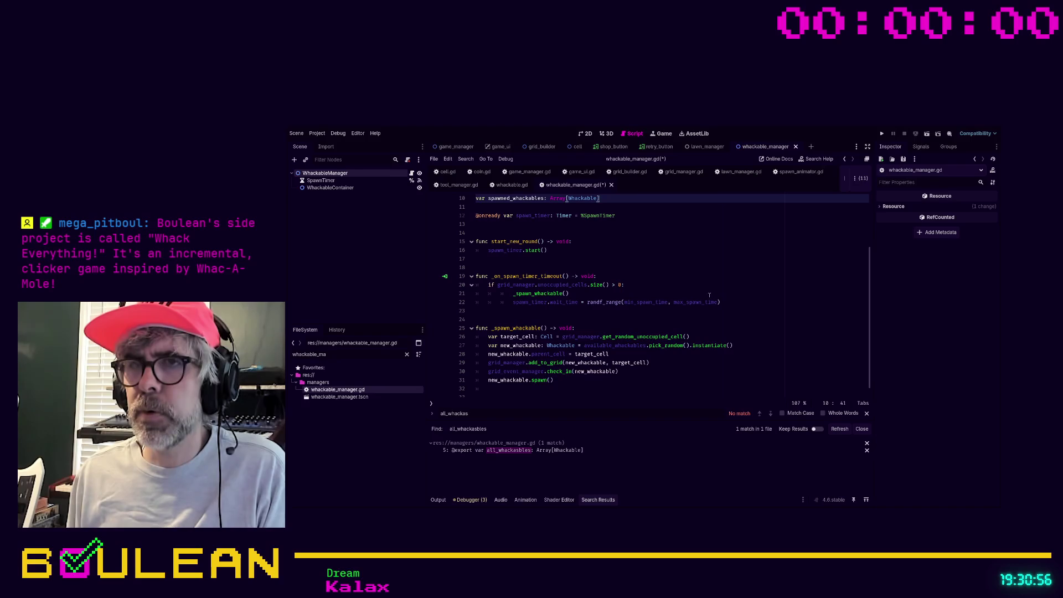
In _spawn_whackable, add spawned_whackables.append(new_whackable) after the check-in call
click(638, 371)
key(Return)
text(spawn)
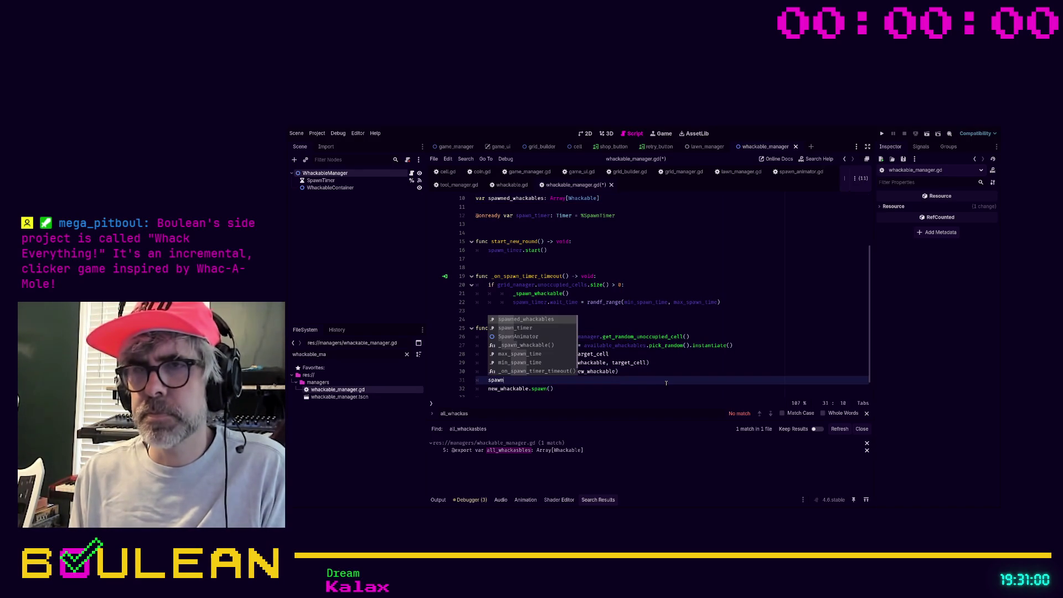
key(Return)
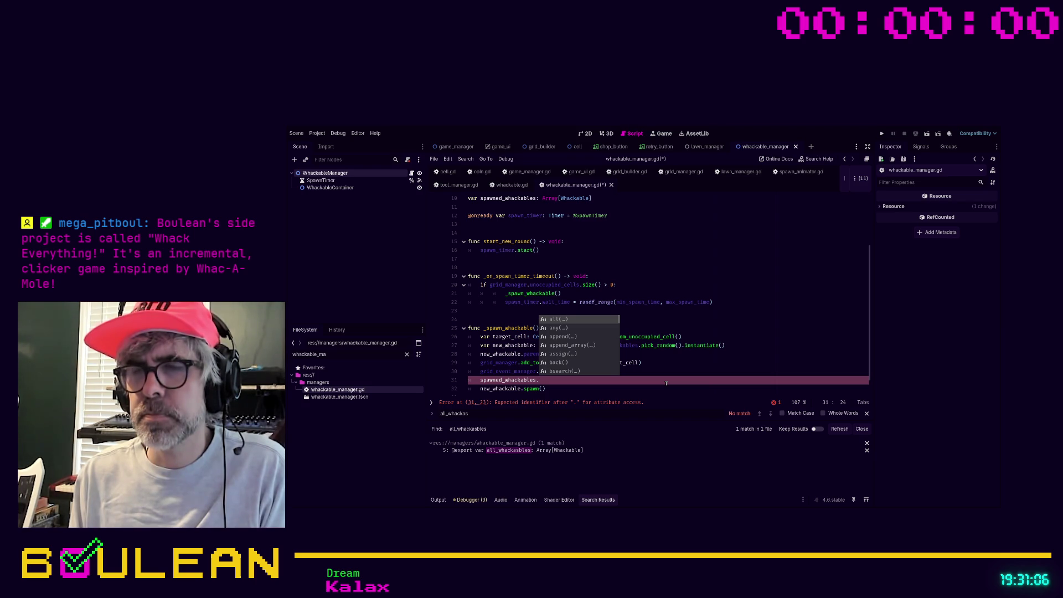
text(app)
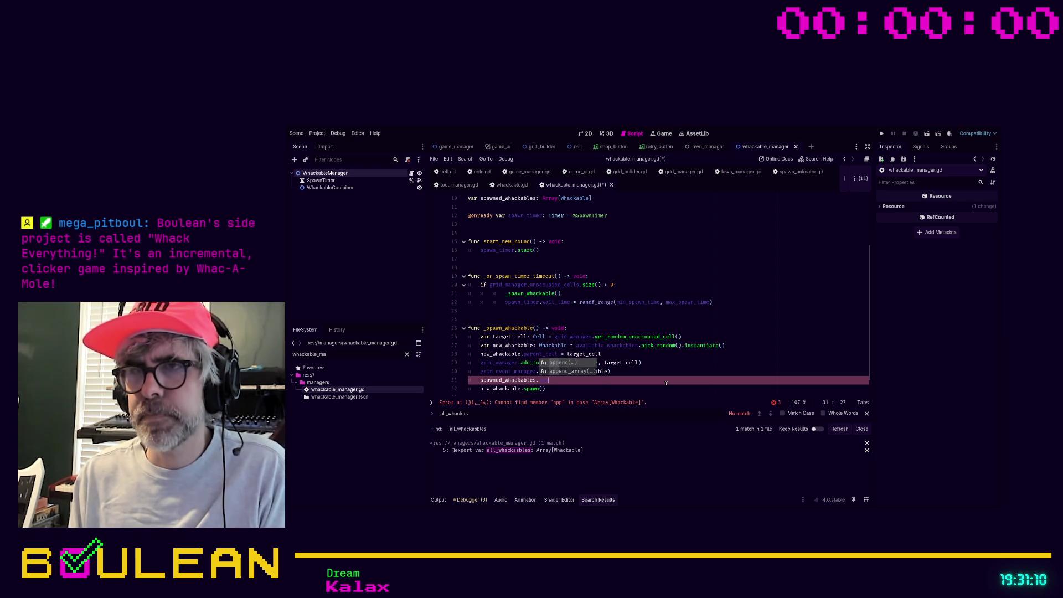
key(Return)
text(new)
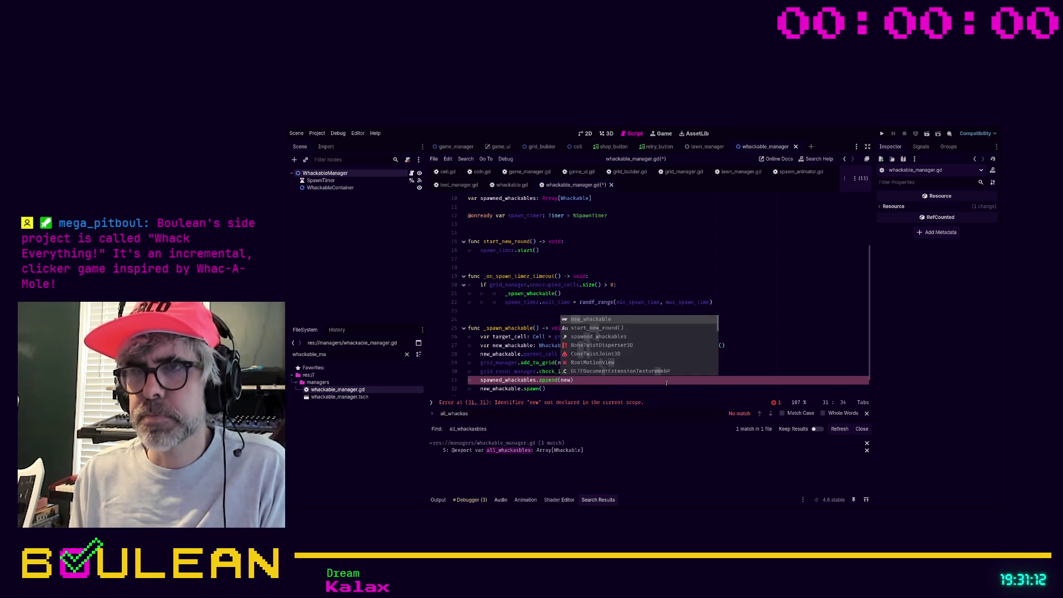
key(Return)
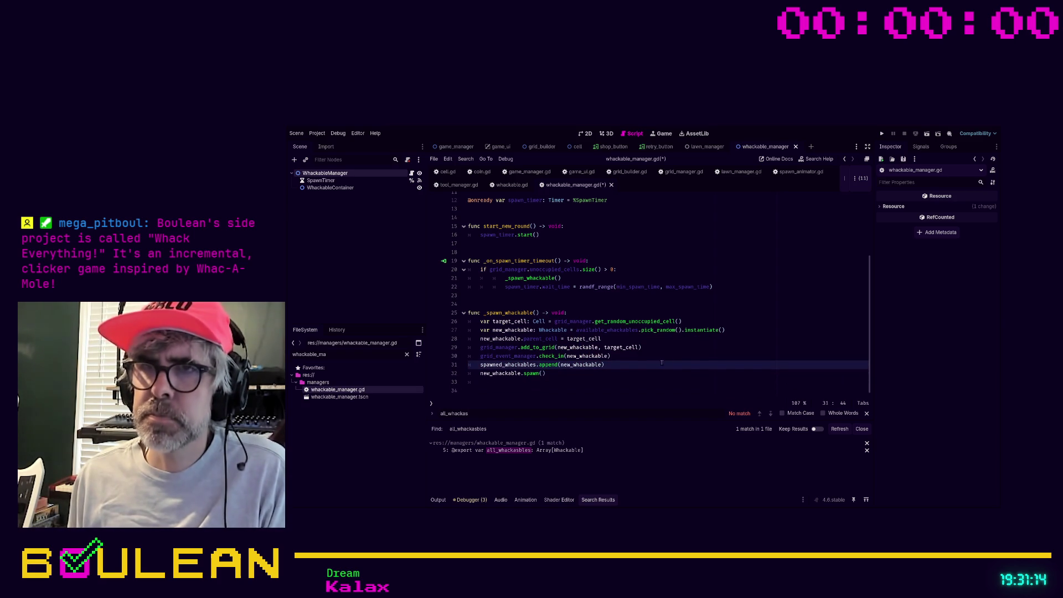
key(Down)
Save the script and begin an indented new line in start_new_round
scroll(648, 360, up, 4)
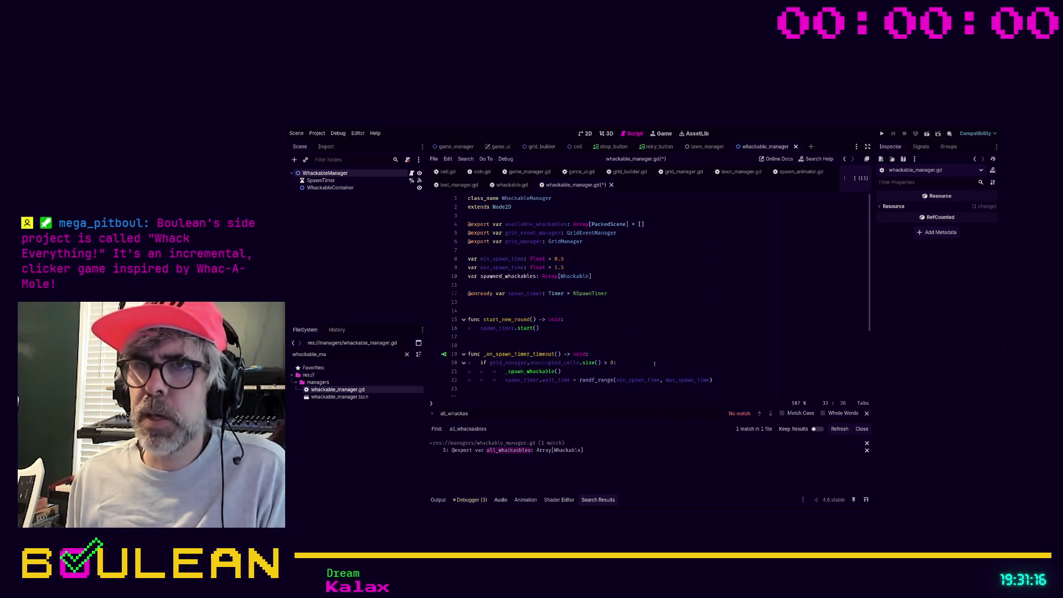
scroll(655, 365, down, 4)
click(580, 385)
key(ctrl+s)
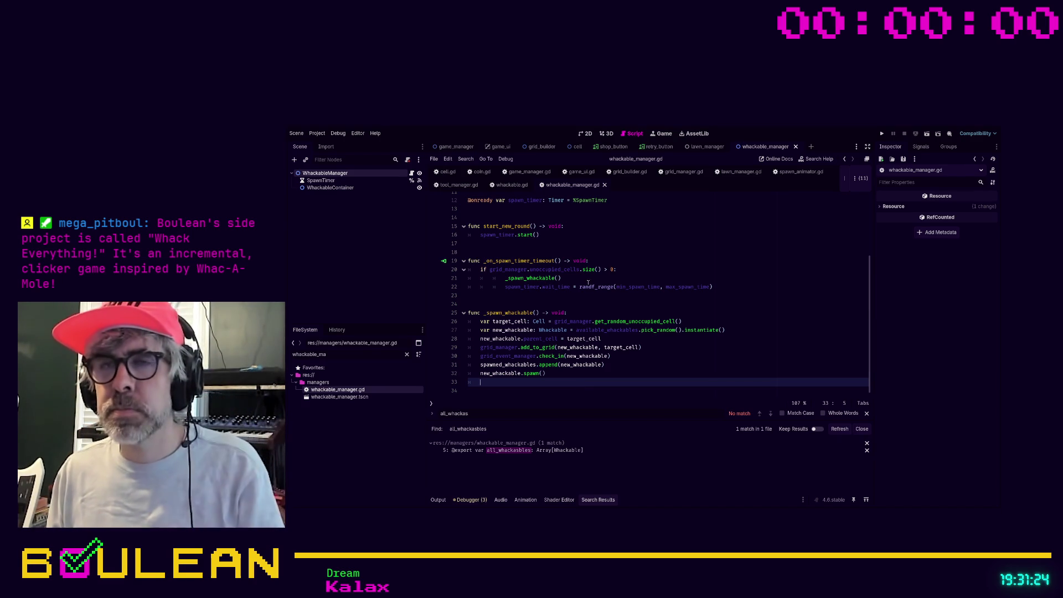
click(530, 245)
key(Tab)
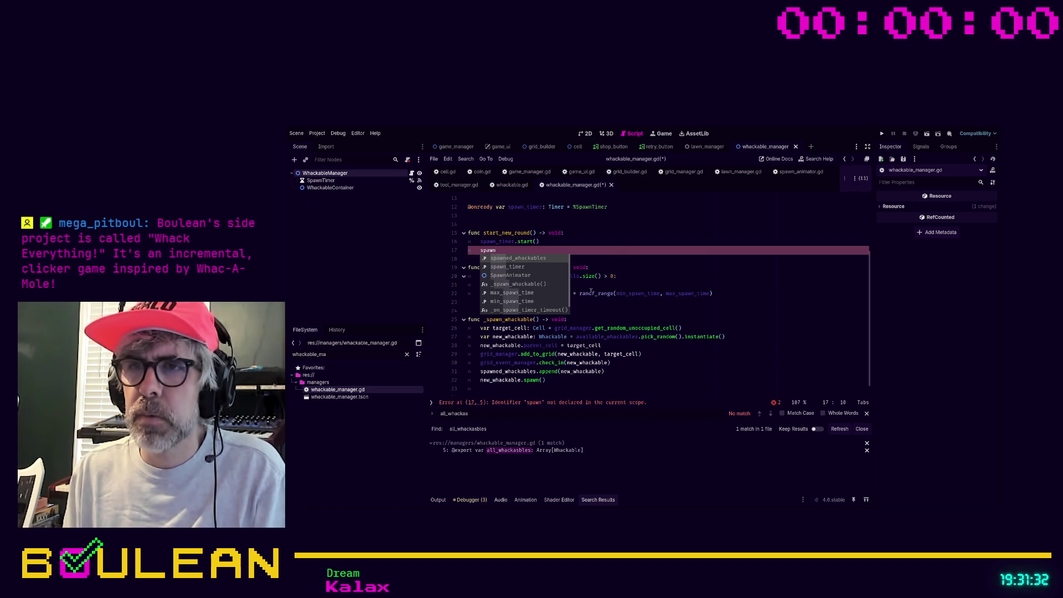
Complete spawned_whackables.clear() in start_new_round, save, and do a brief test run
key(Return)
text(.cl)
key(Return)
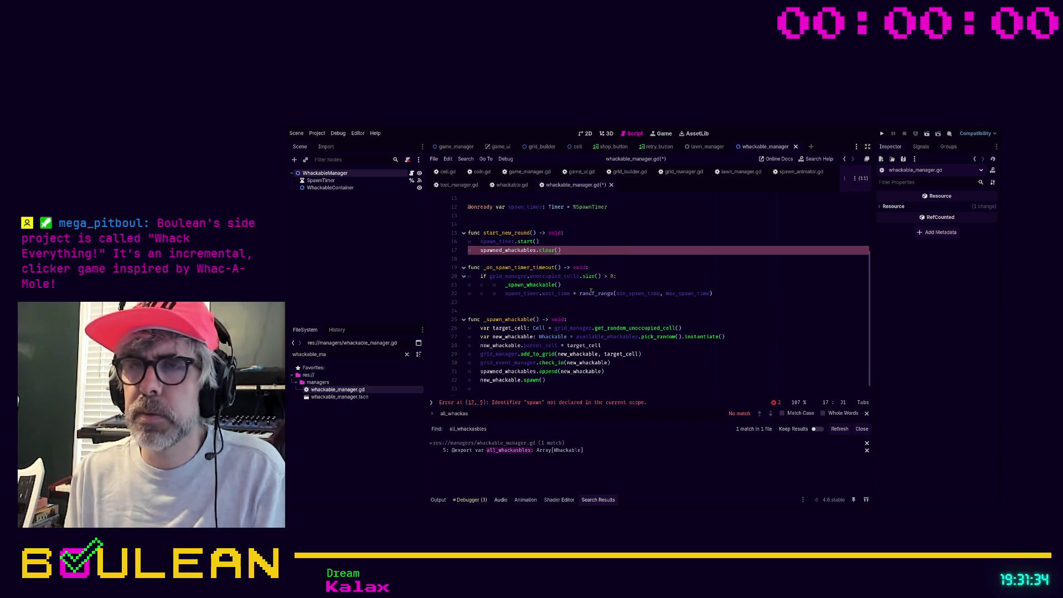
key(ctrl+s)
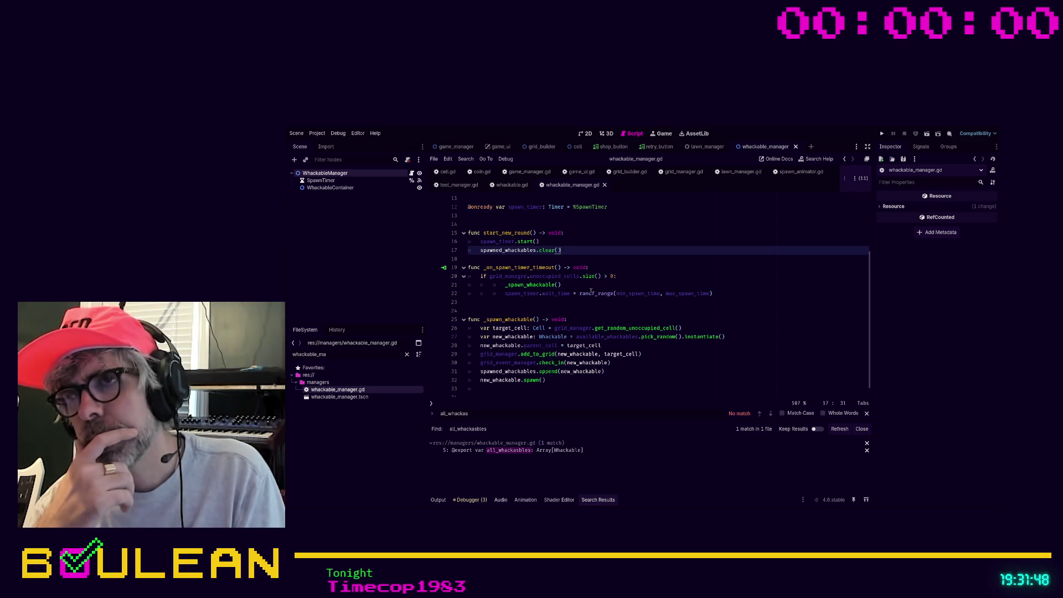
key(F5)
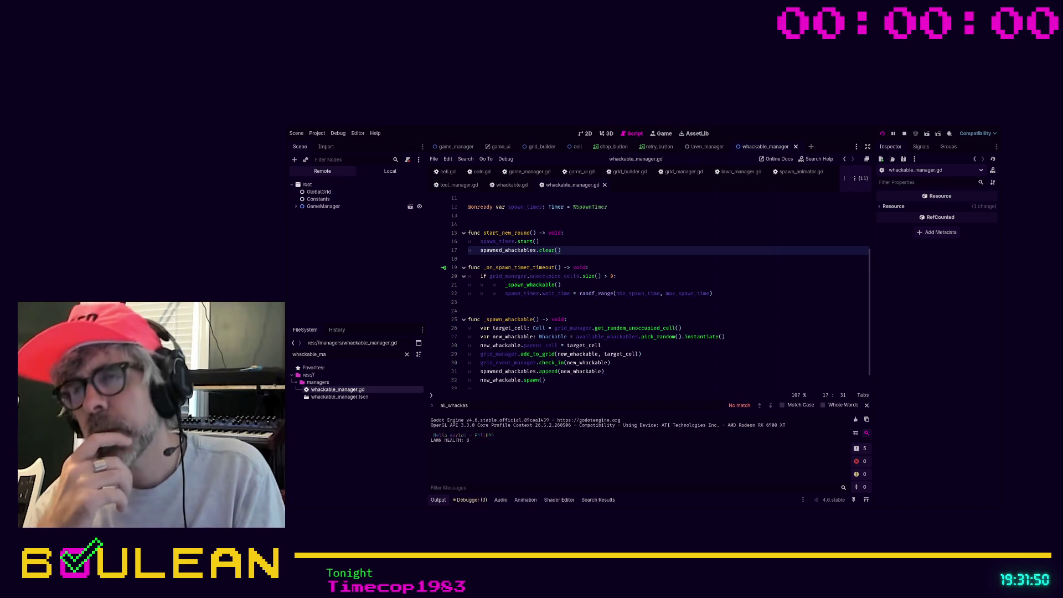
key(F8)
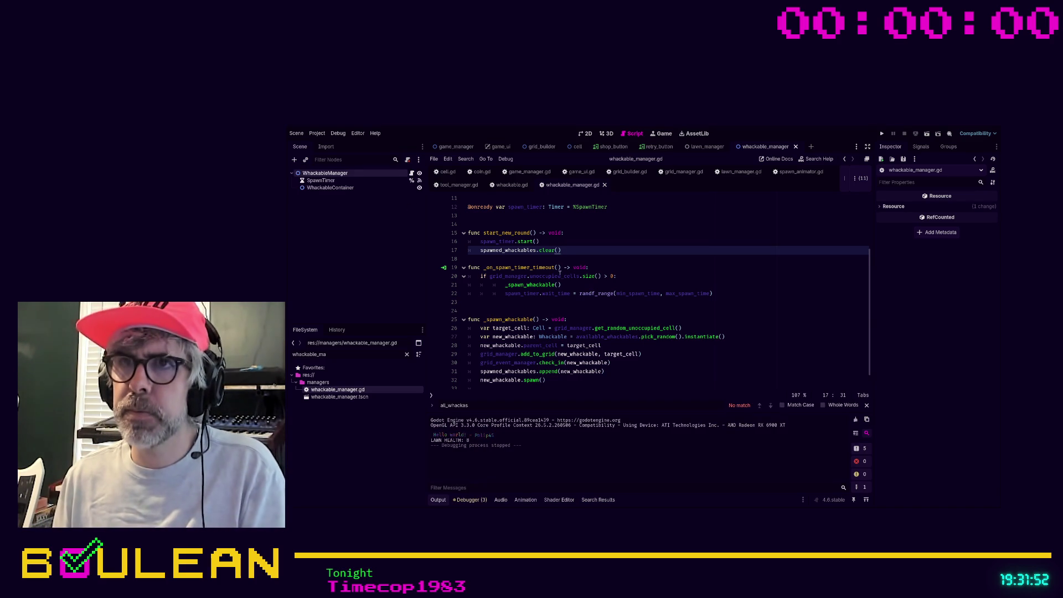
Replace the clear call in start_new_round with a call to _remove_all_whackables()
key(shift+Home)
text(for w)
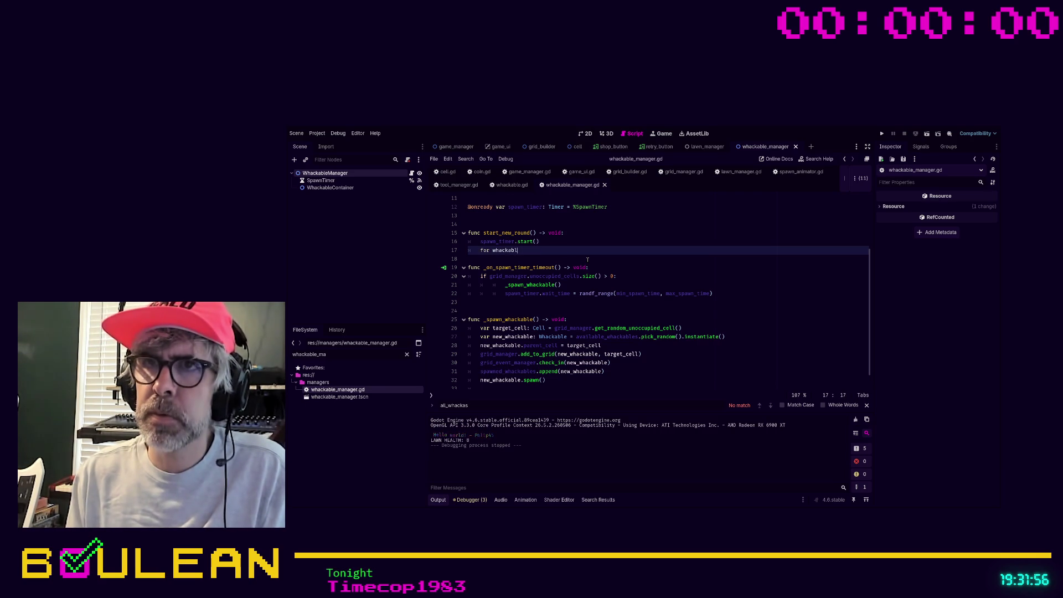
text(e)
key(ctrl+BackSpace)
key(ctrl+BackSpace)
key(ctrl+BackSpace)
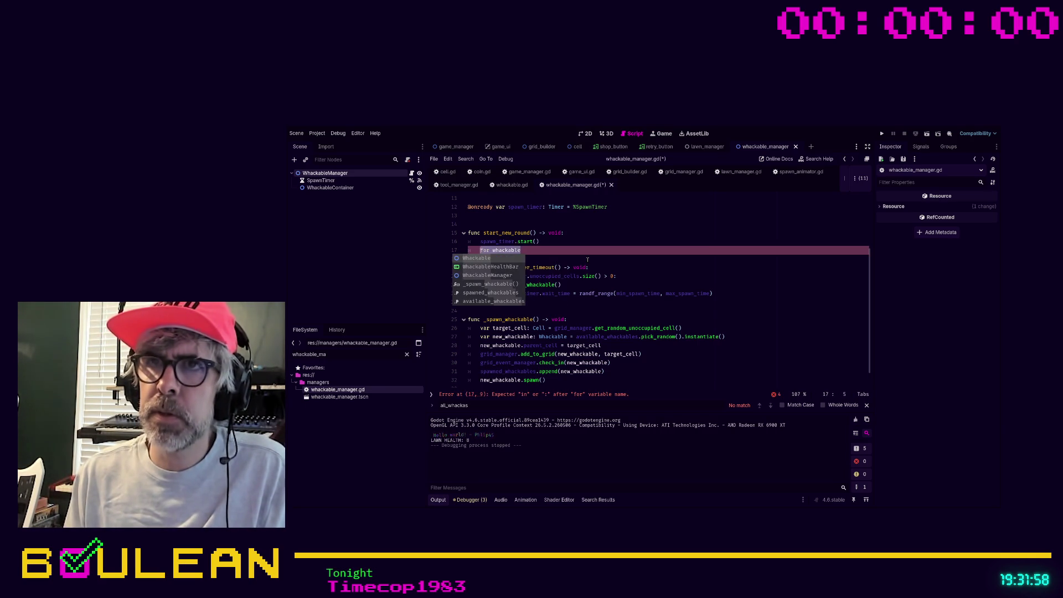
key(Tab)
text(+ce)
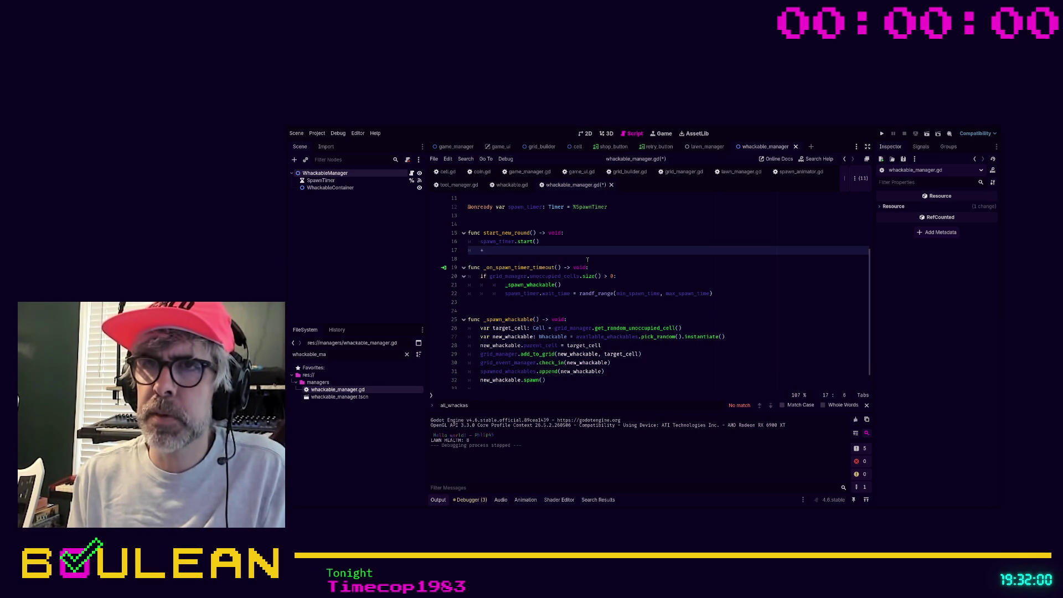
key(BackSpace)
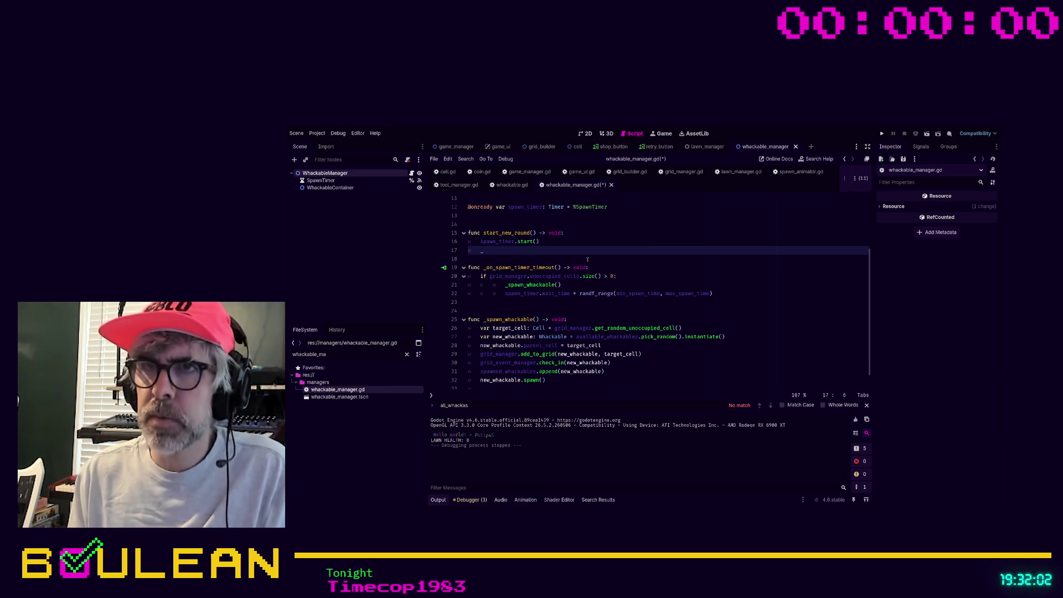
text(_remove_al)
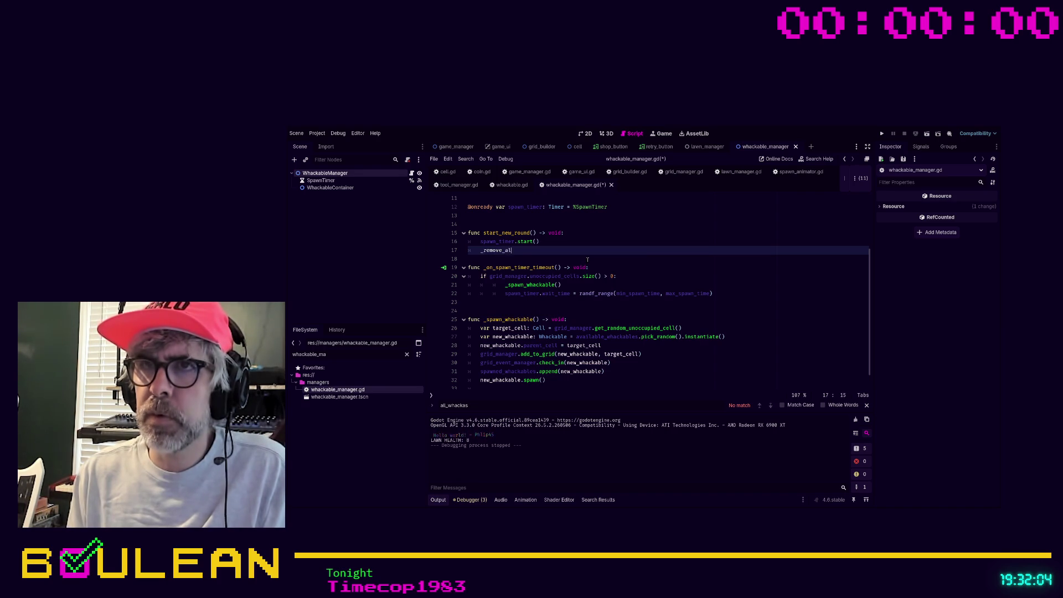
text(s())
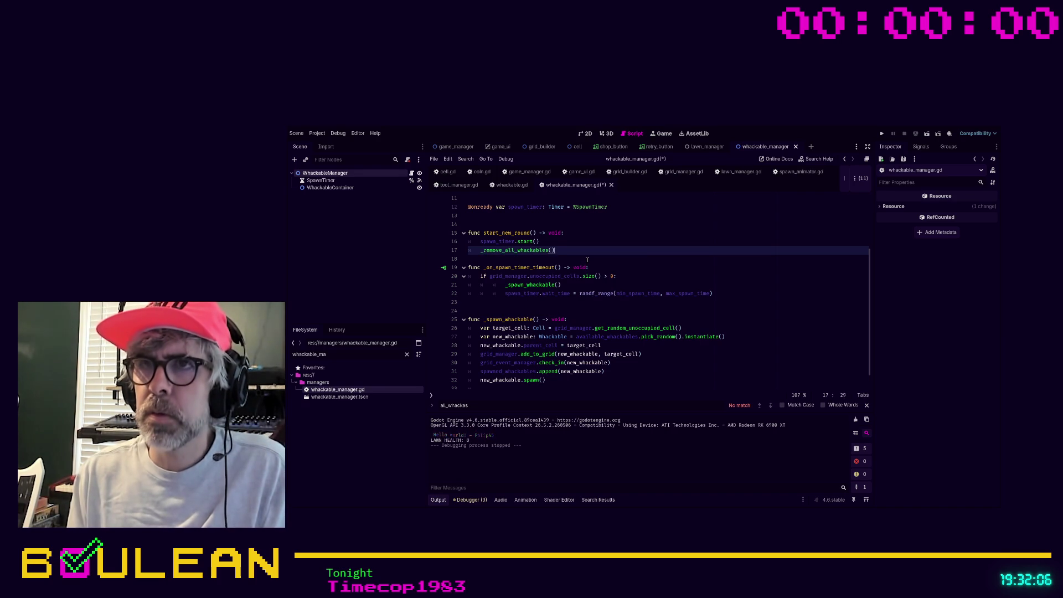
key(BackSpace)
Define _remove_all_whackables() with a loop calling queue_free on each spawned whackable
scroll(588, 263, down, 1)
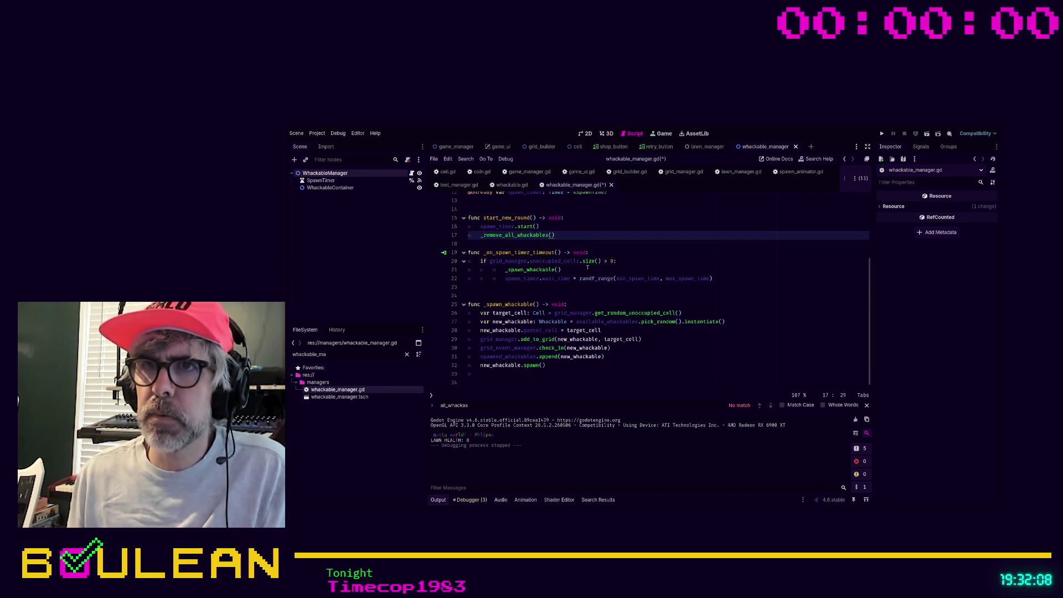
click(525, 293)
key(Return)
key(Return)
text(func _remove_a)
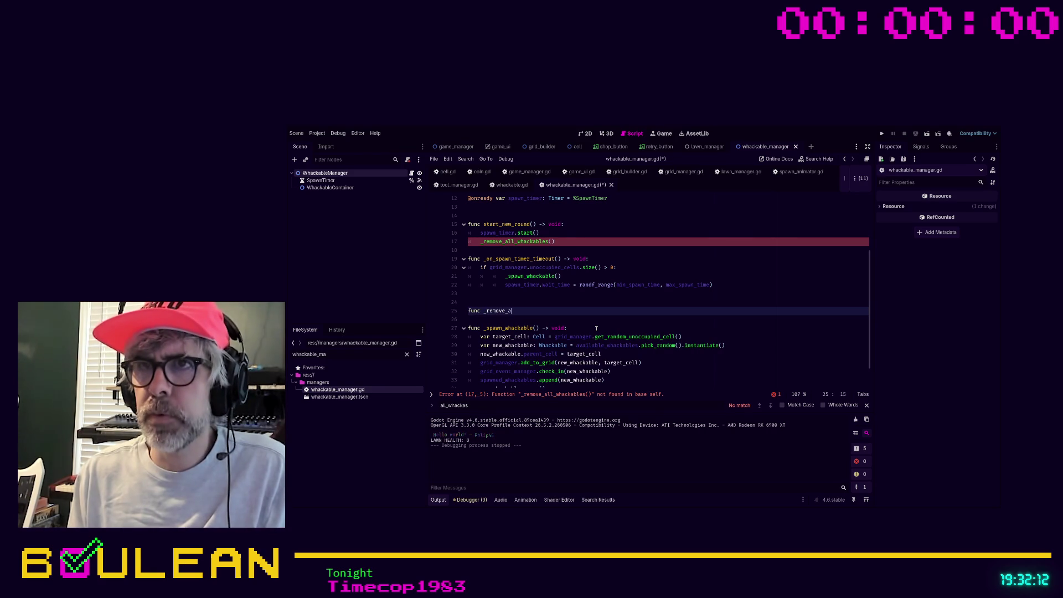
text(es())
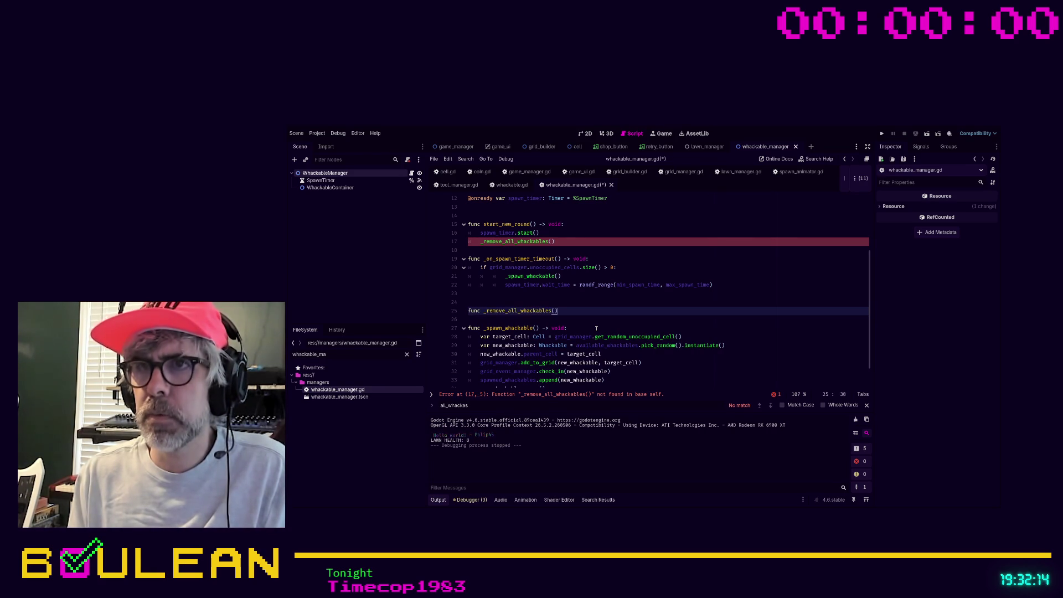
text(:)
key(Return)
text(for whackable)
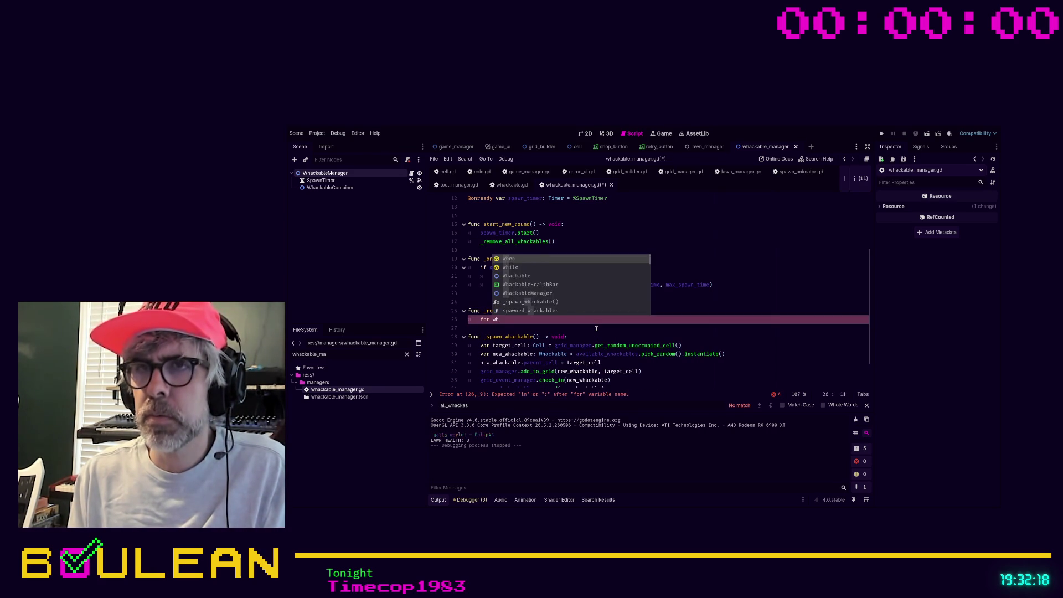
text(: Whacka)
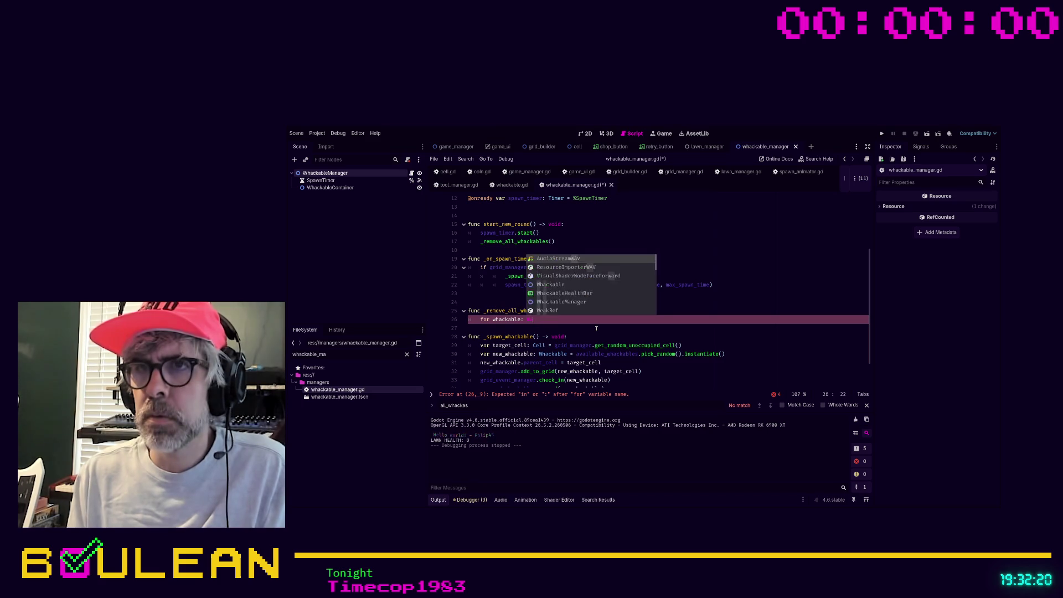
text(ble)
key(Return)
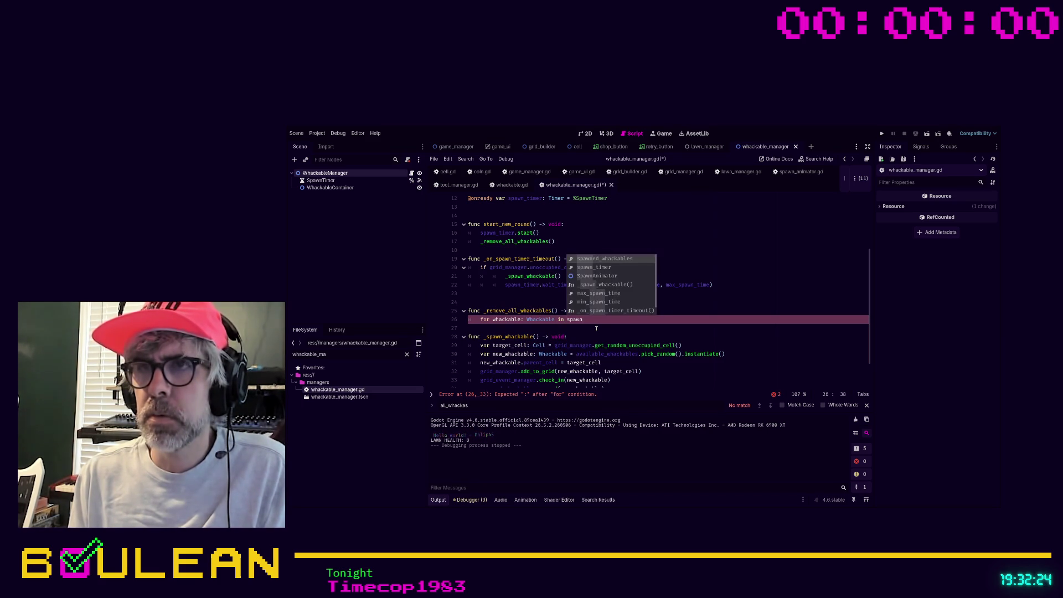
key(Return)
key(Return)
text(wha)
text(qu)
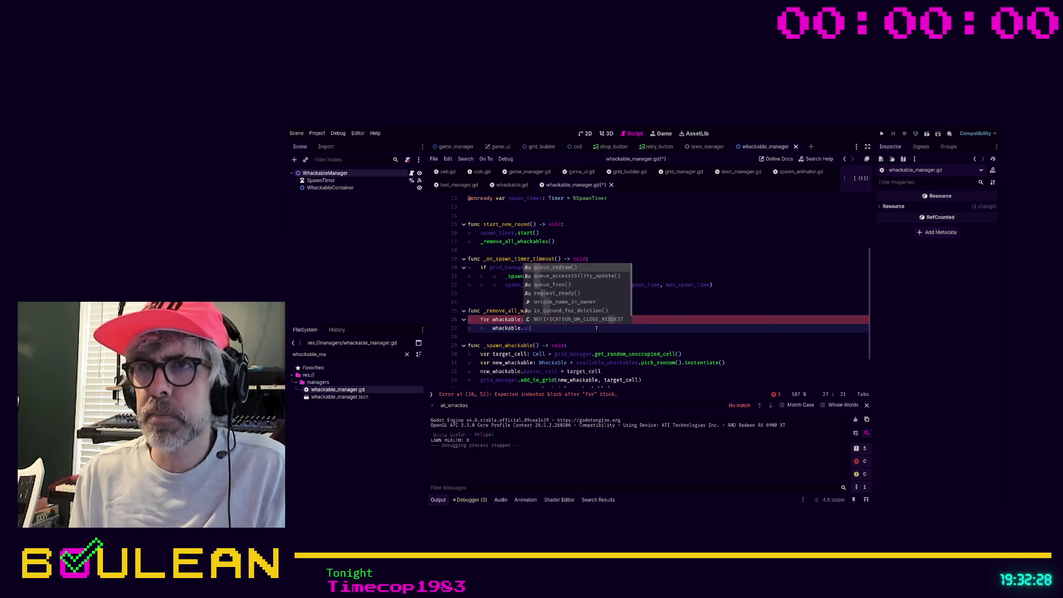
key(Down)
key(Down)
key(Return)
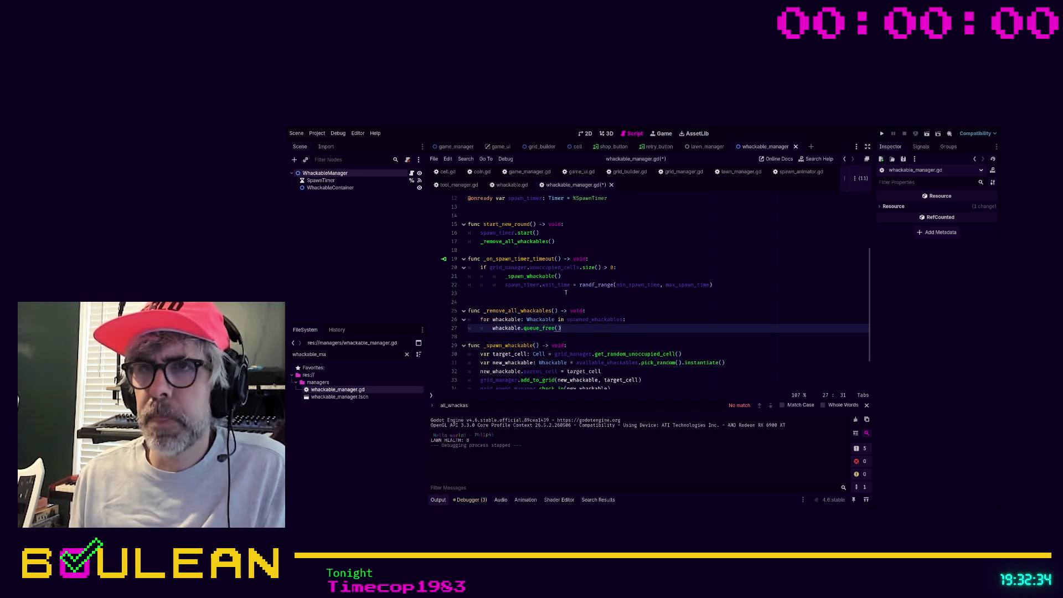
After the loop, add spawned_whackables.clear() to empty the list
key(Return)
key(BackSpace)
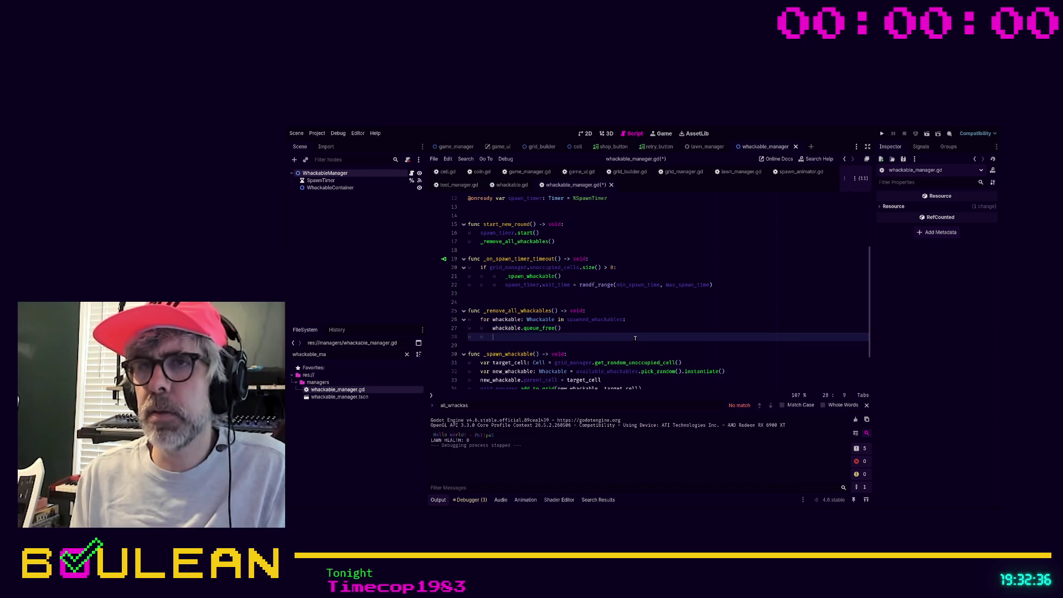
scroll(655, 307, up, 2)
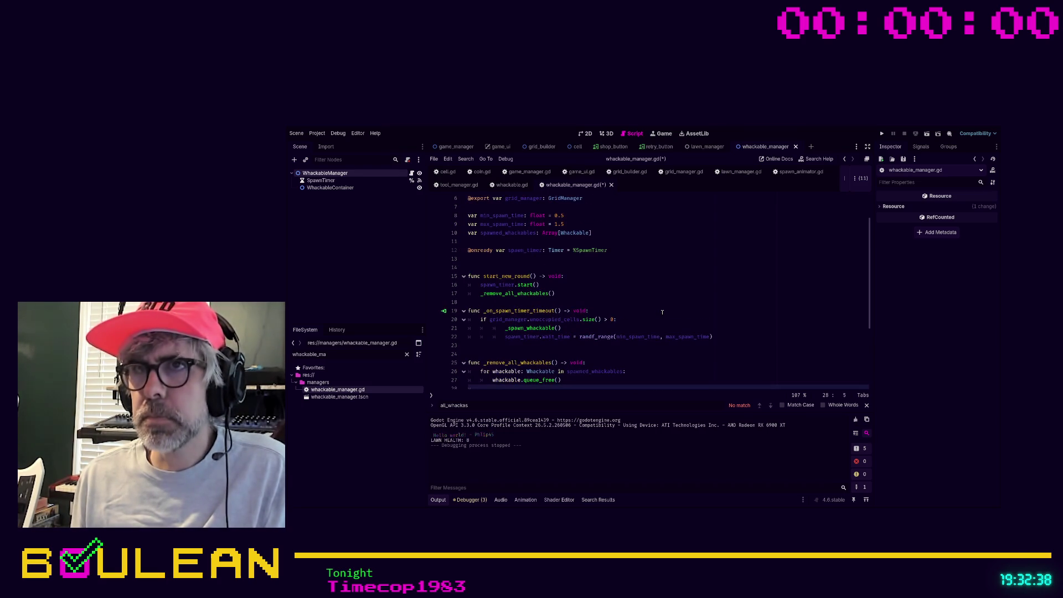
scroll(662, 312, down, 4)
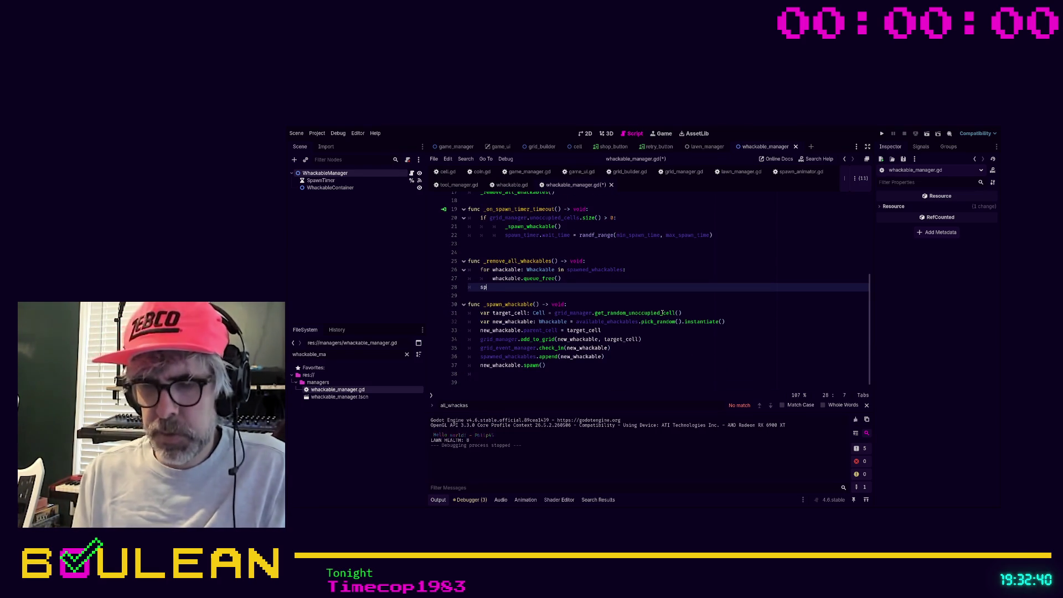
text(awned)
key(Return)
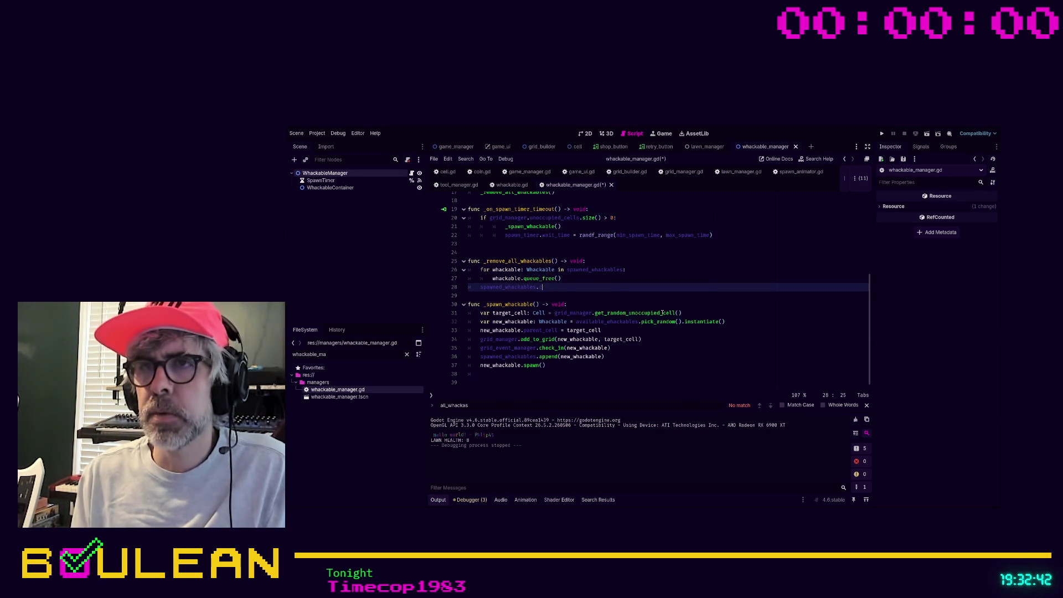
text(.)
key(Return)
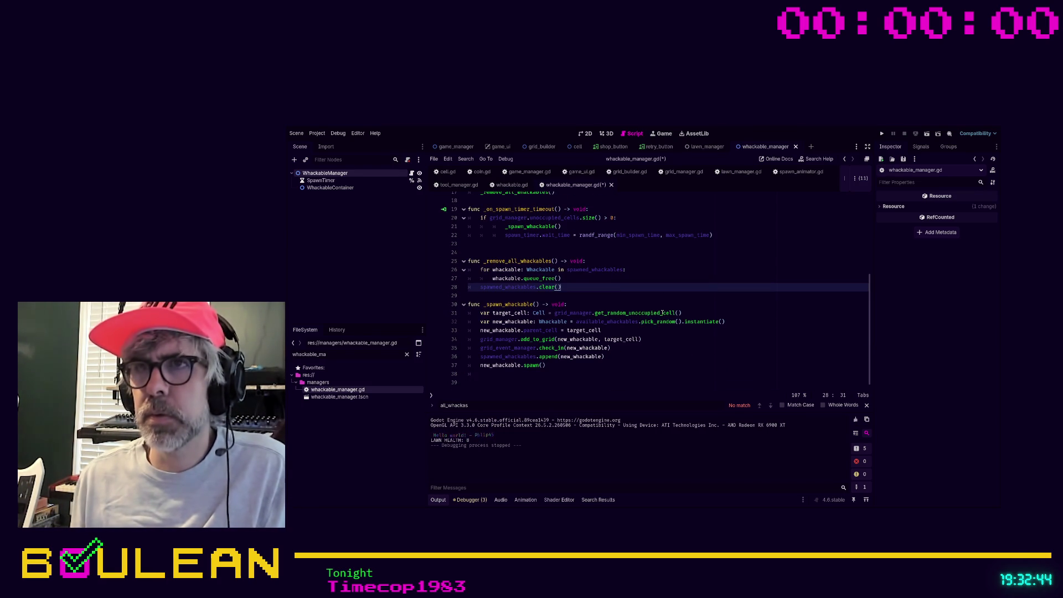
Add a blank line before _spawn_whackable, save whackable_manager.gd, and run the game
click(697, 296)
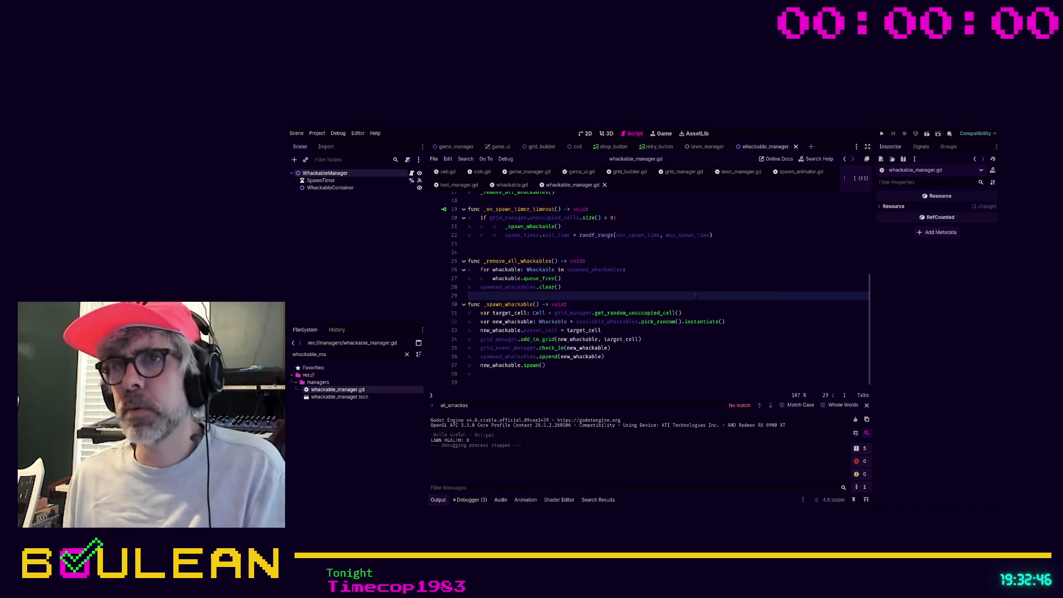
key(Return)
key(ctrl+s)
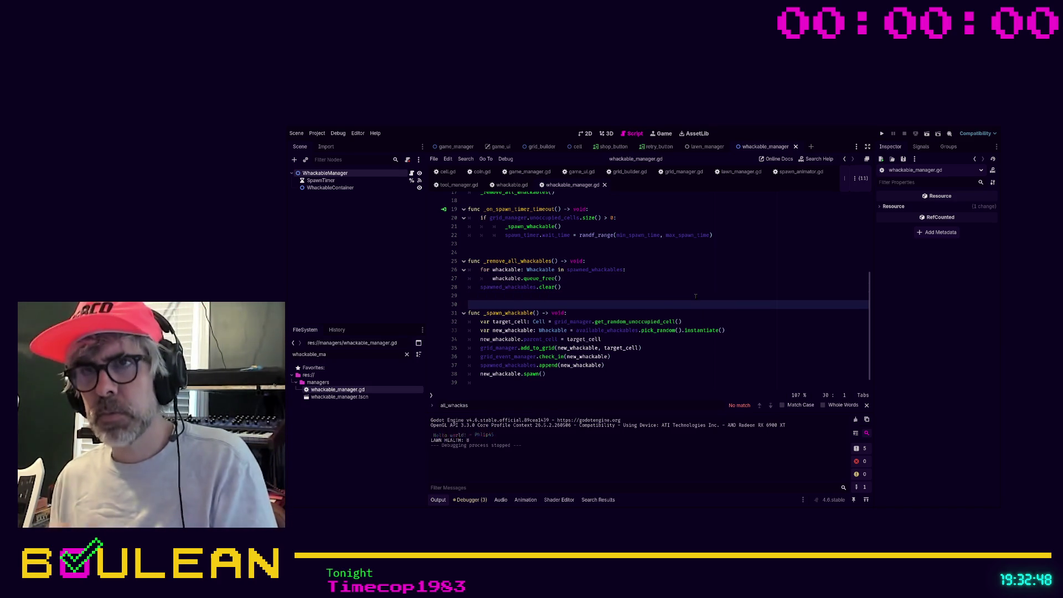
key(F5)
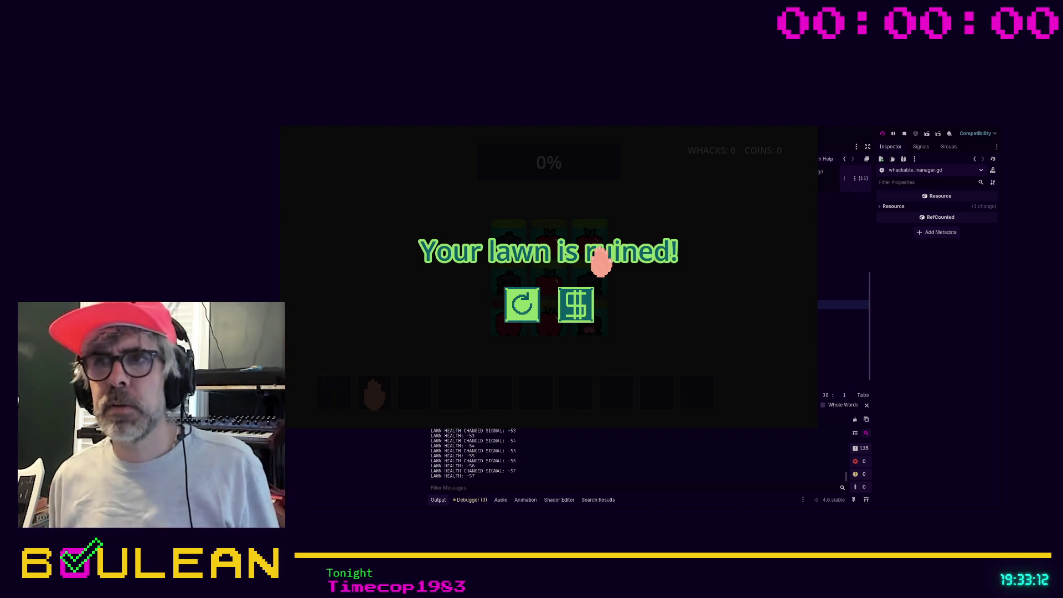
Retry the ruined lawn round twice, then stop the game with F8
click(517, 301)
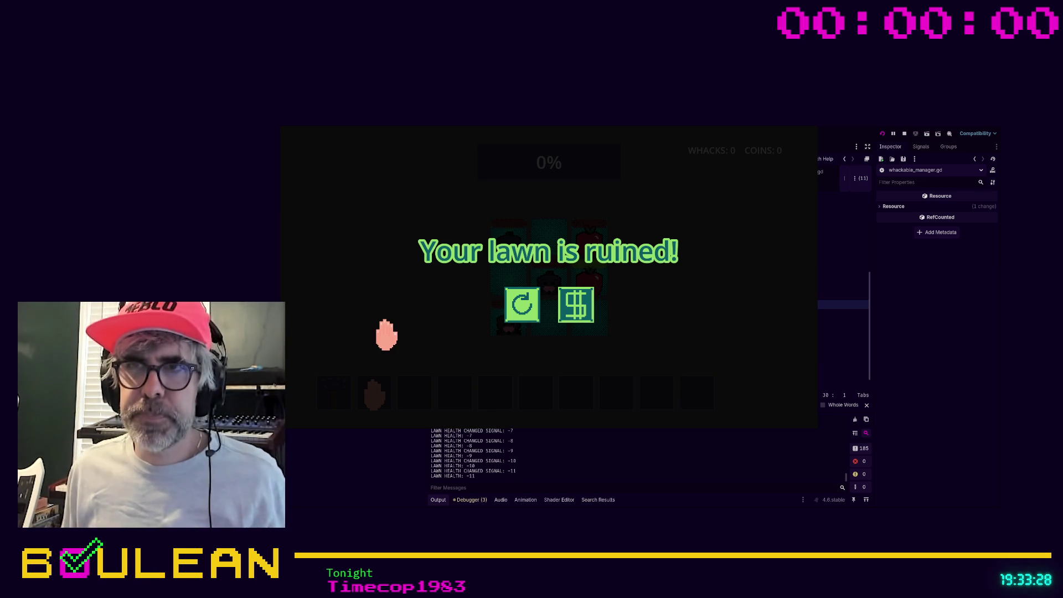
click(525, 307)
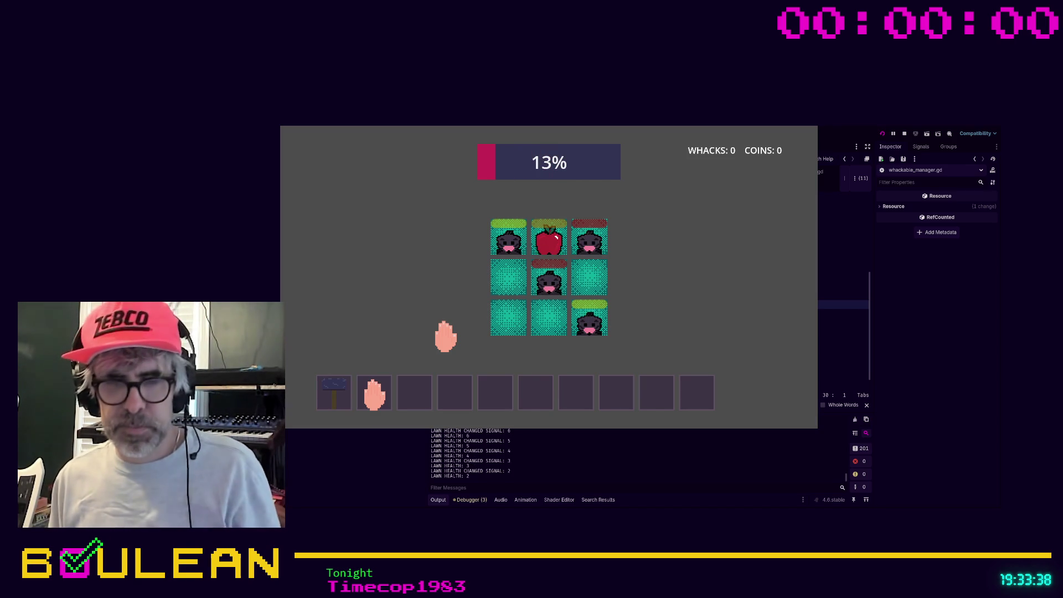
key(F8)
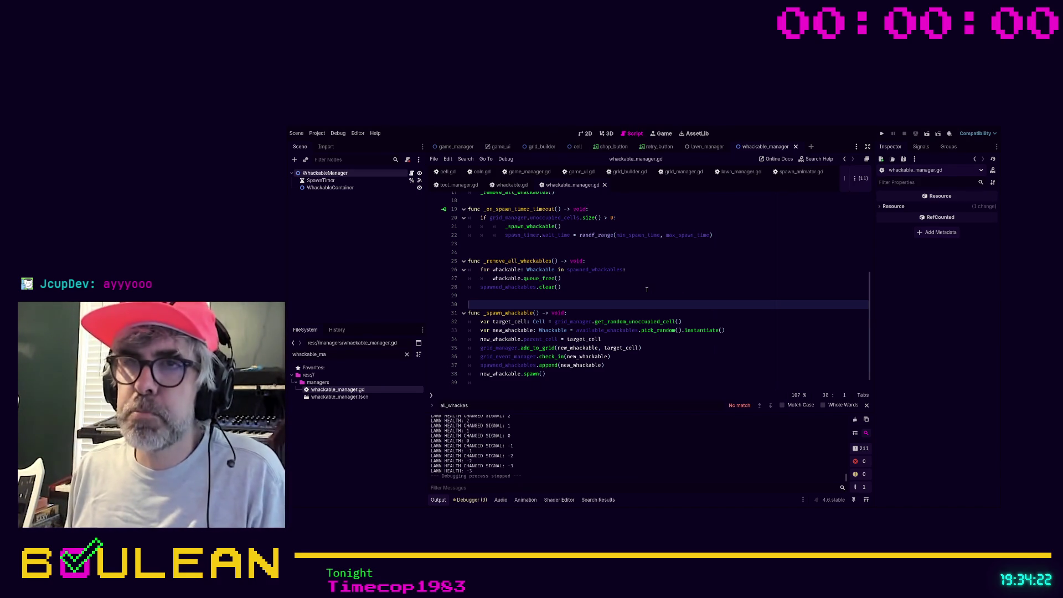
In game_ui.gd, add update_lawn_health(lawn_health) to start_new_round, save, and run the game
scroll(646, 290, up, 4)
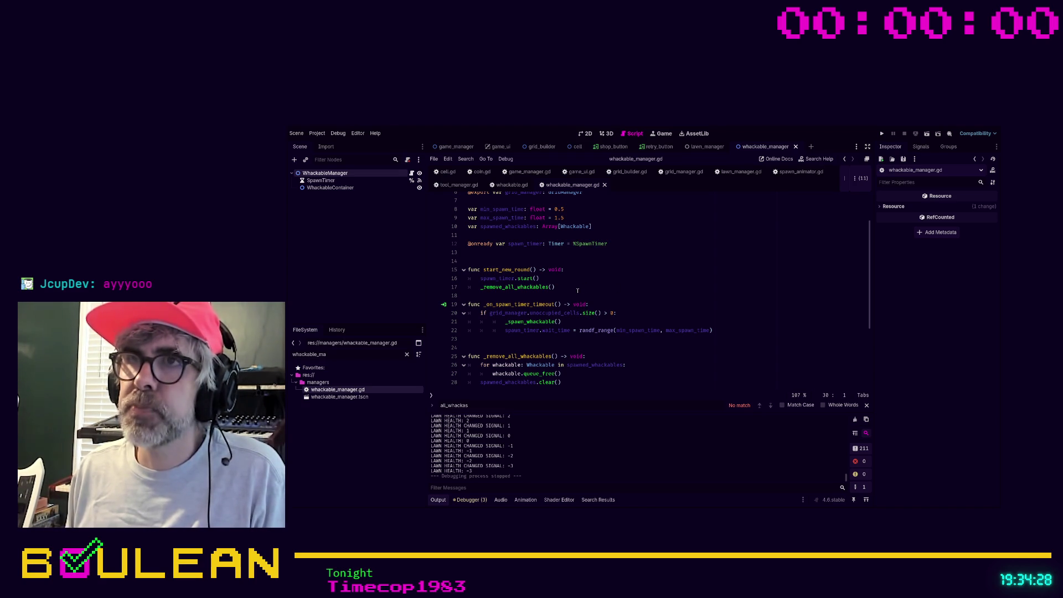
click(580, 171)
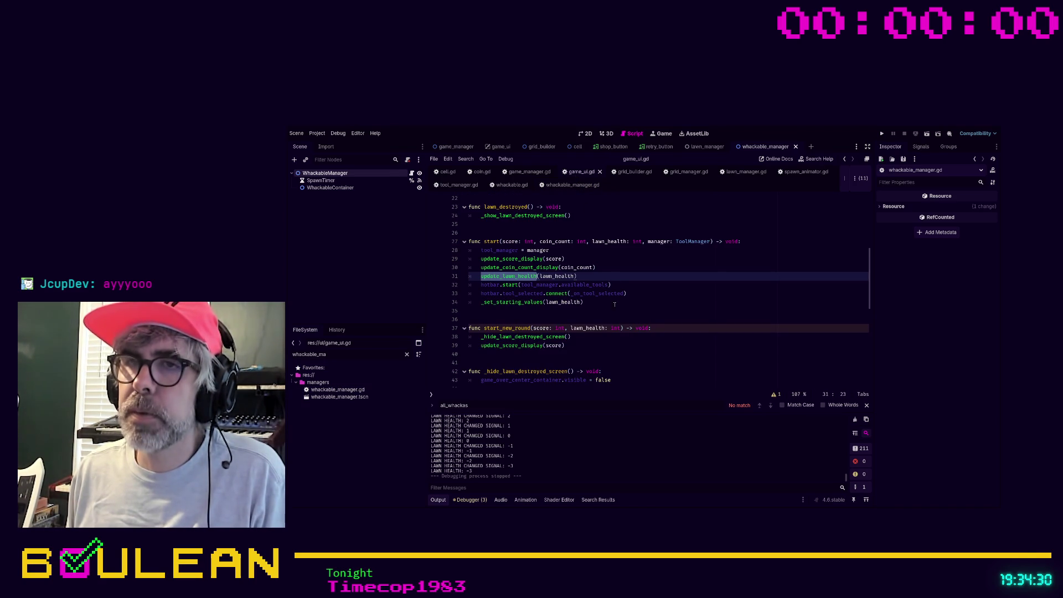
click(593, 345)
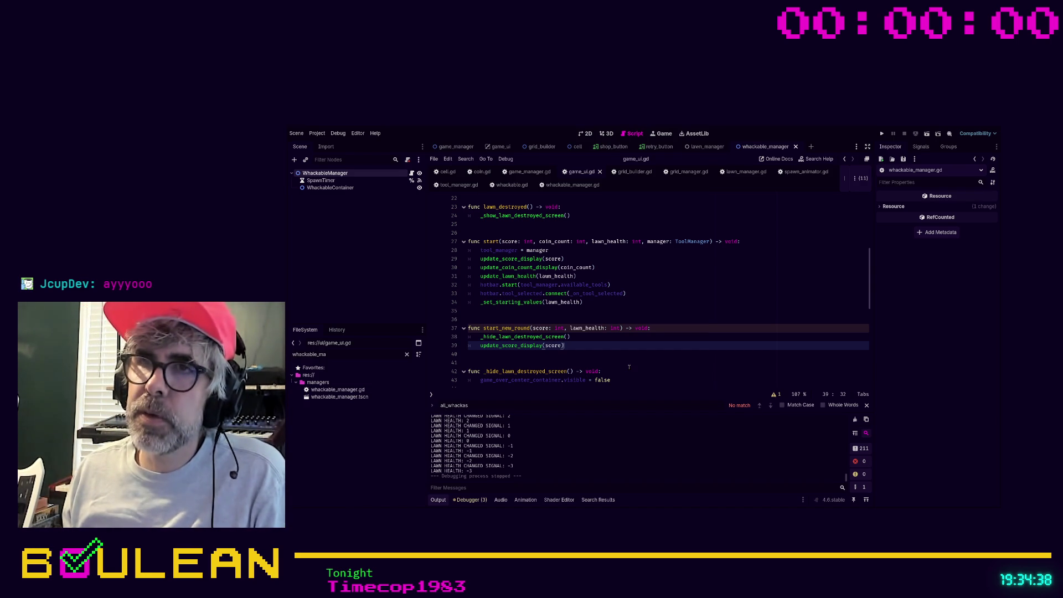
key(Return)
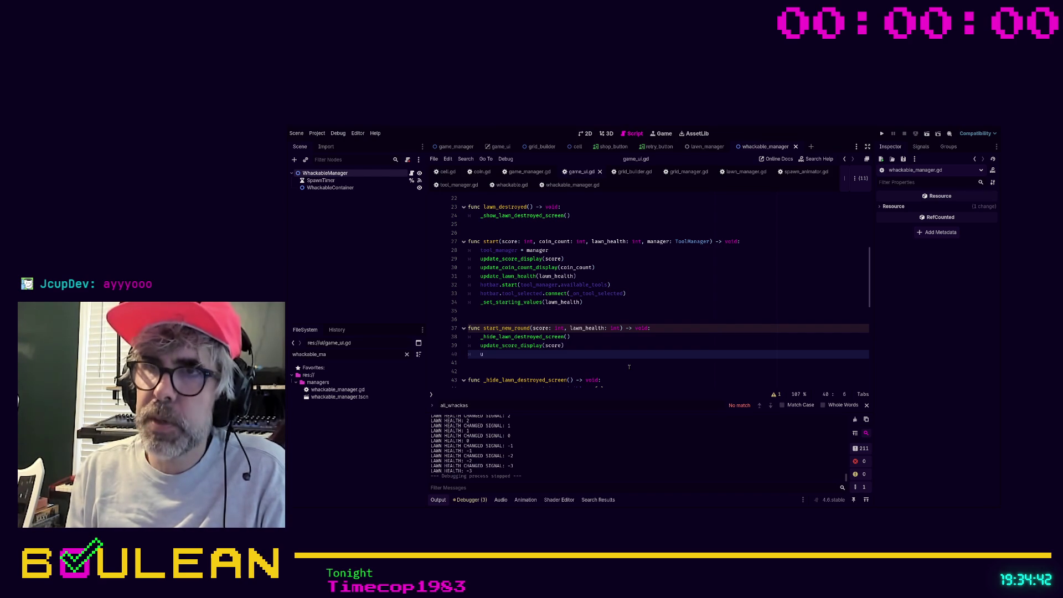
key(Return)
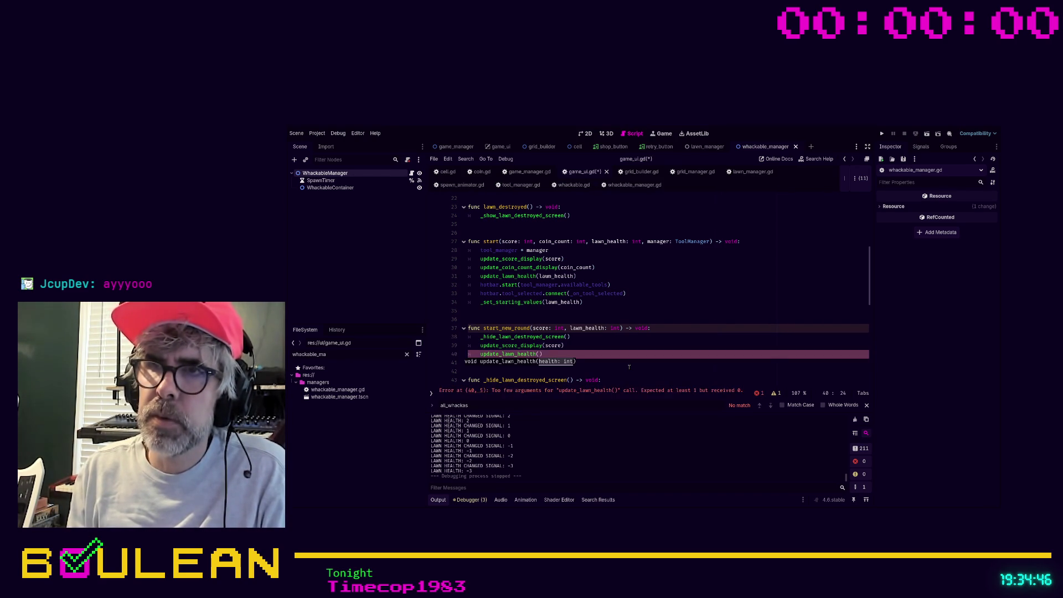
text(a)
key(Return)
text())
key(ctrl+s)
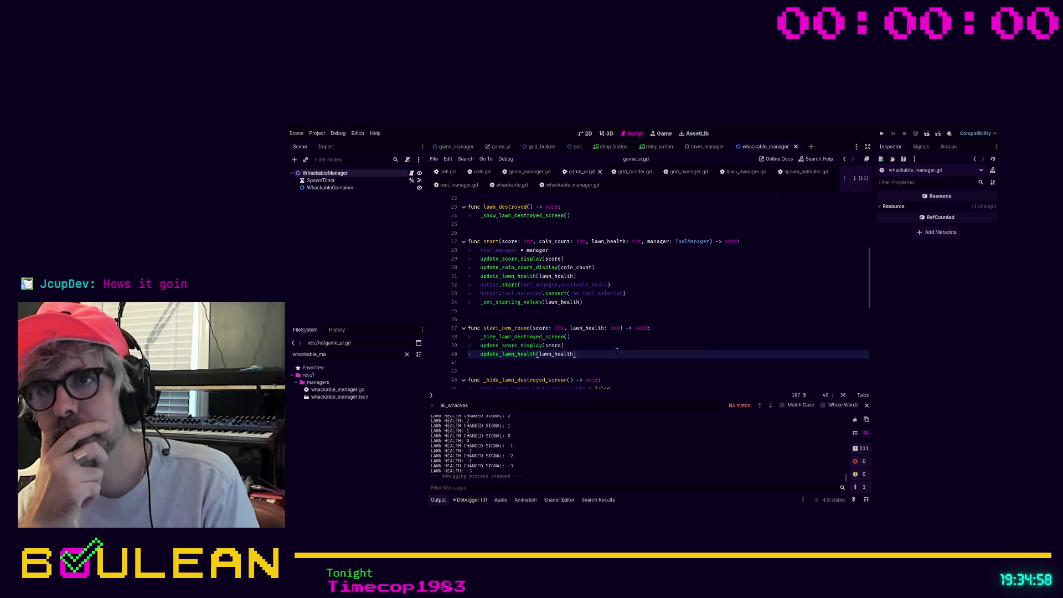
key(F5)
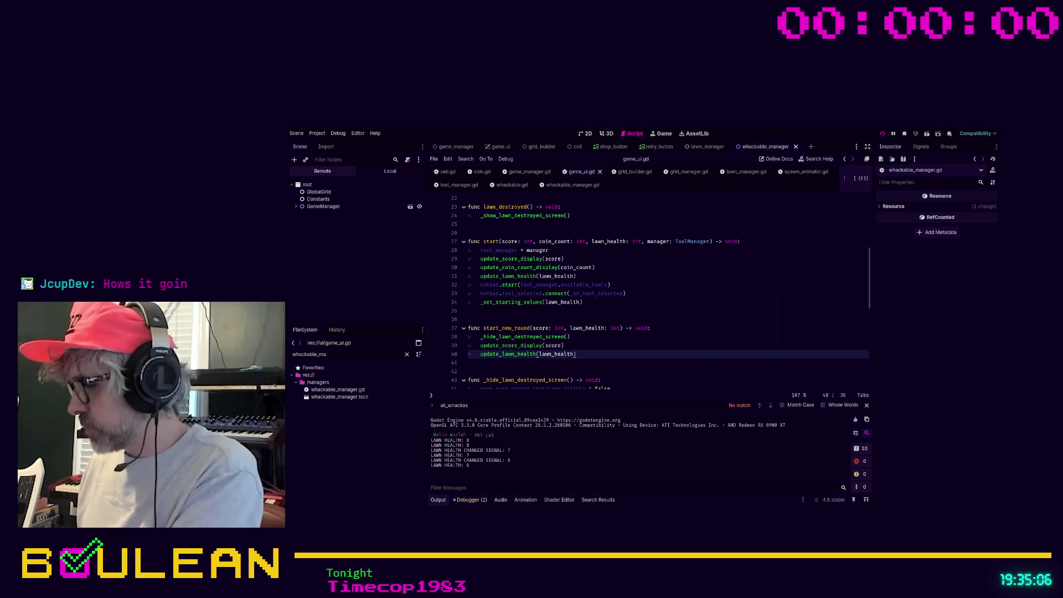
Bring the game window forward and retry the ruined lawn round twice
key(alt+Tab)
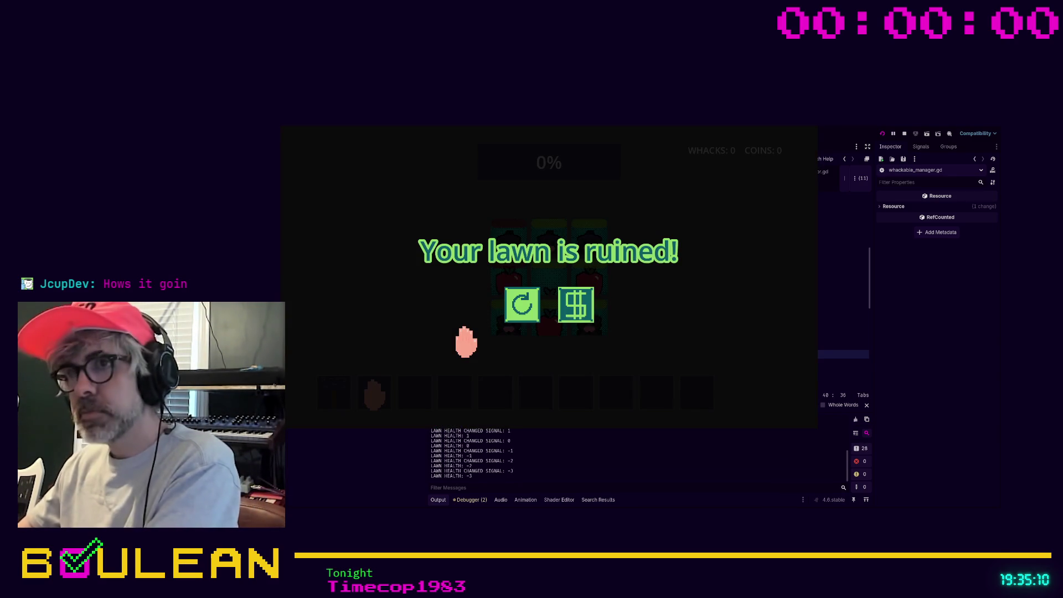
click(523, 306)
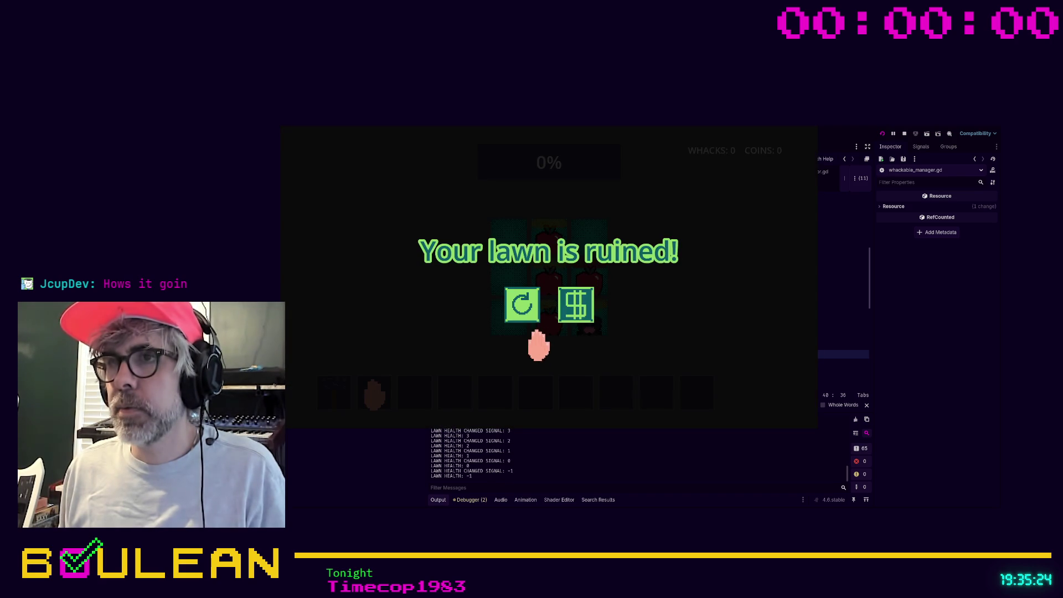
click(510, 312)
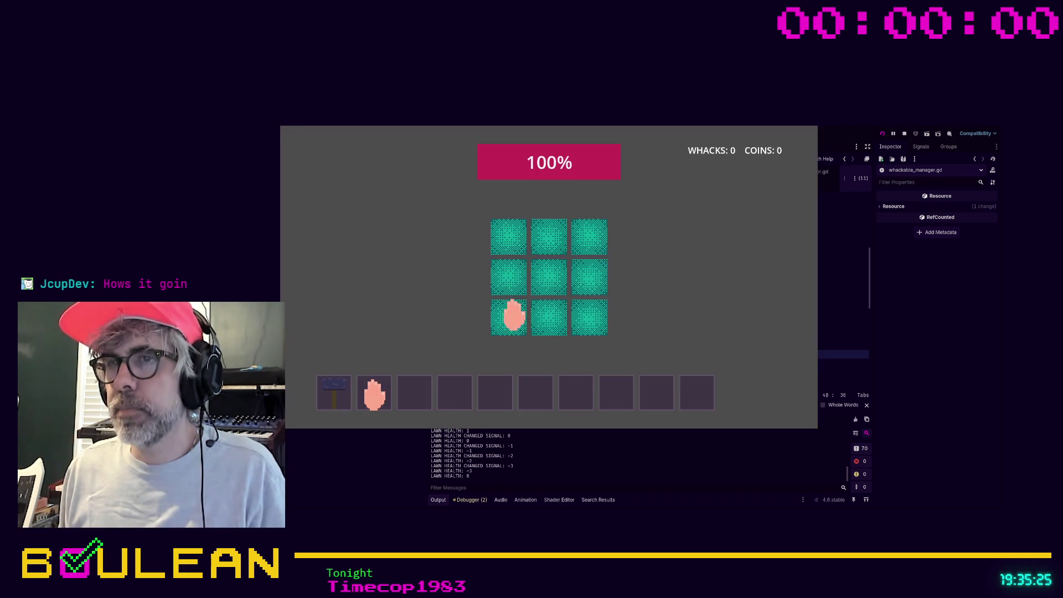
Whack moles on the top and bottom tiles until the lawn is ruined, then retry
click(502, 241)
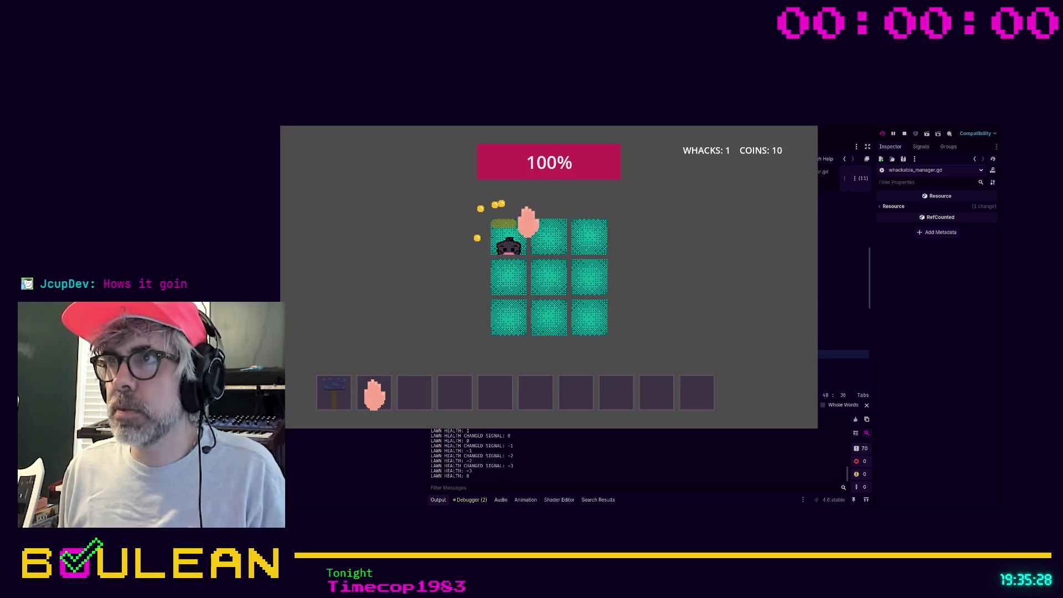
click(504, 235)
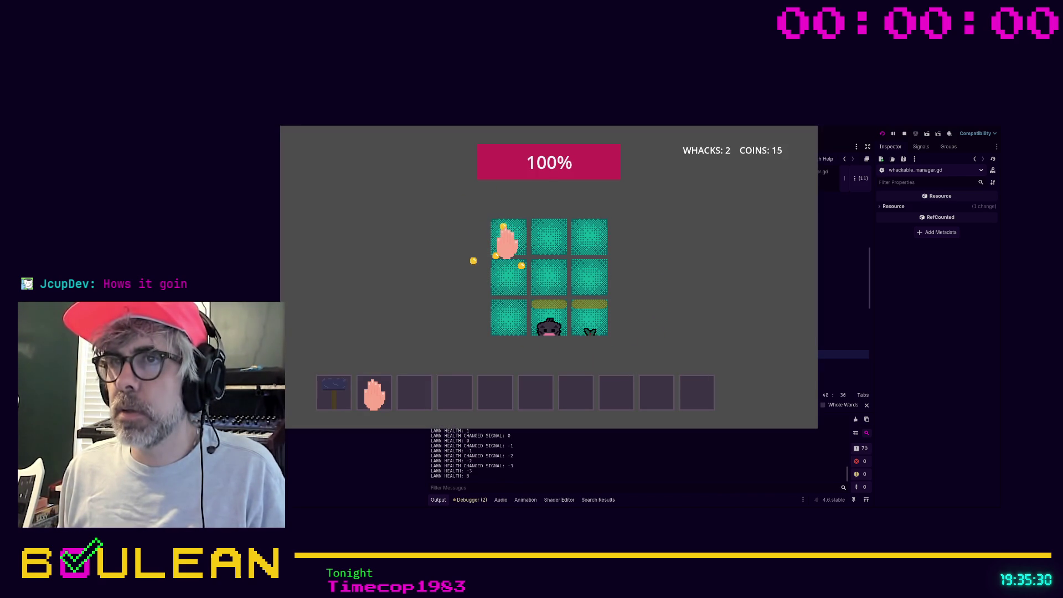
click(593, 242)
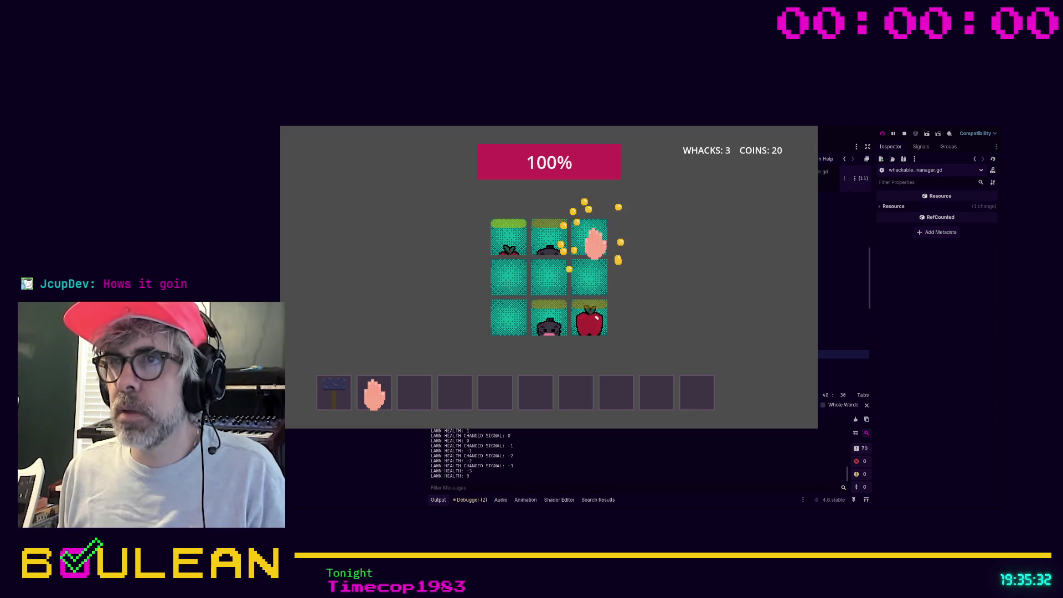
click(587, 319)
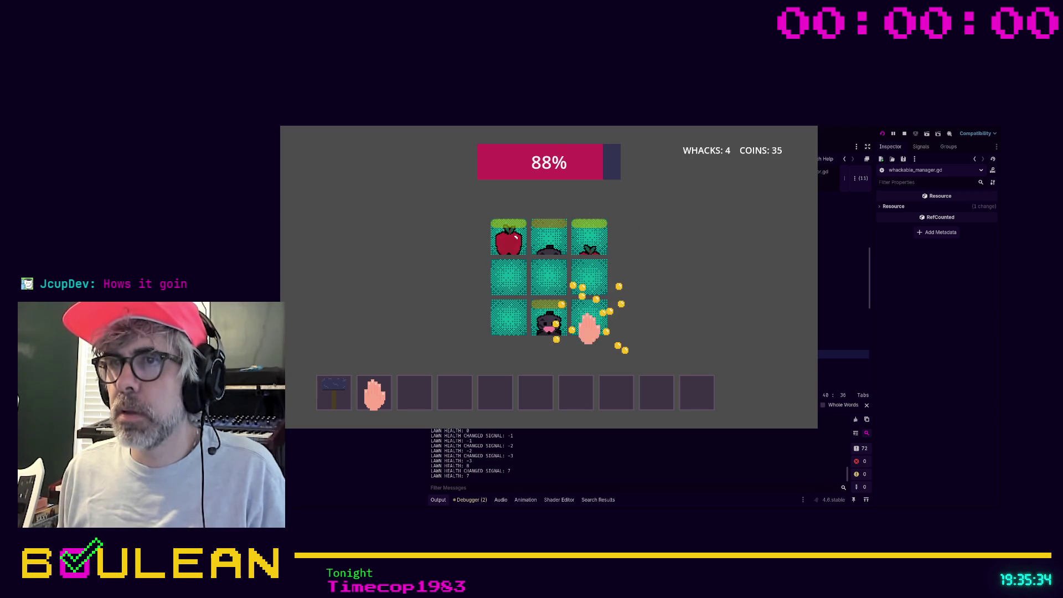
click(554, 317)
click(591, 320)
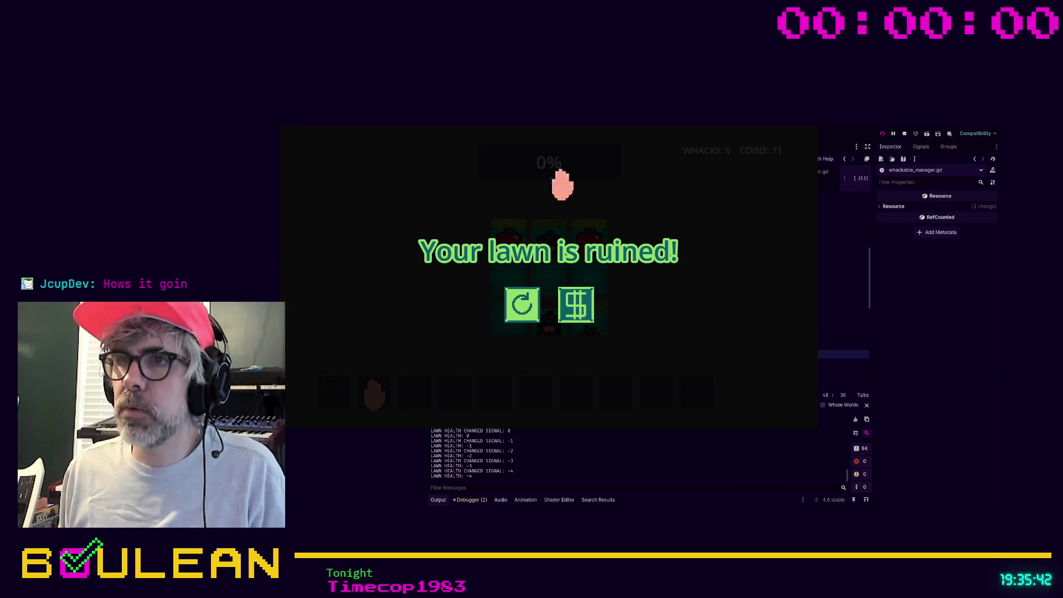
click(519, 310)
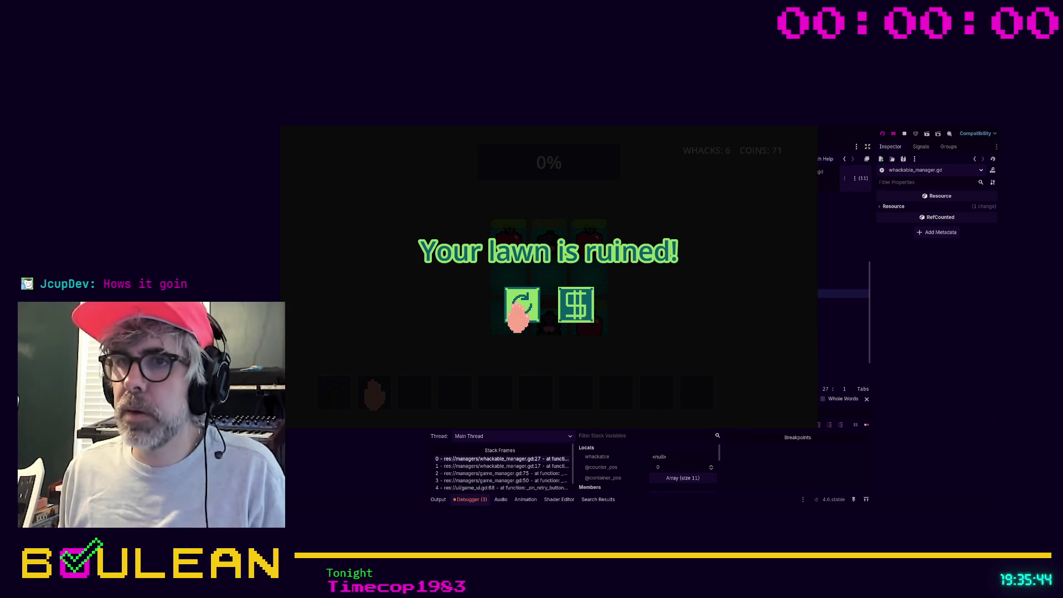
Scroll through the script around the error line while the game stays paused
key(Down)
key(Down)
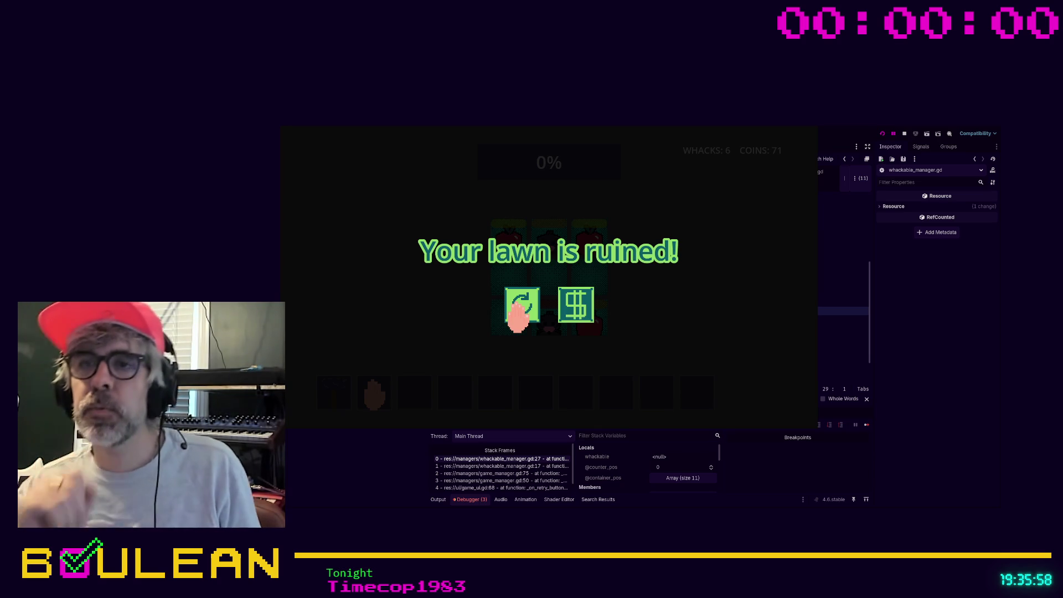
scroll(843, 302, up, 1)
scroll(843, 318, down, 1)
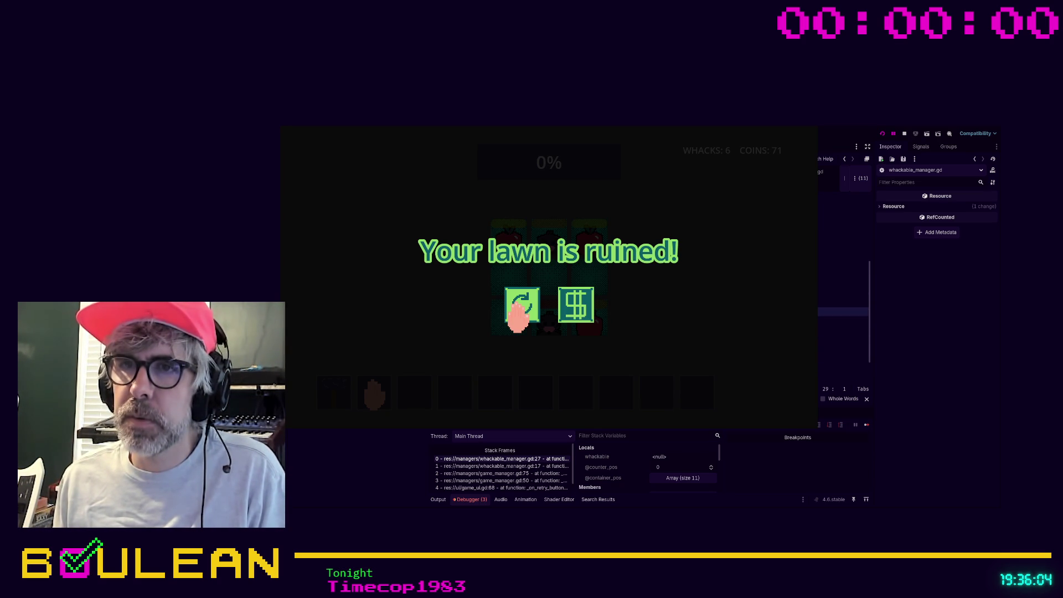
scroll(843, 302, down, 3)
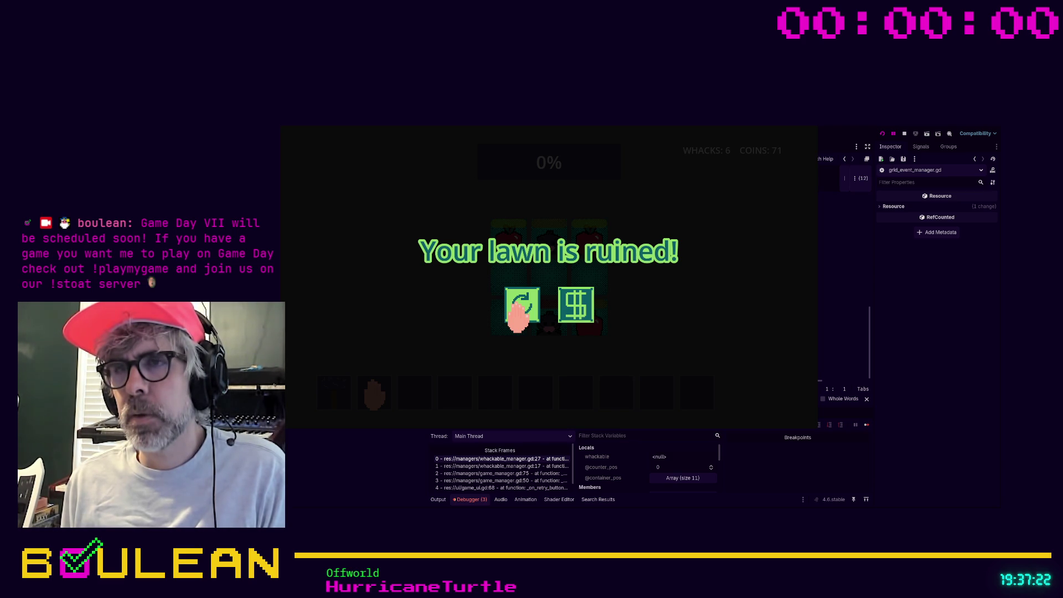
Browse grid_event_manager.gd, moving through lines 50, 23, 16 and 11
key(Right)
key(Right)
key(Right)
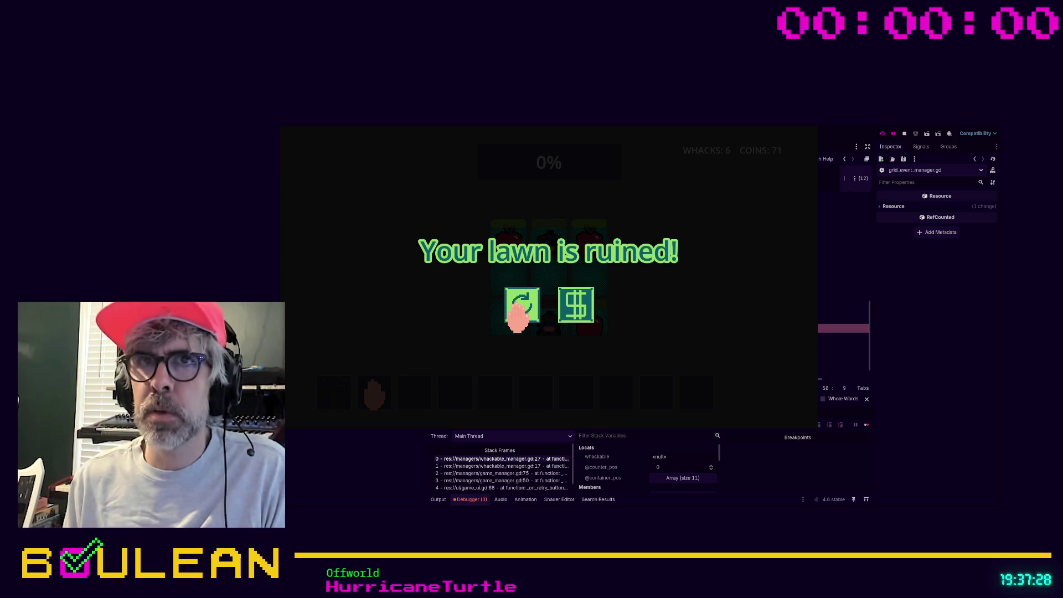
key(Home)
scroll(843, 344, up, 3)
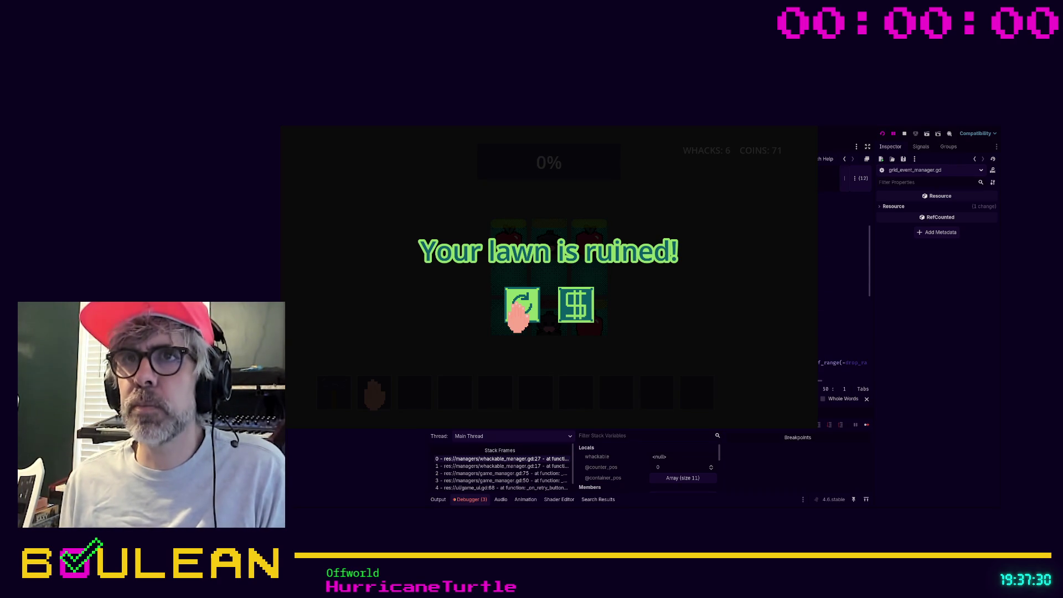
click(843, 302)
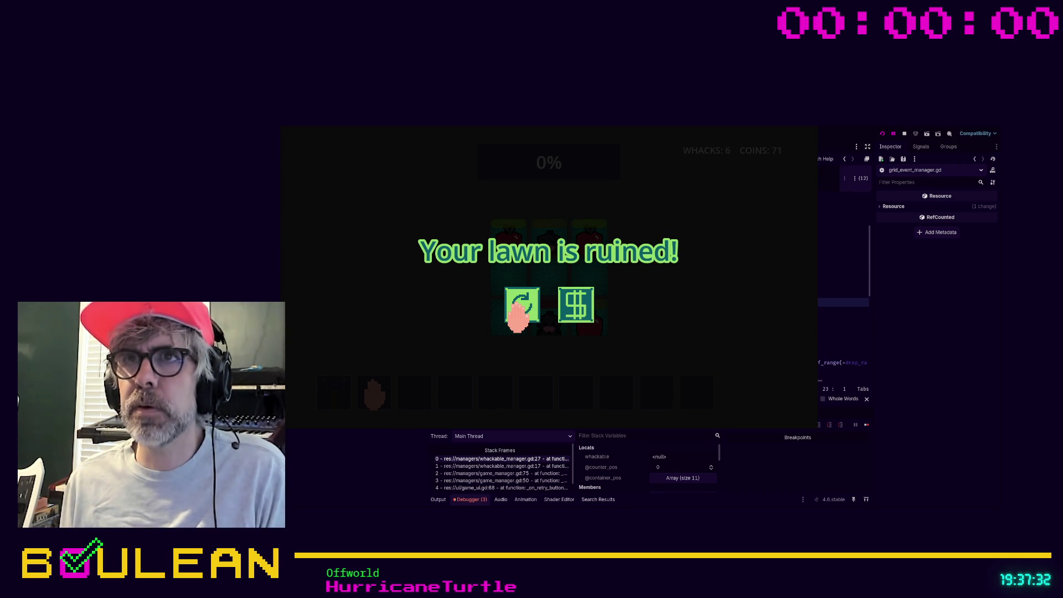
click(843, 241)
scroll(843, 277, up, 3)
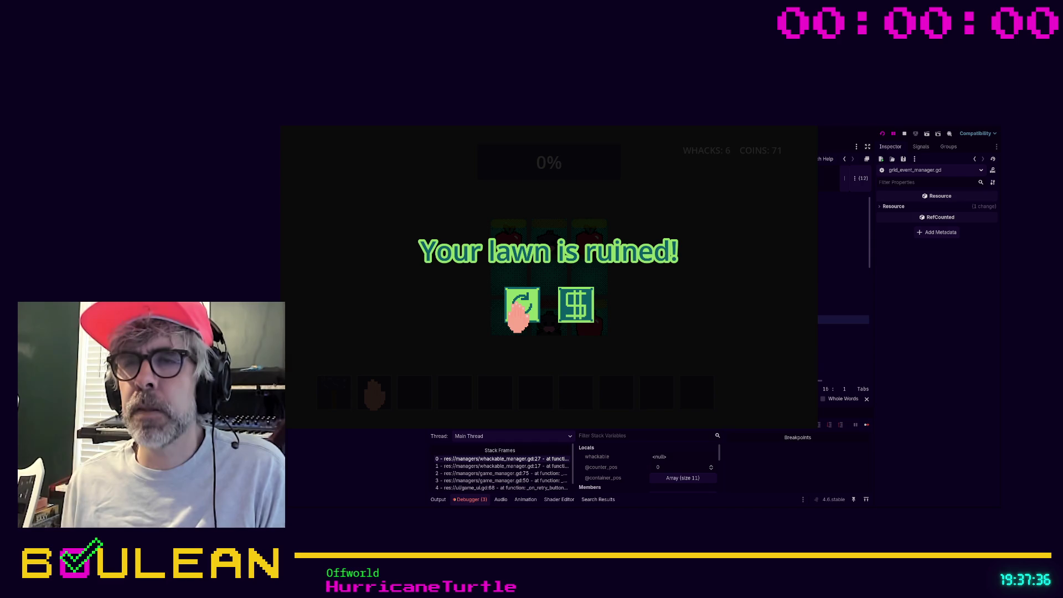
click(843, 276)
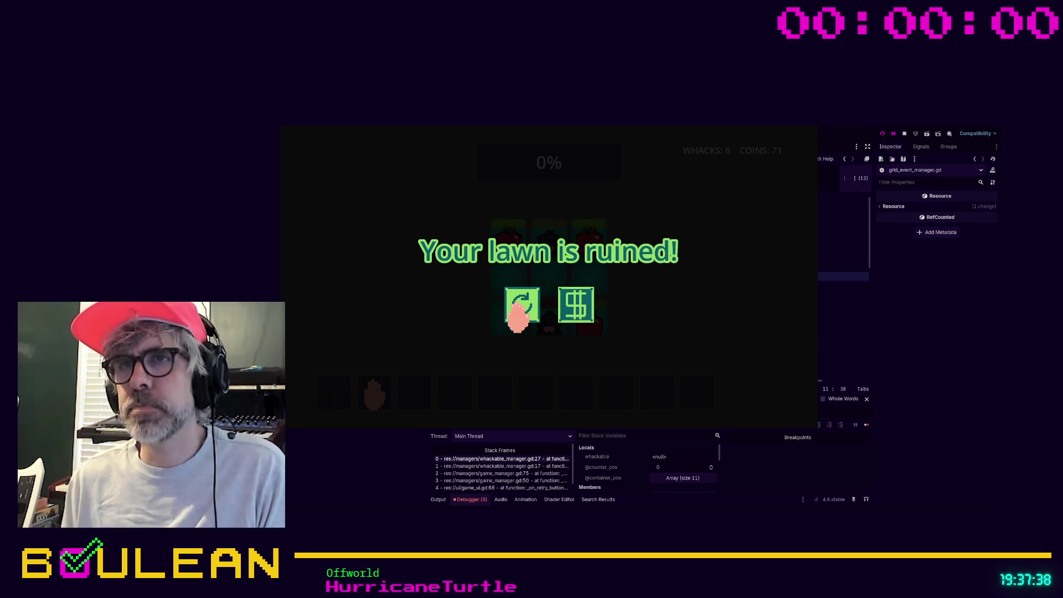
Step through lines 10 to 13, then stop the running game
key(Up)
key(Up)
key(Down)
key(Down)
key(Up)
key(Up)
key(Up)
key(Down)
key(Down)
key(Down)
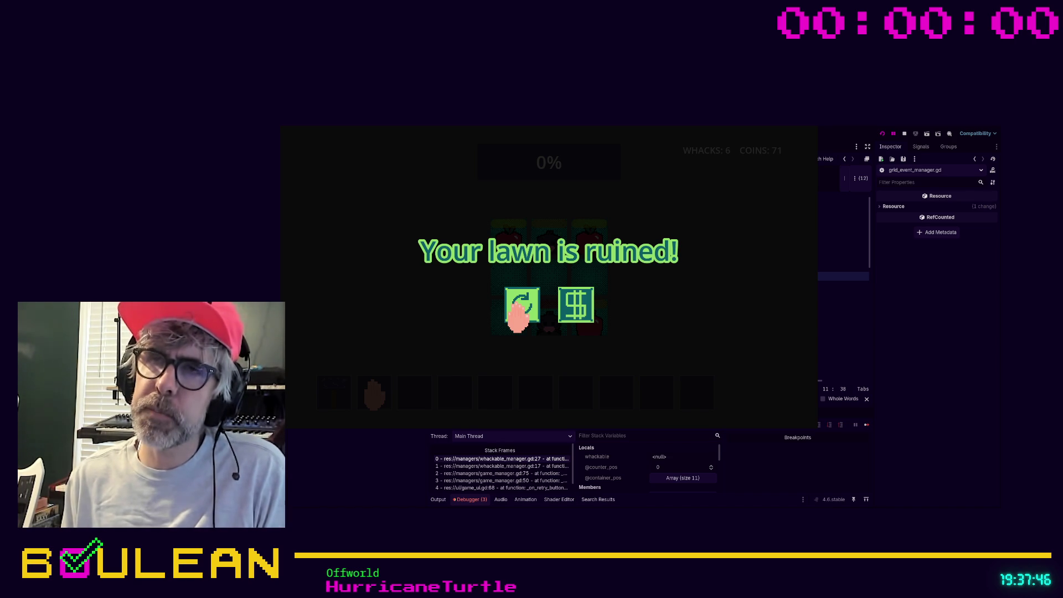
key(Down)
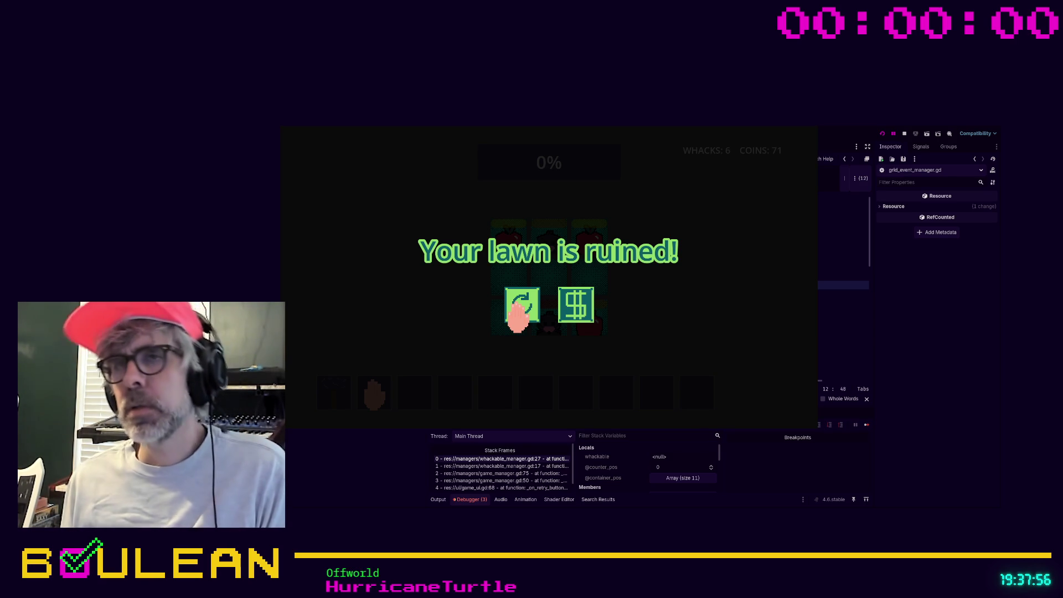
key(Down)
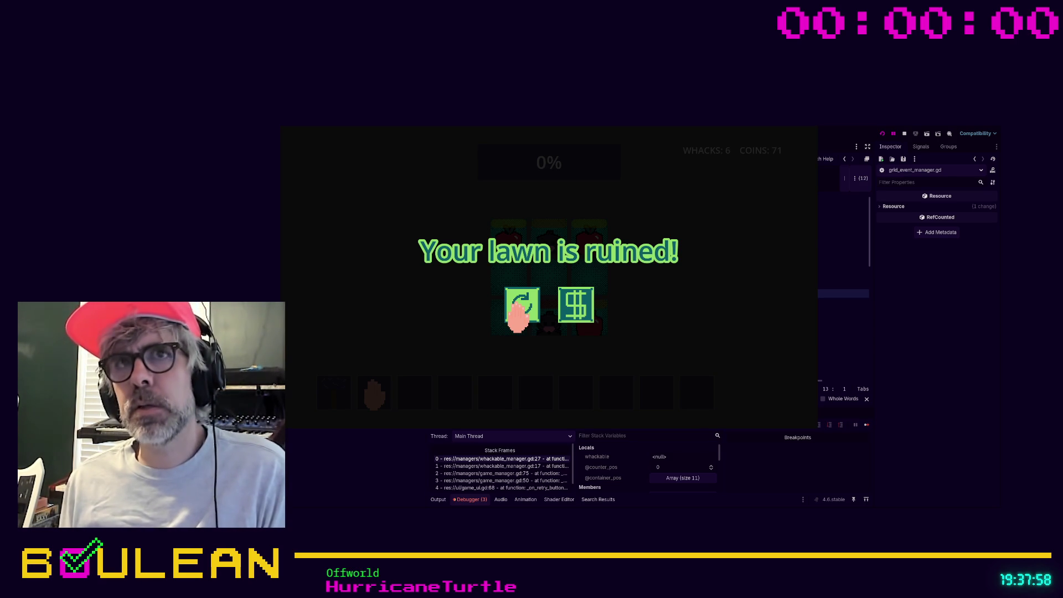
click(905, 134)
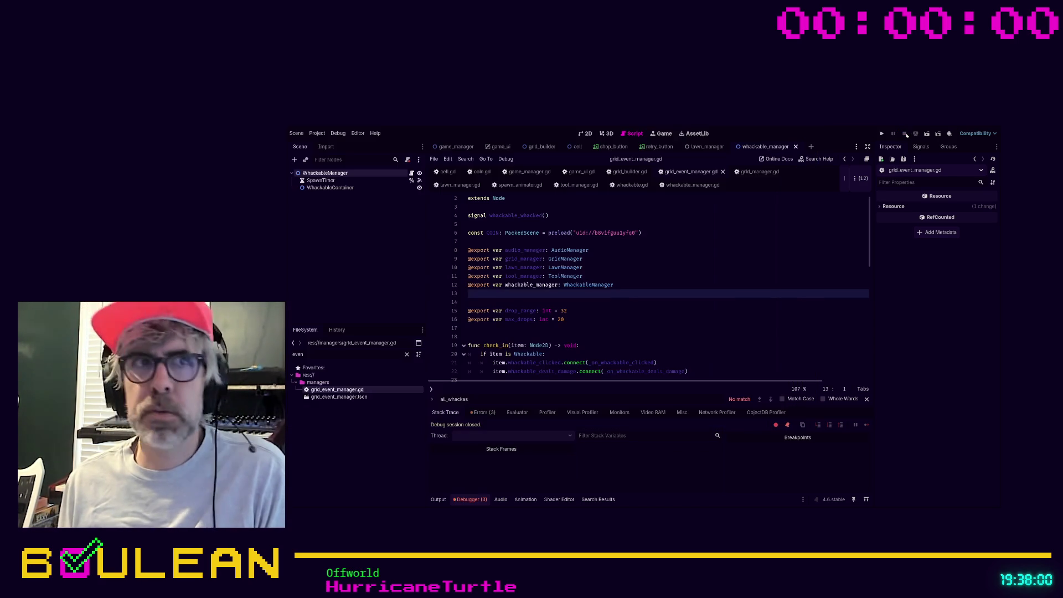
Open grid_event_manager.tscn, close it again, and return to the game_manager scene
click(653, 268)
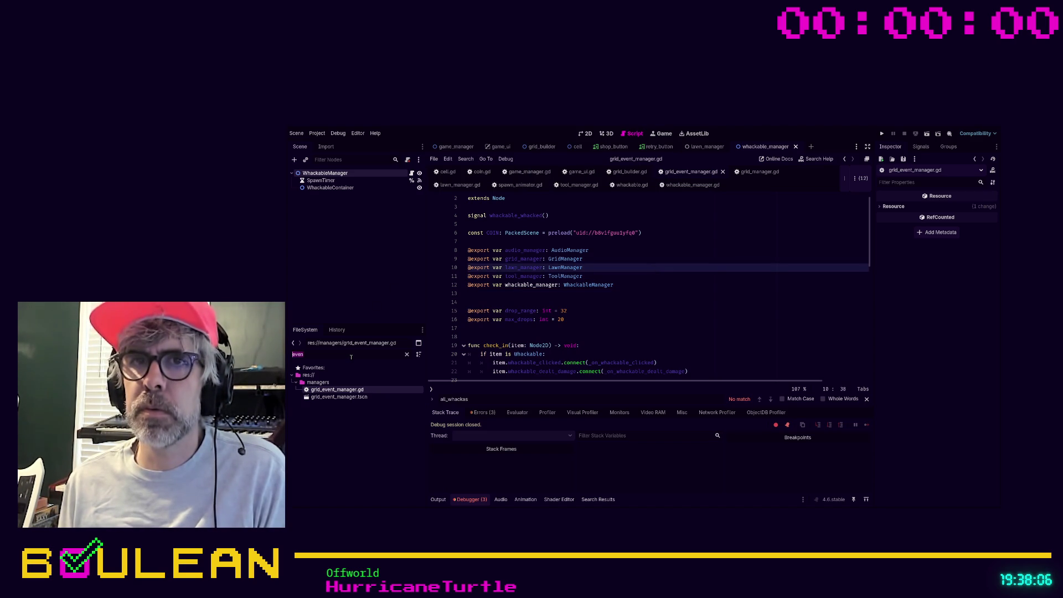
double_click(346, 397)
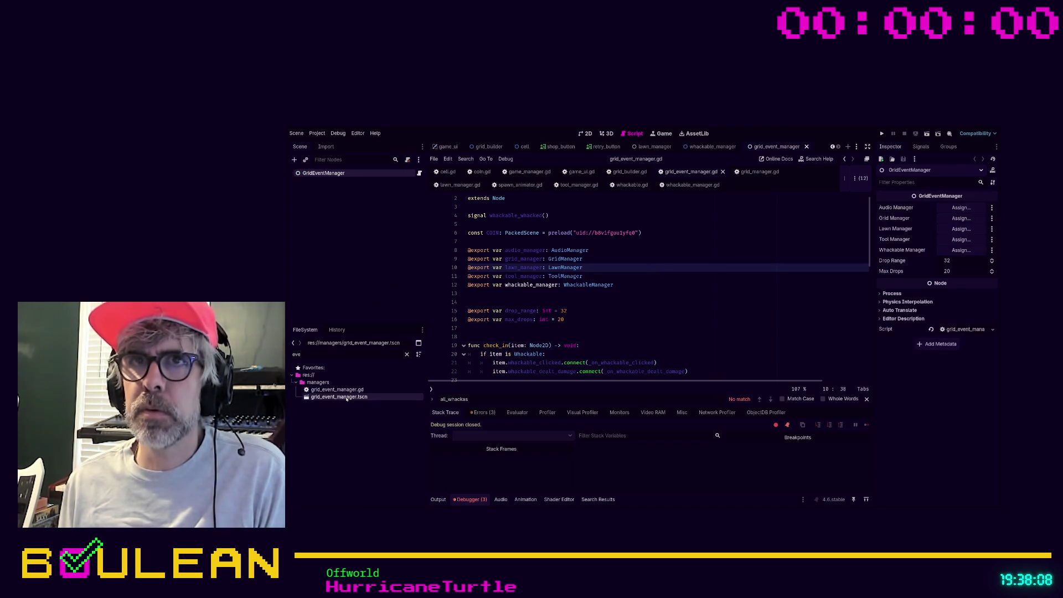
click(355, 199)
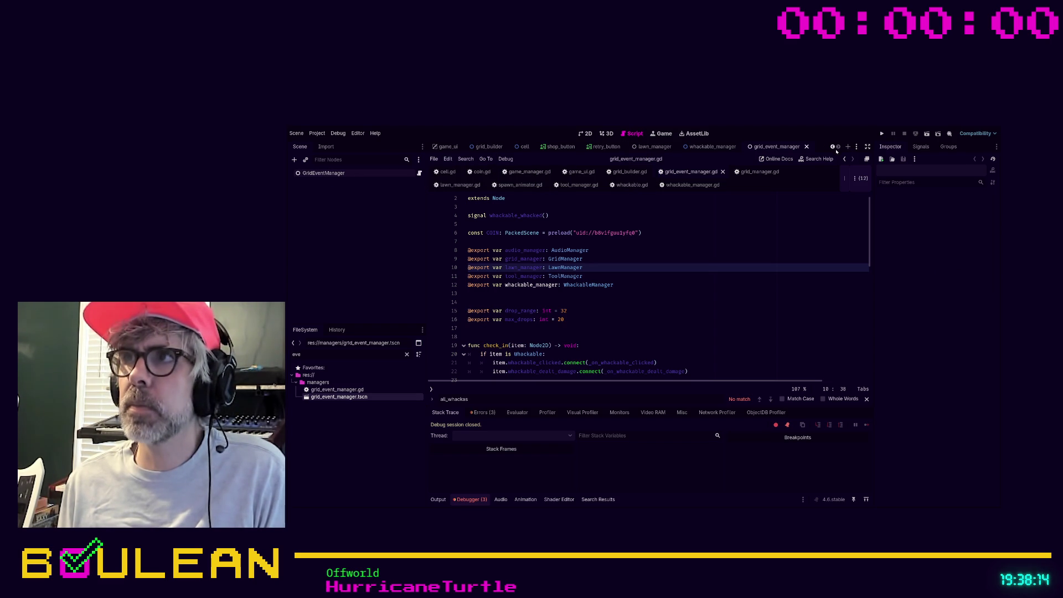
key(ctrl+shift+w)
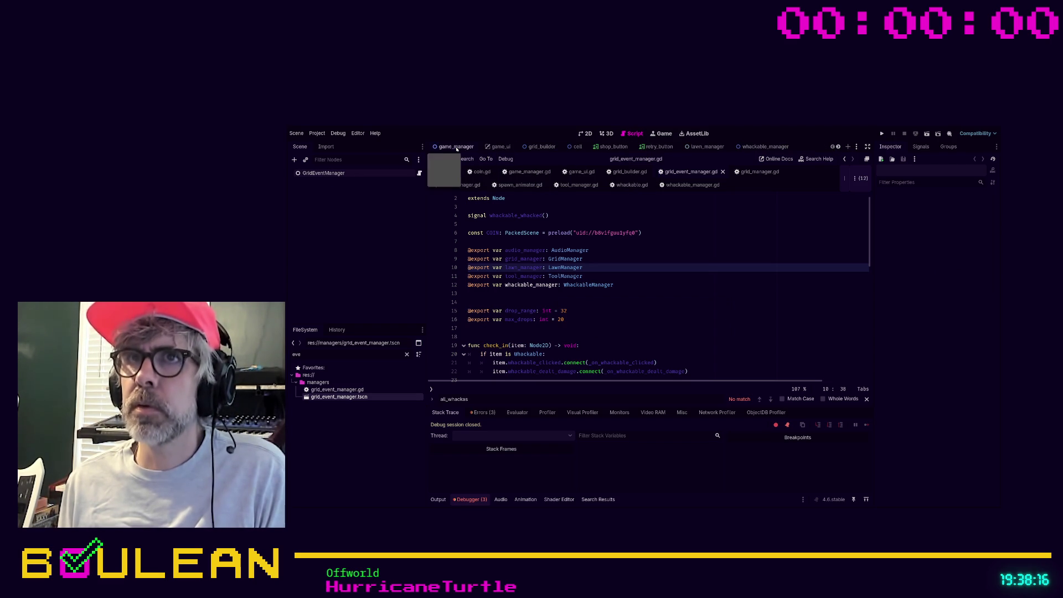
click(454, 147)
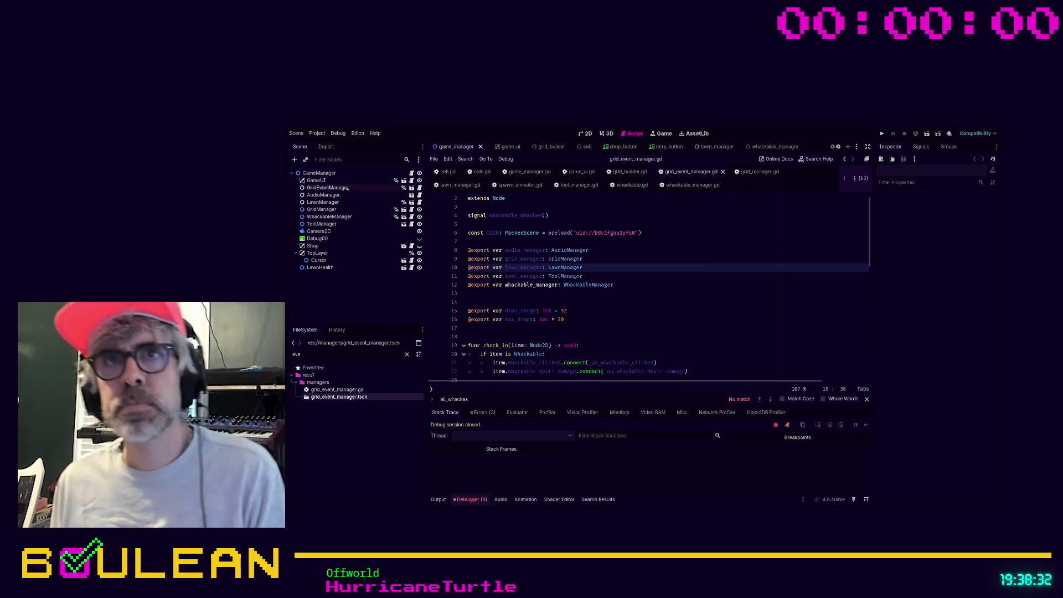
Assign the WhackableManager node to GridEventManager's Whackable Manager export and save game_manager
click(332, 210)
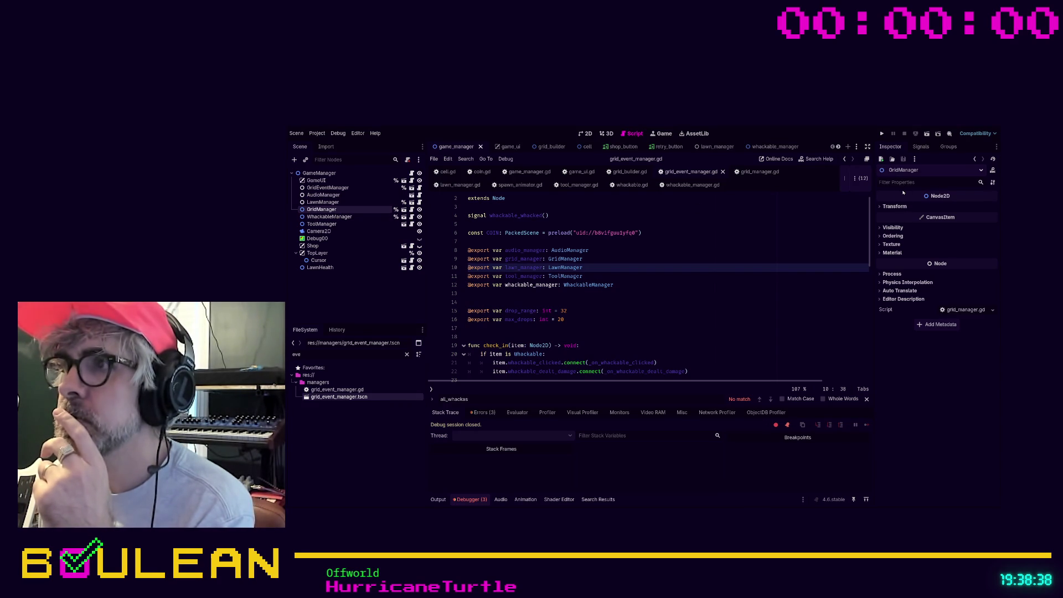
click(339, 219)
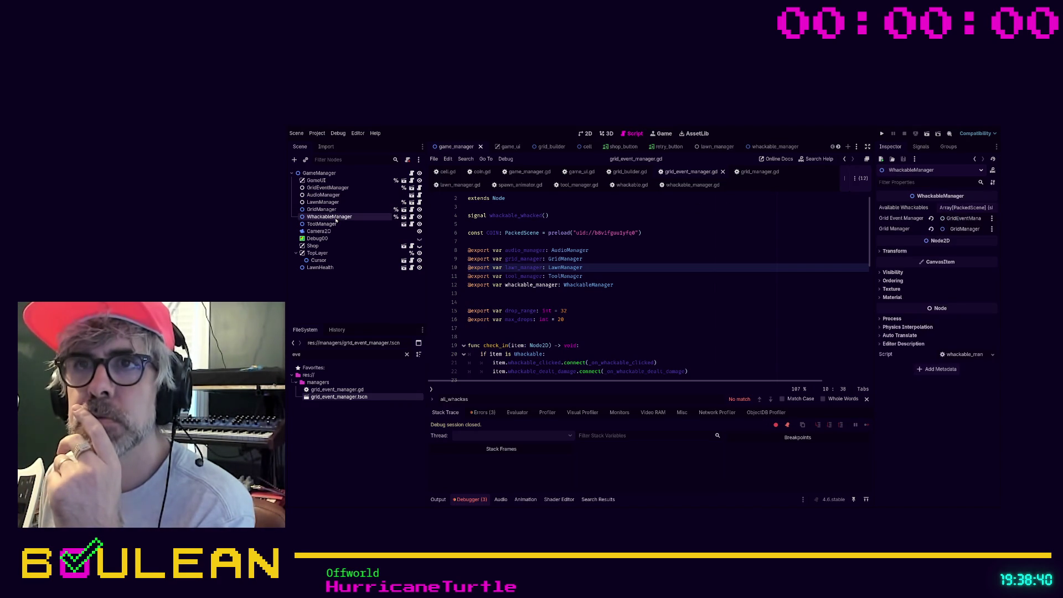
click(345, 188)
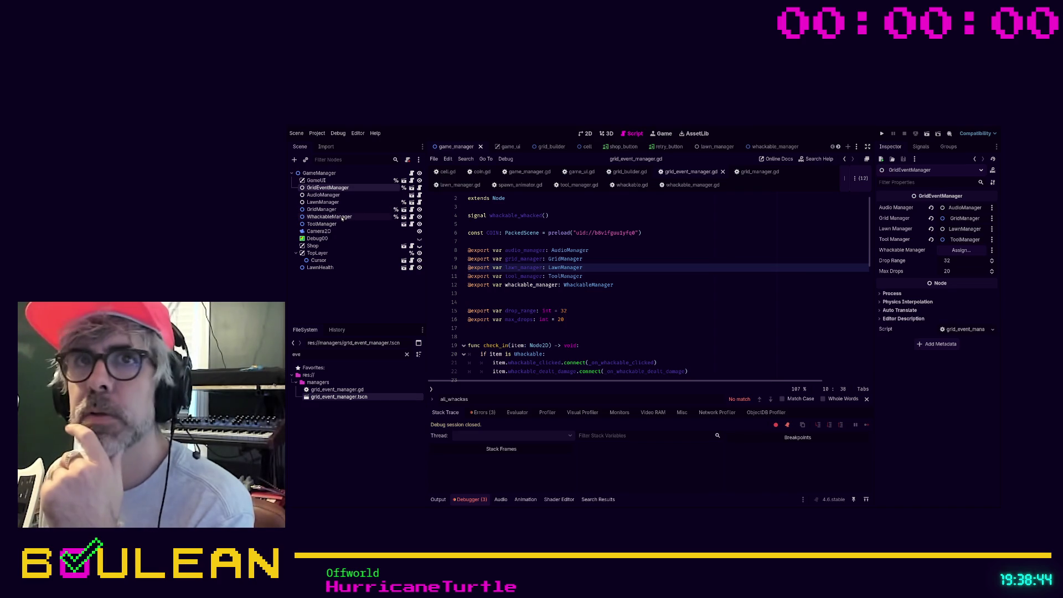
mouse_move(325, 217)
mouse_down()
mouse_move(498, 244)
mouse_move(952, 255)
mouse_up()
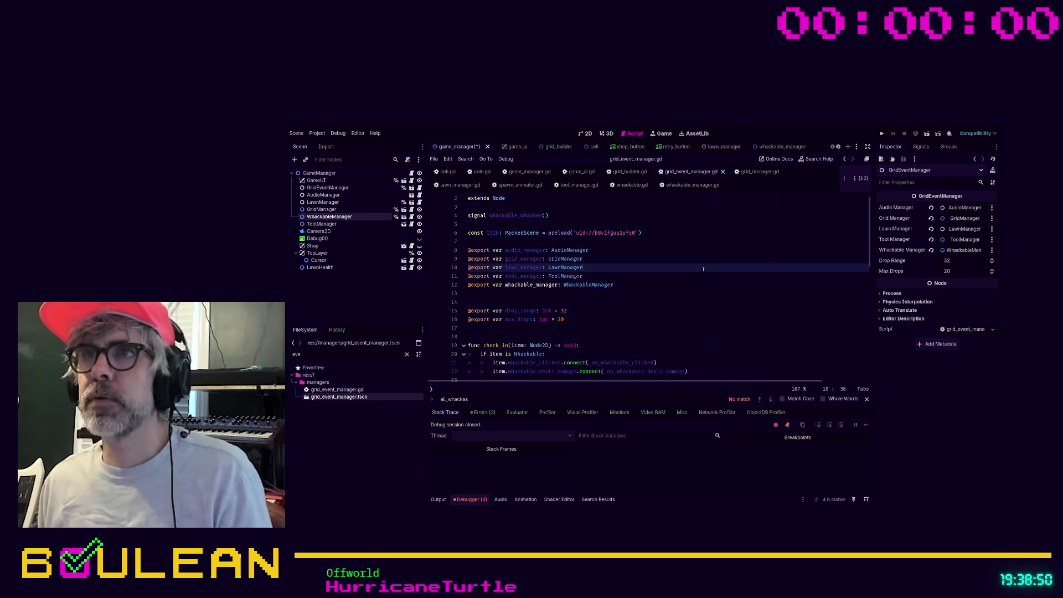
key(ctrl+s)
scroll(681, 261, down, 5)
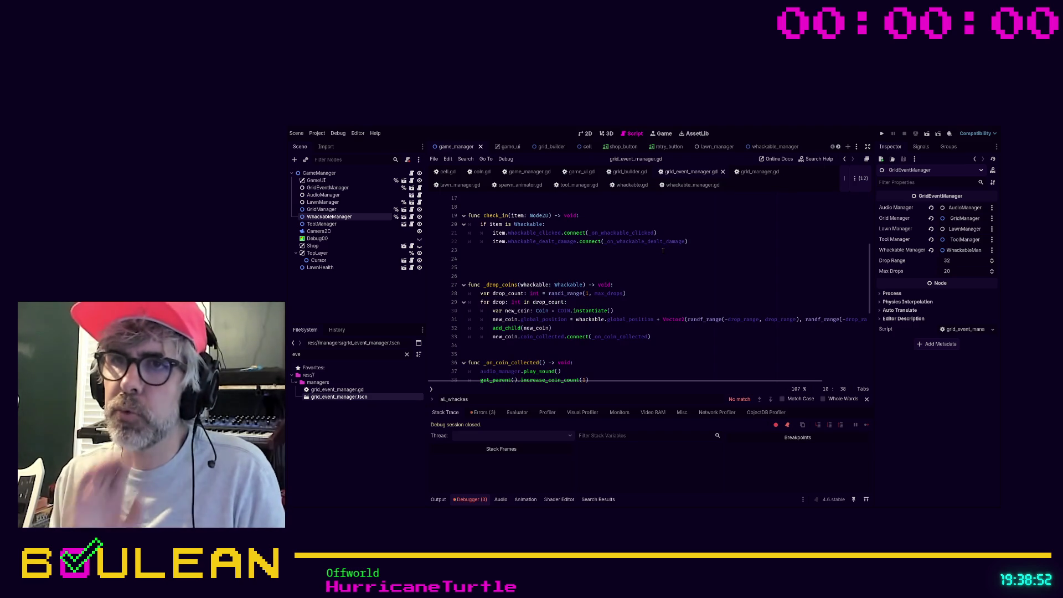
scroll(662, 251, down, 6)
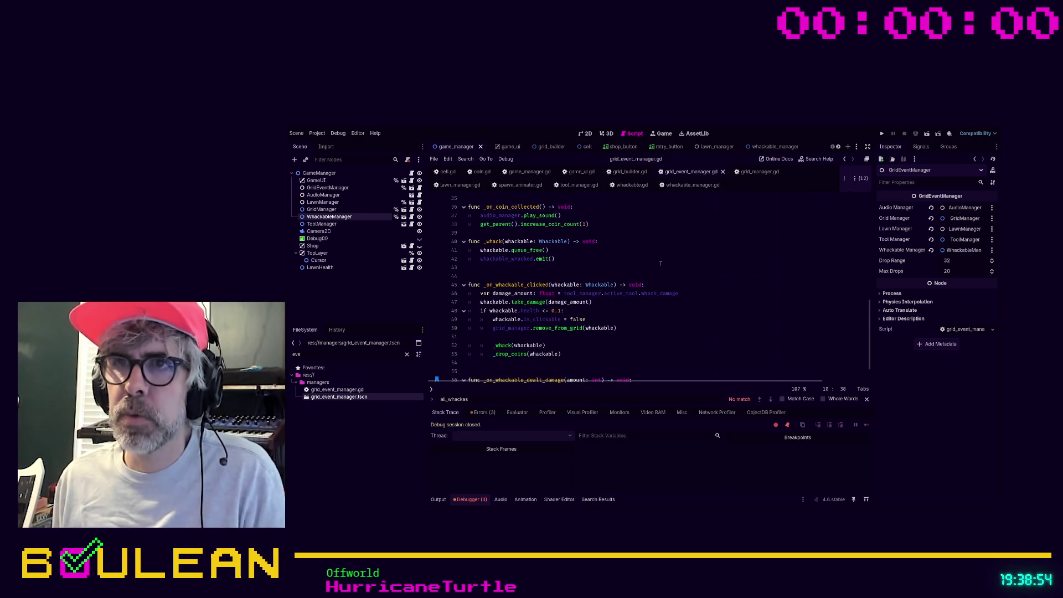
On line 51 of _on_whackable_clicked, add whackable_manager.remove_whackable(whackable)
scroll(620, 288, down, 1)
click(534, 310)
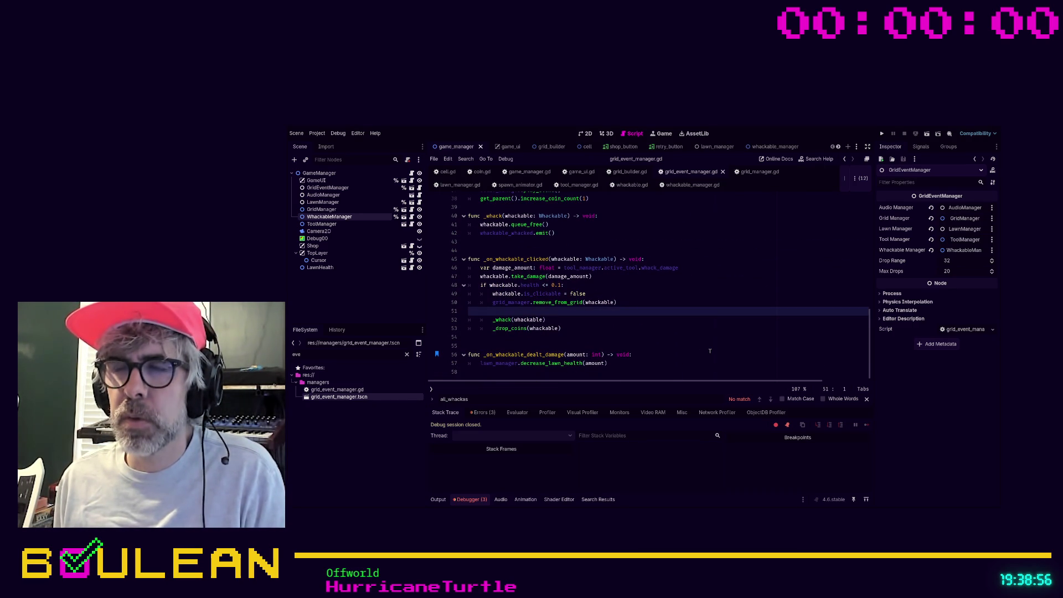
key(Tab)
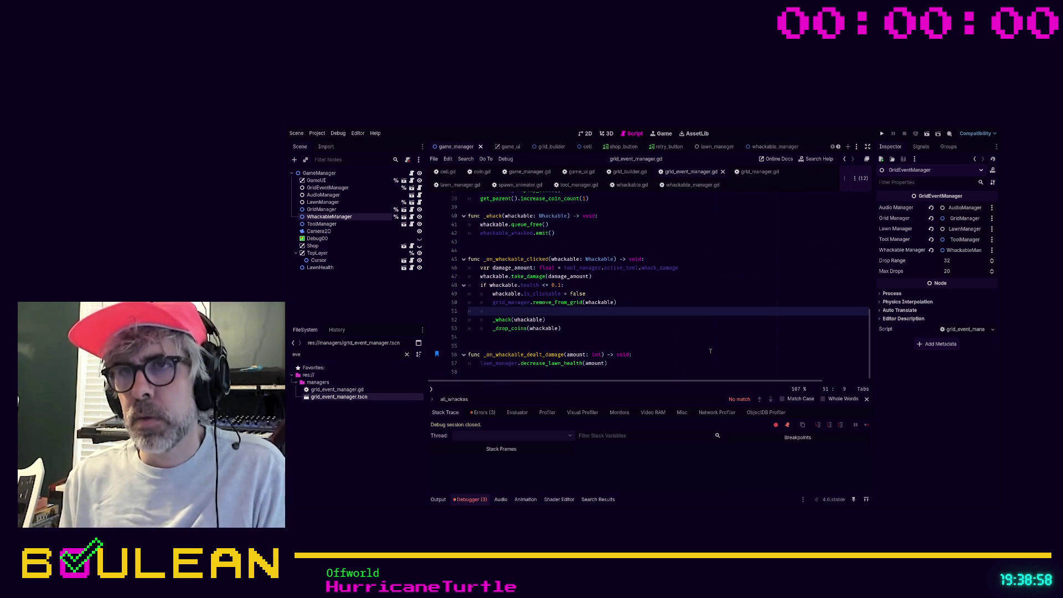
text(ckaebl)
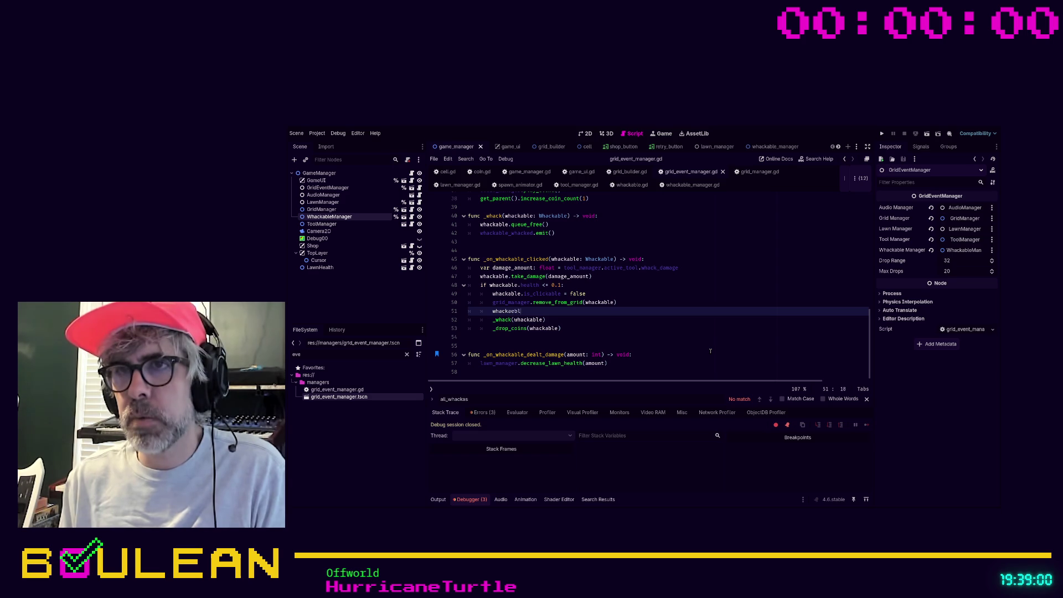
key(BackSpace)
key(BackSpace)
key(BackSpace)
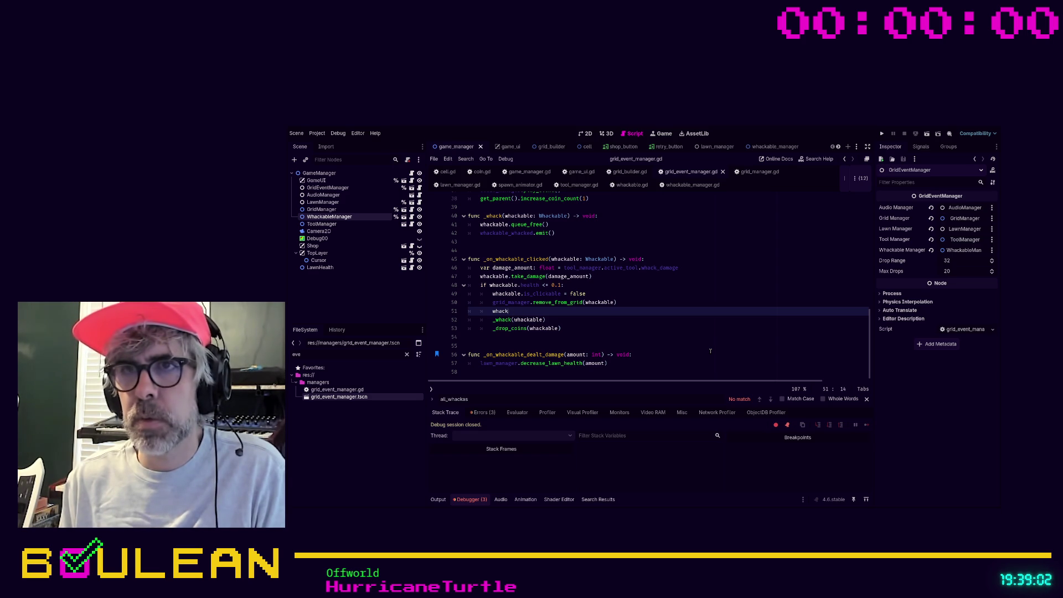
text(e_)
key(Return)
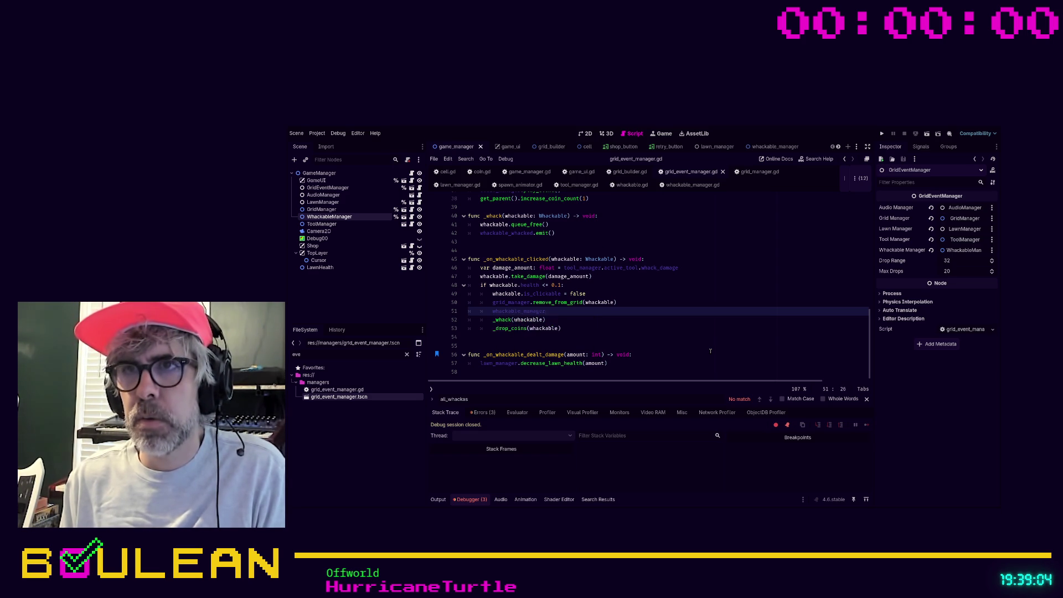
text(.)
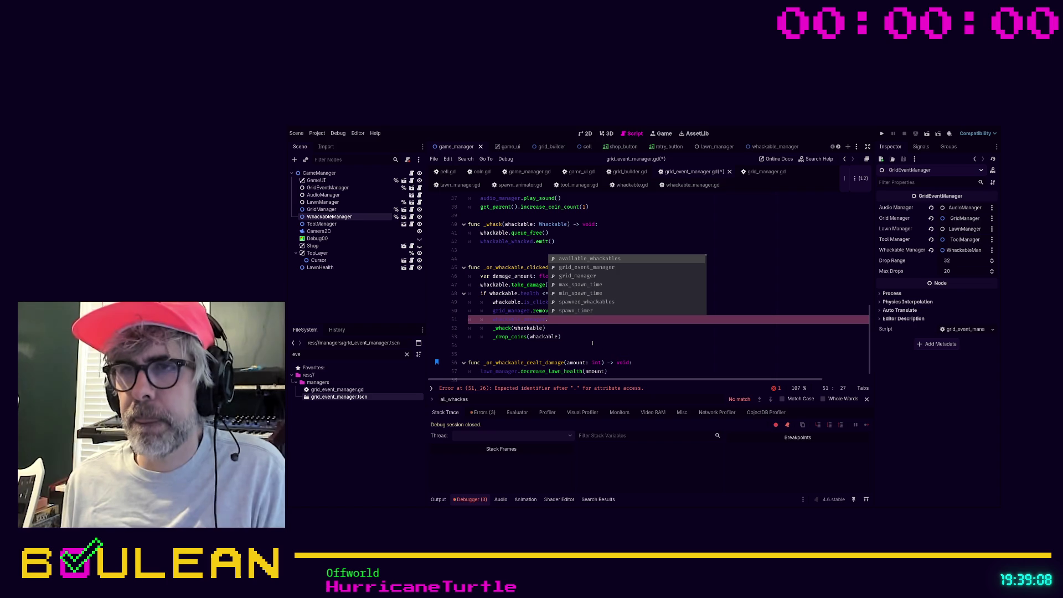
key(Escape)
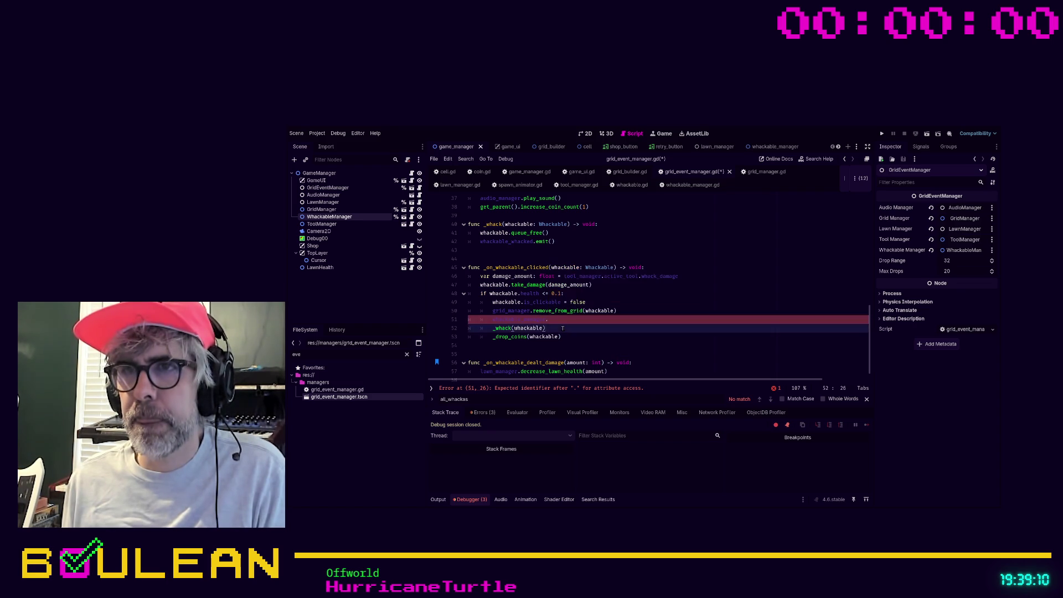
text(all_w)
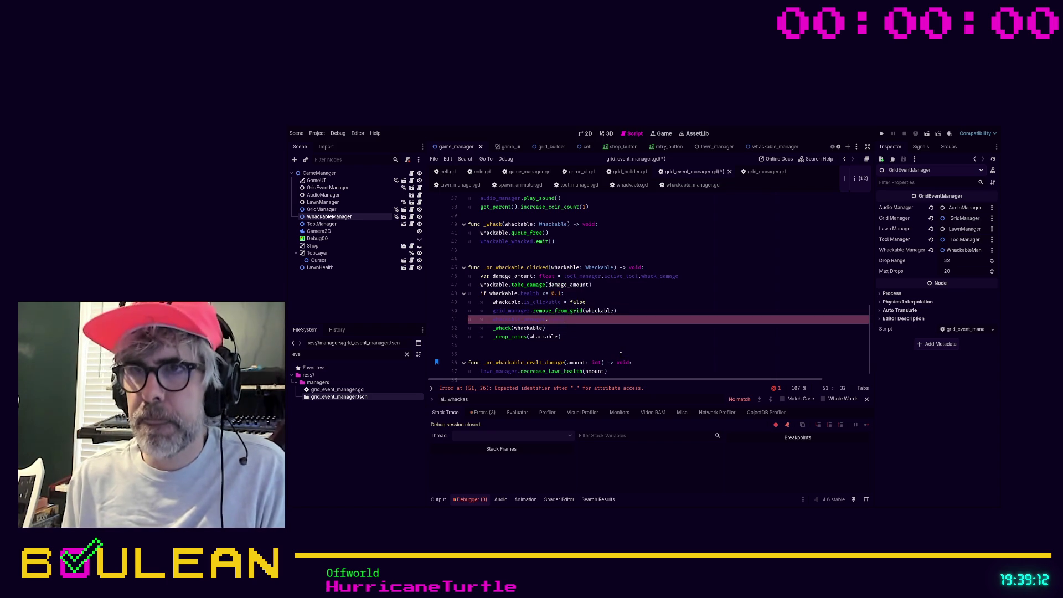
text(.)
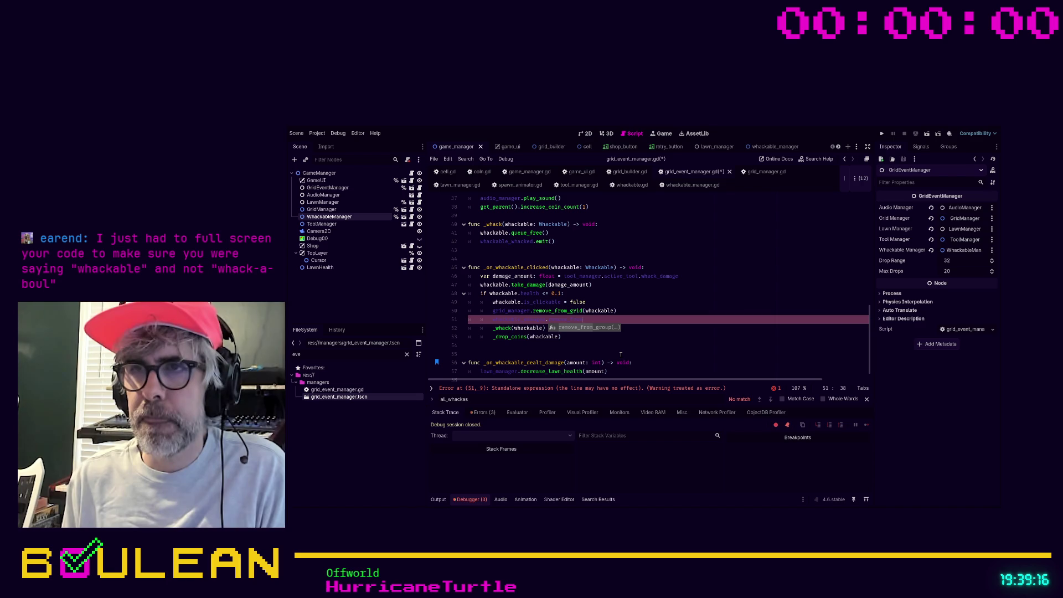
key(BackSpace)
key(BackSpace)
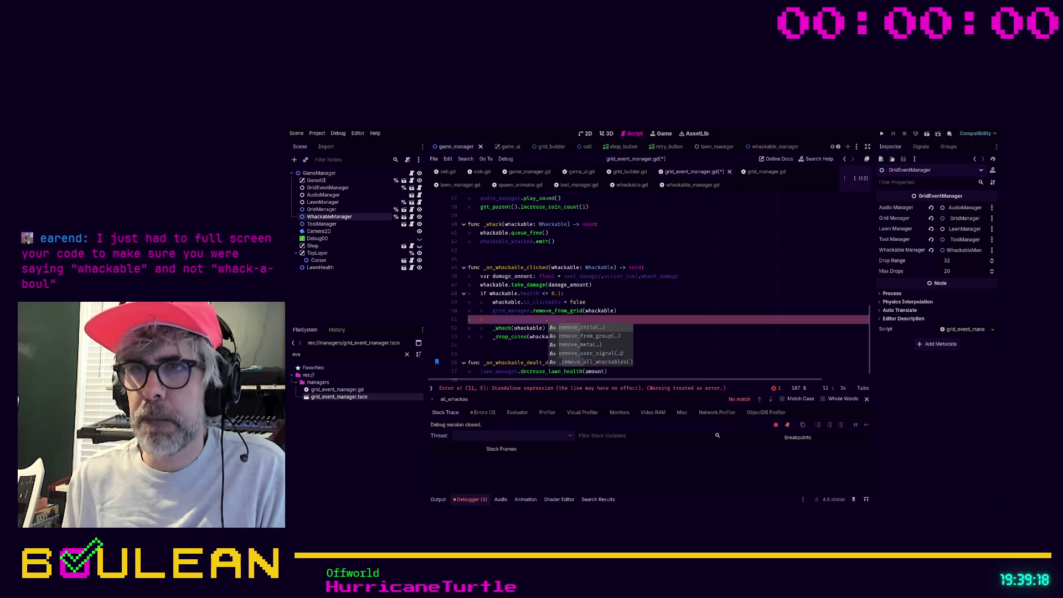
text(le(whackable)
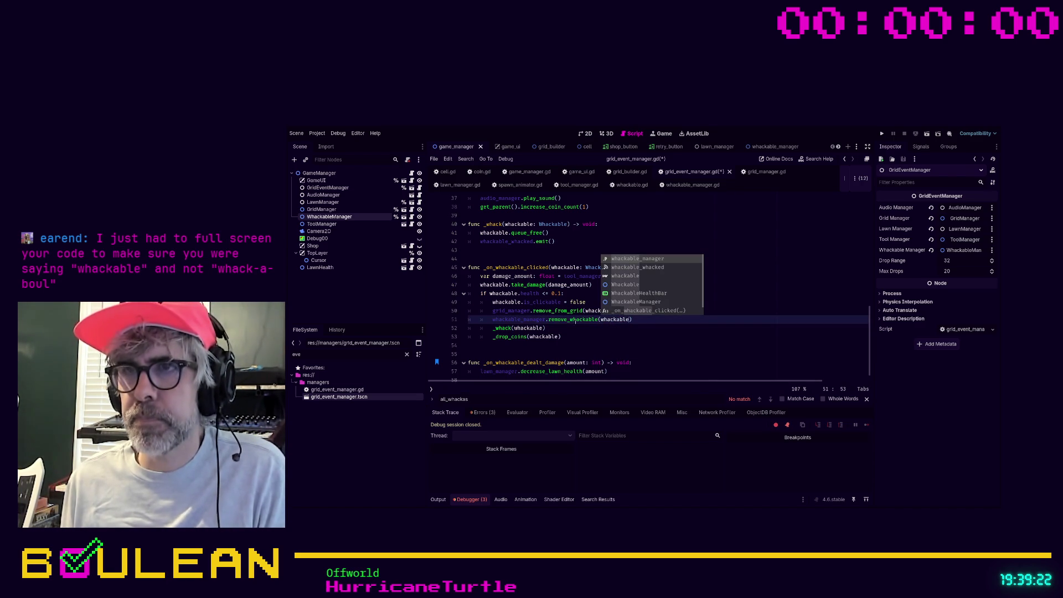
click(587, 330)
Jump to the whackable_manager variable's declaration
double_click(573, 319)
key(ctrl+c)
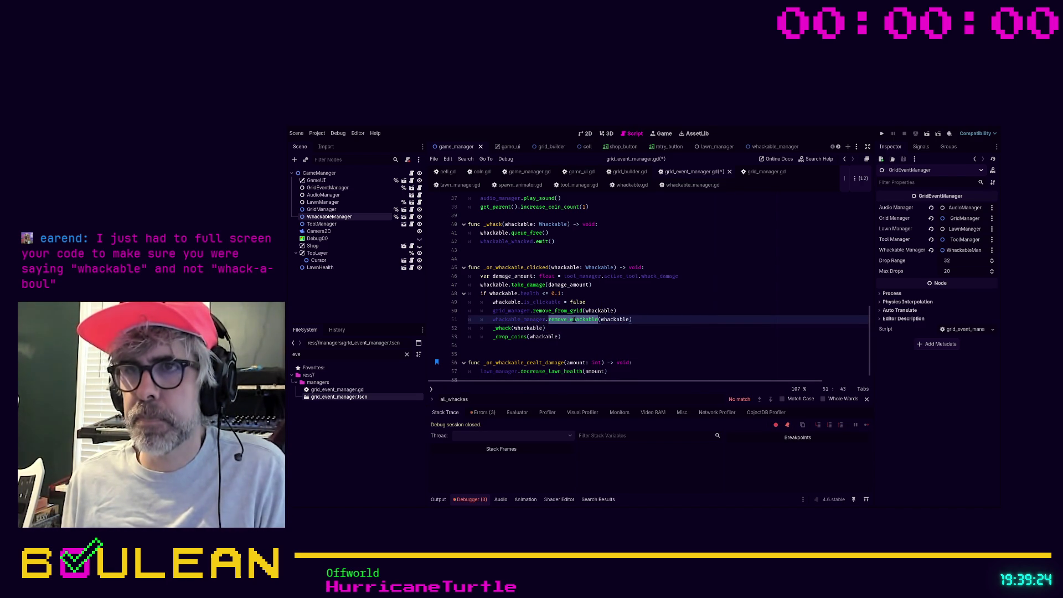
ctrl+click(513, 320)
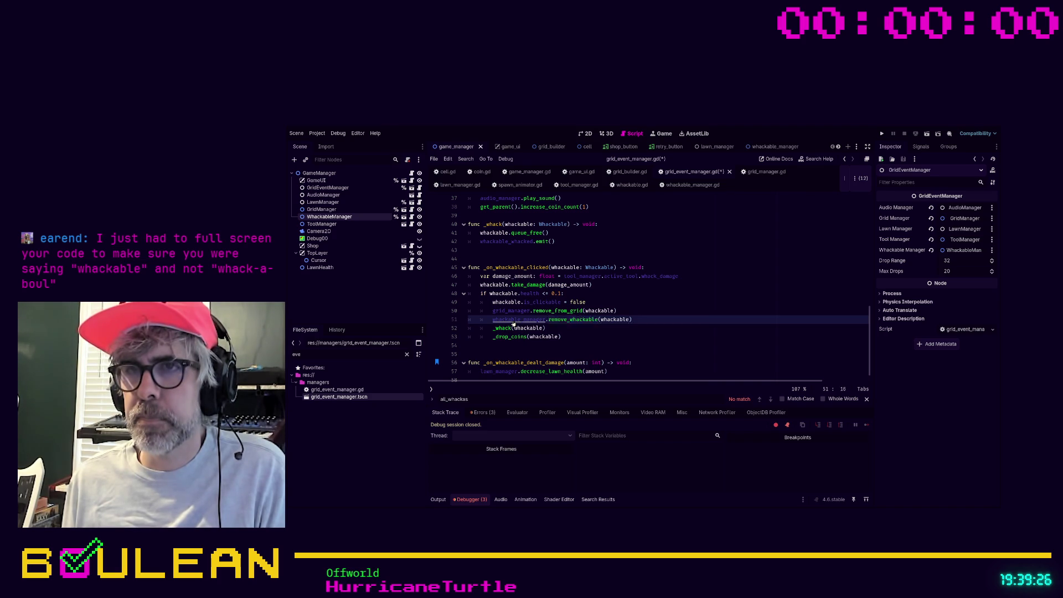
scroll(563, 297, down, 4)
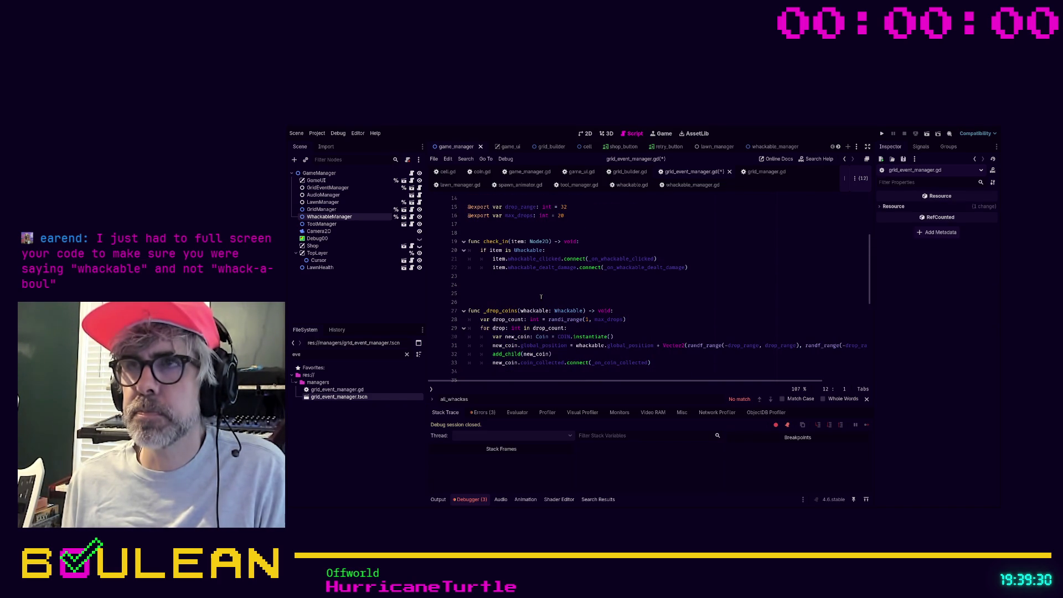
In whackable_manager.gd, add remove_whackable(whackable: Whackable) calling spawned_whackables.erase(whackable)
key(alt+Left)
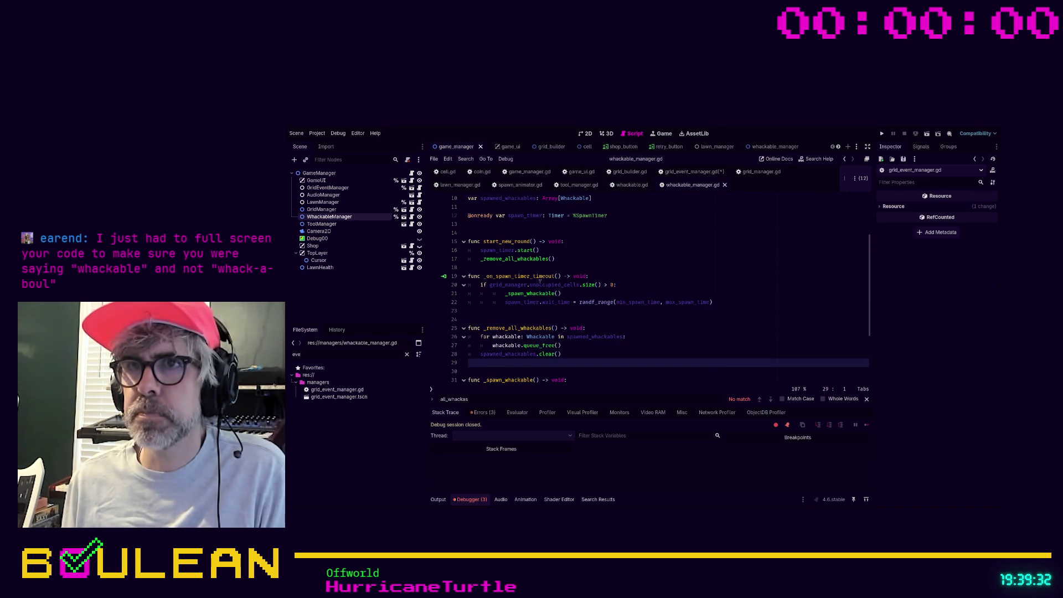
scroll(530, 303, up, 2)
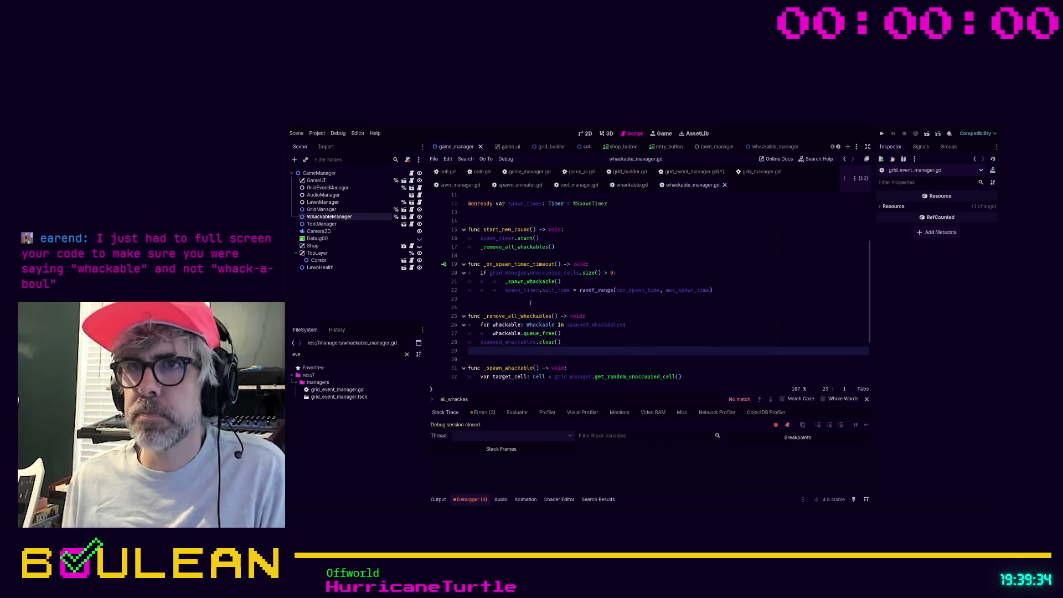
click(519, 307)
key(Return)
key(Return)
key(Return)
key(Up)
key(Up)
key(Down)
key(ctrl+v)
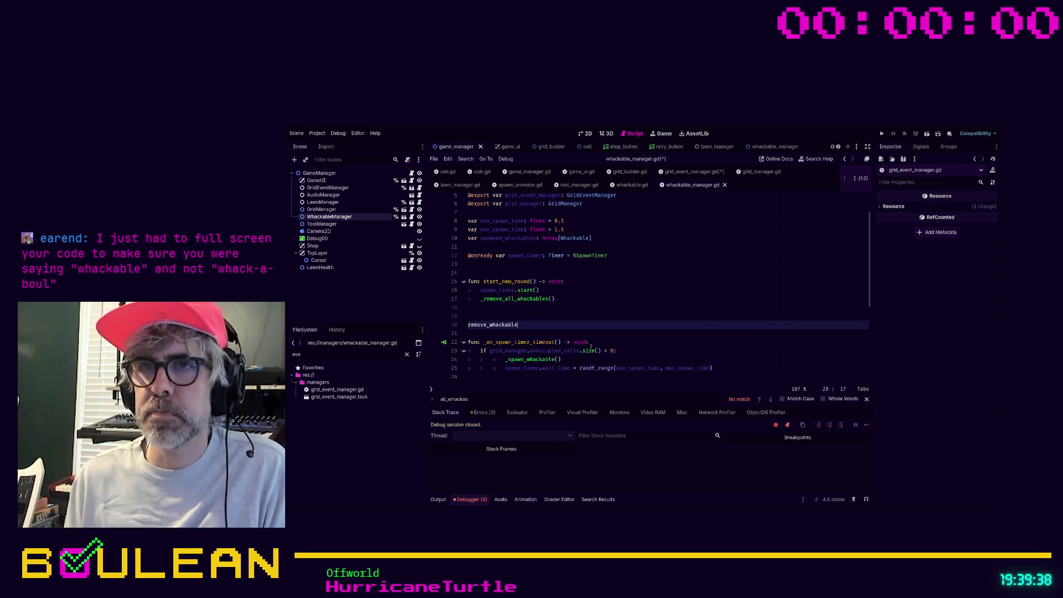
text(func)
key(End)
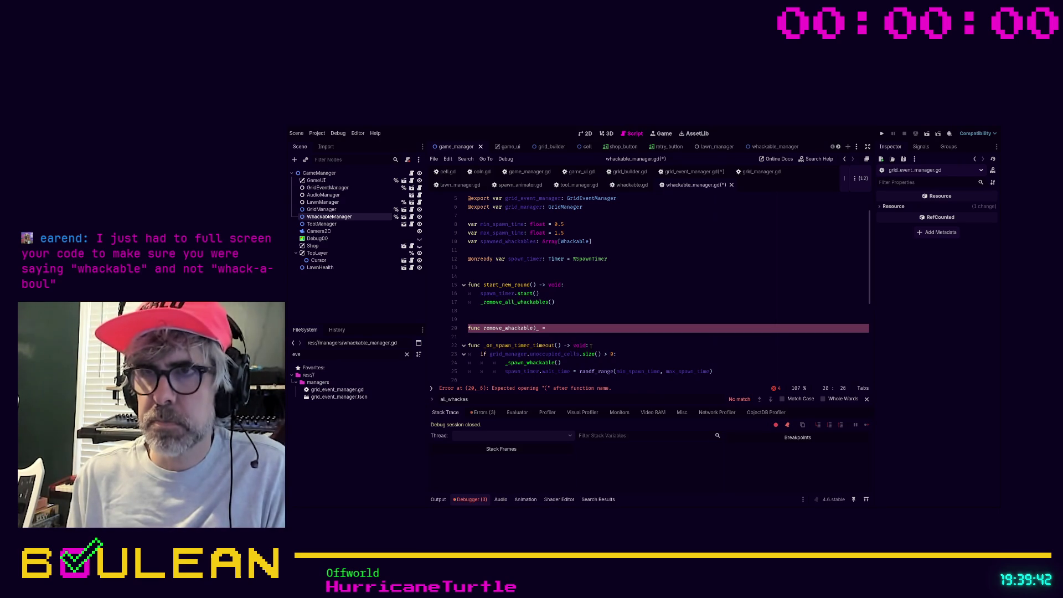
text((whackable: )
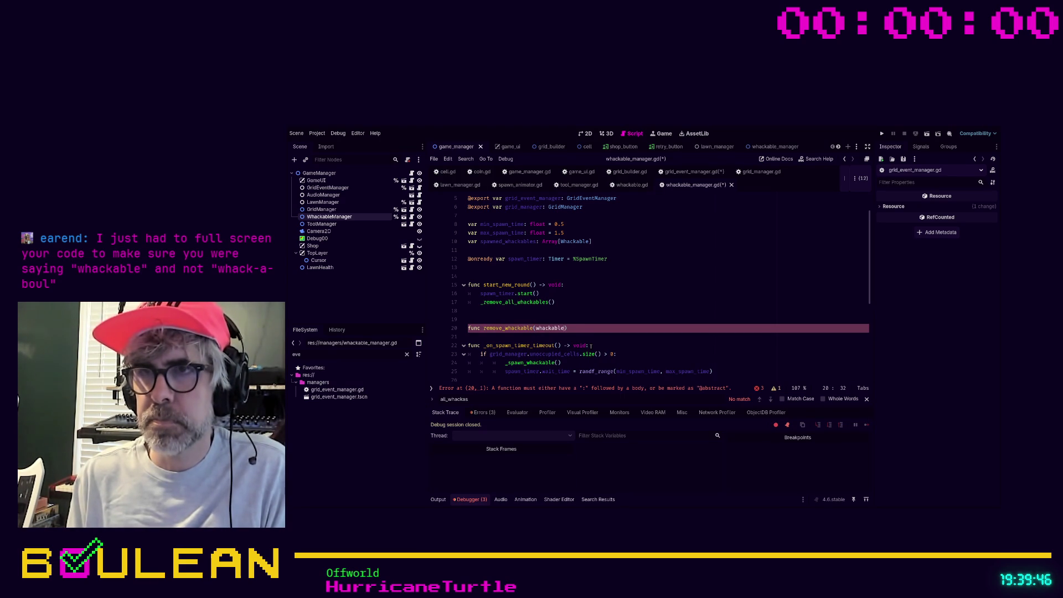
text(Whackable)
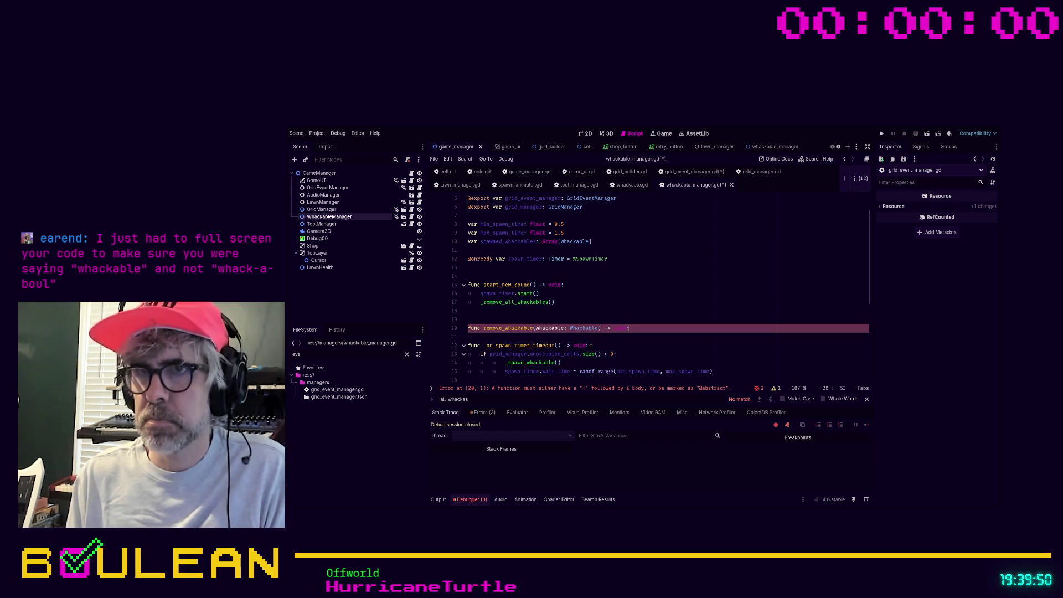
key(Return)
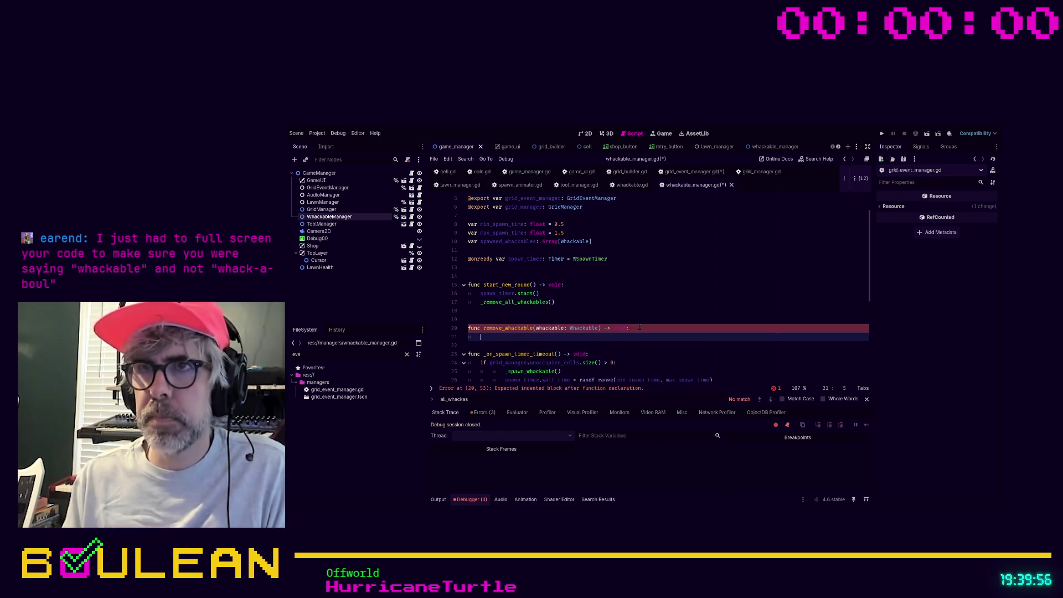
text(spawned_whackables.)
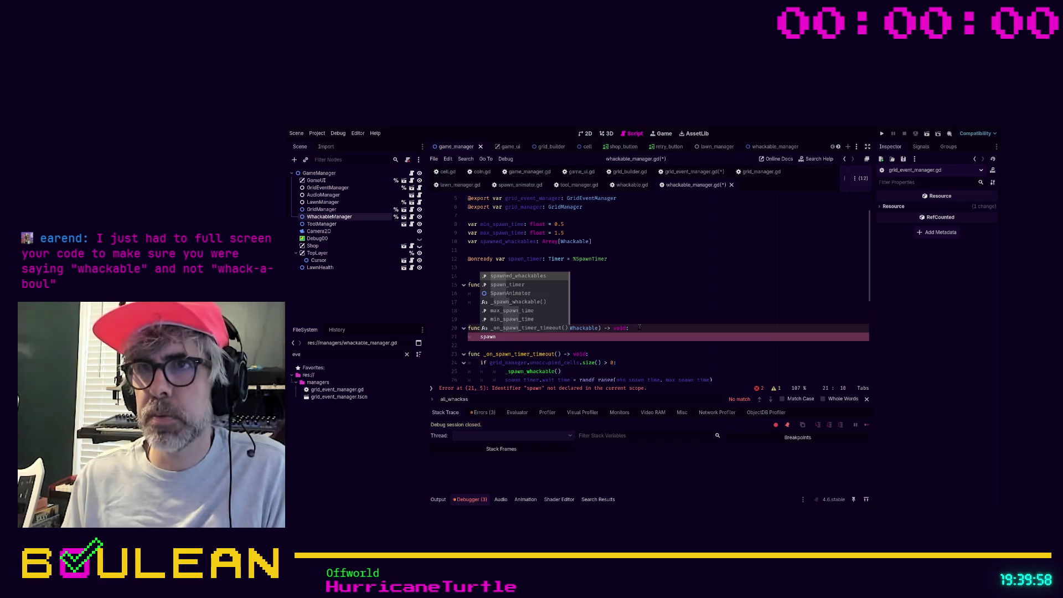
text(er)
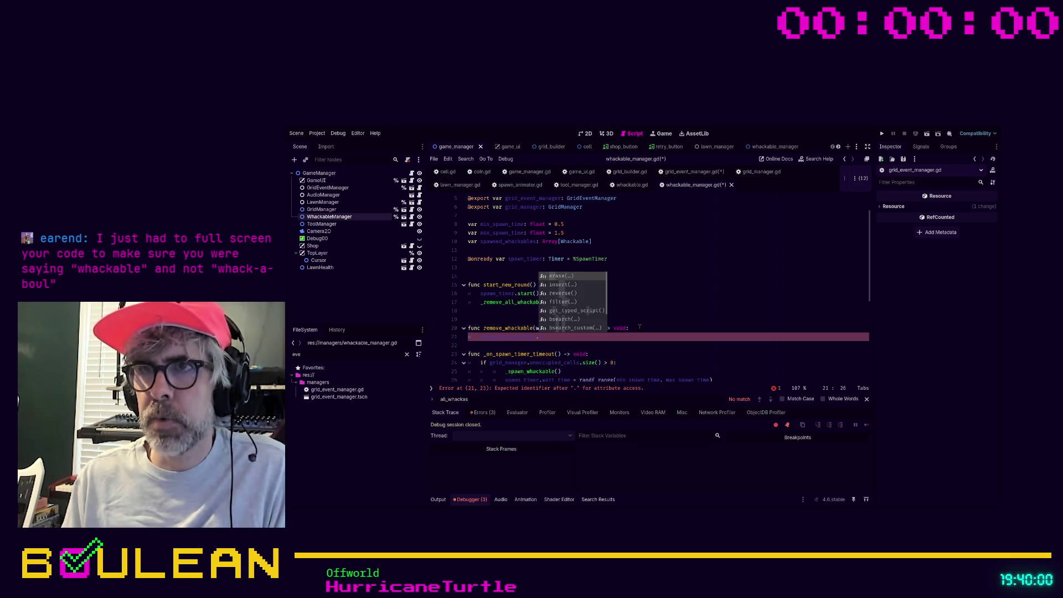
key(Return)
text(whackable)
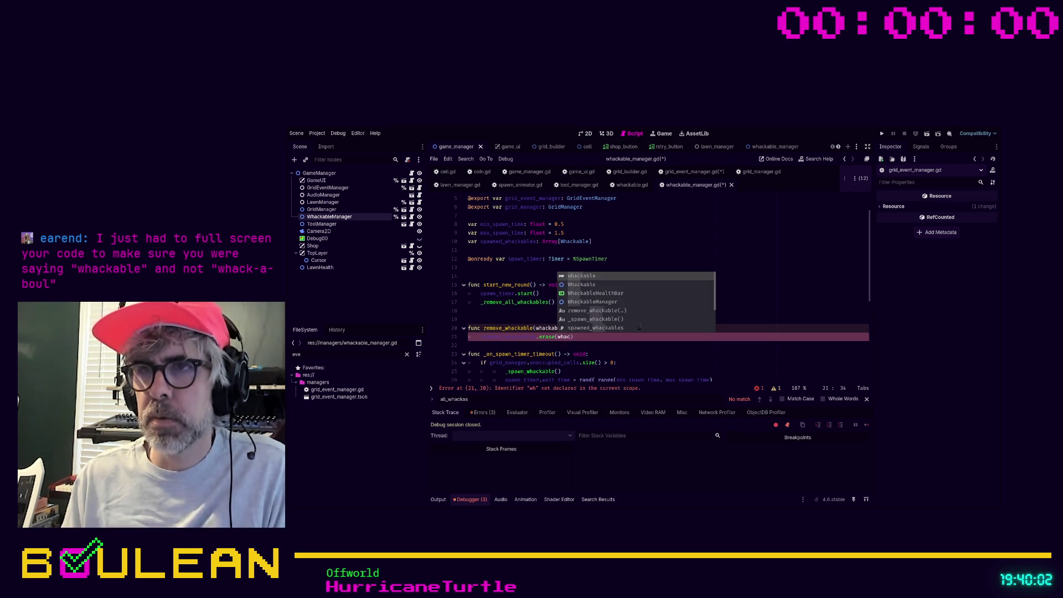
Save all modified scripts and return to grid_event_manager.gd
key(ctrl+s)
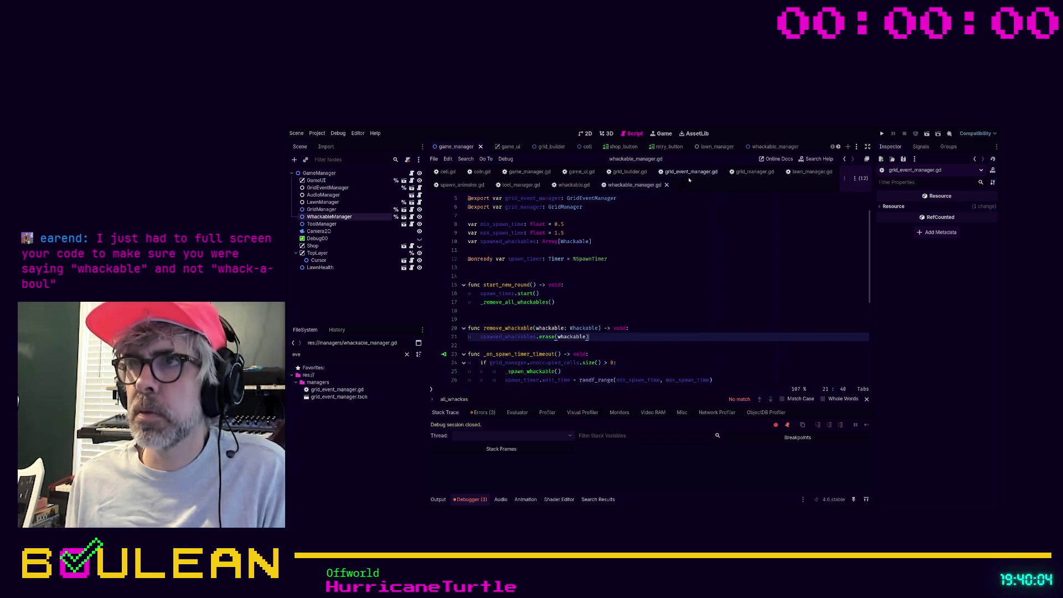
click(683, 172)
scroll(627, 315, down, 1)
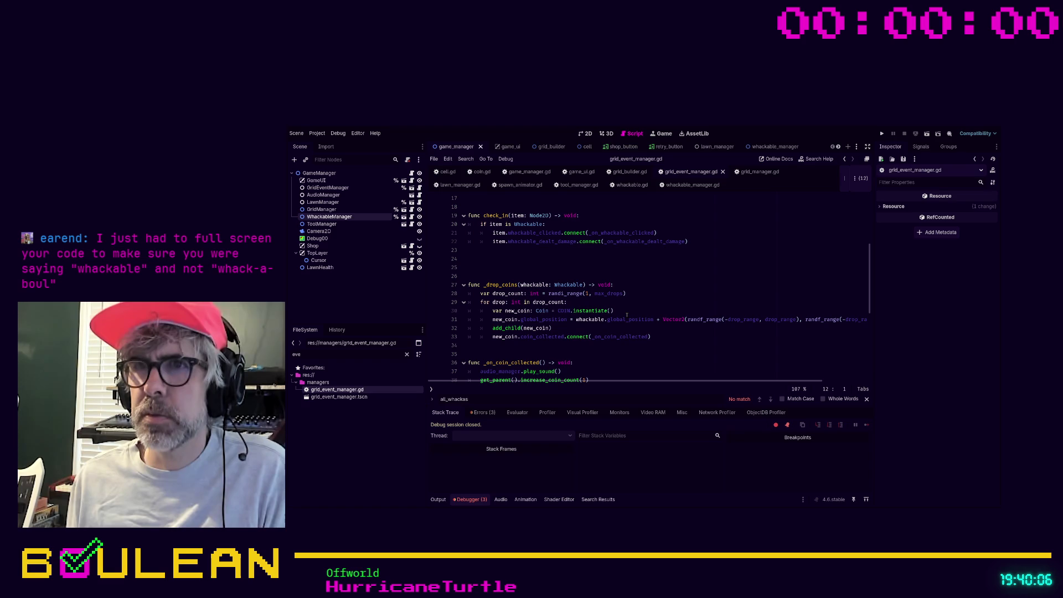
Add a line after the _drop_coins(whackable) call, then run the game until 'Your lawn is ruined!'
scroll(627, 314, down, 7)
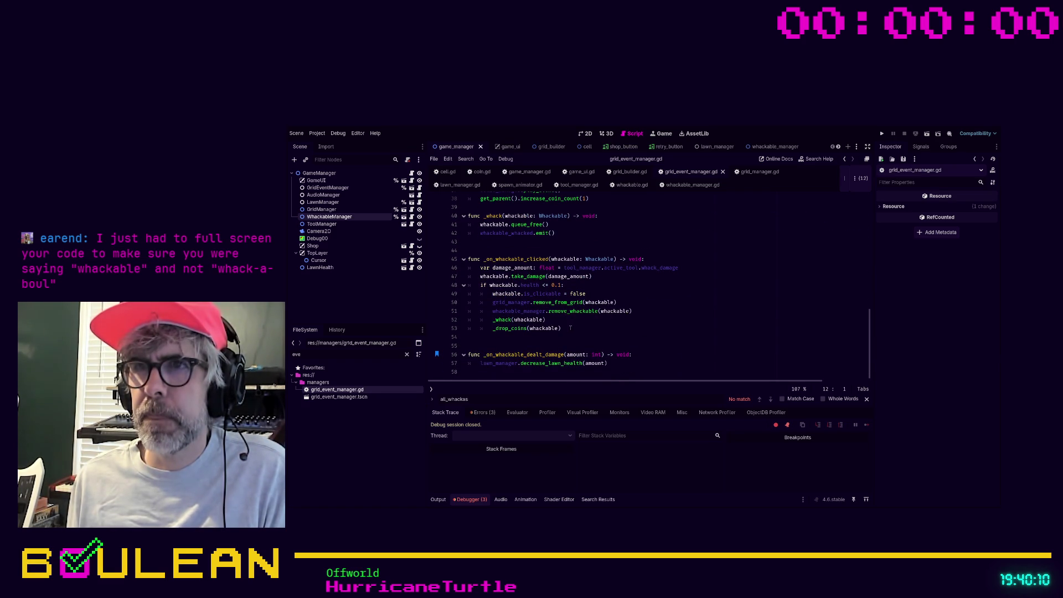
click(596, 331)
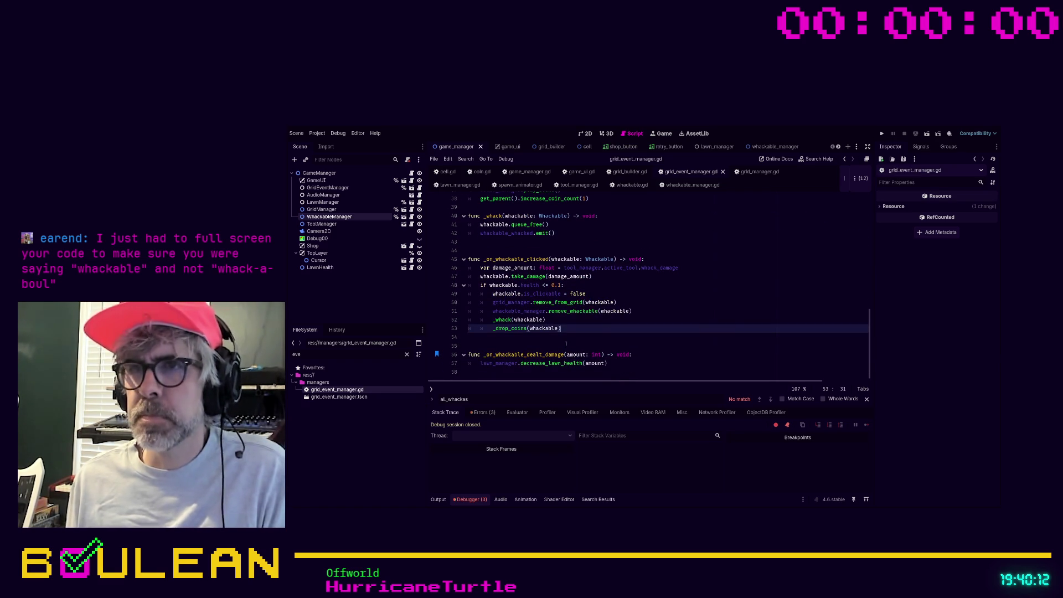
key(Down)
key(F5)
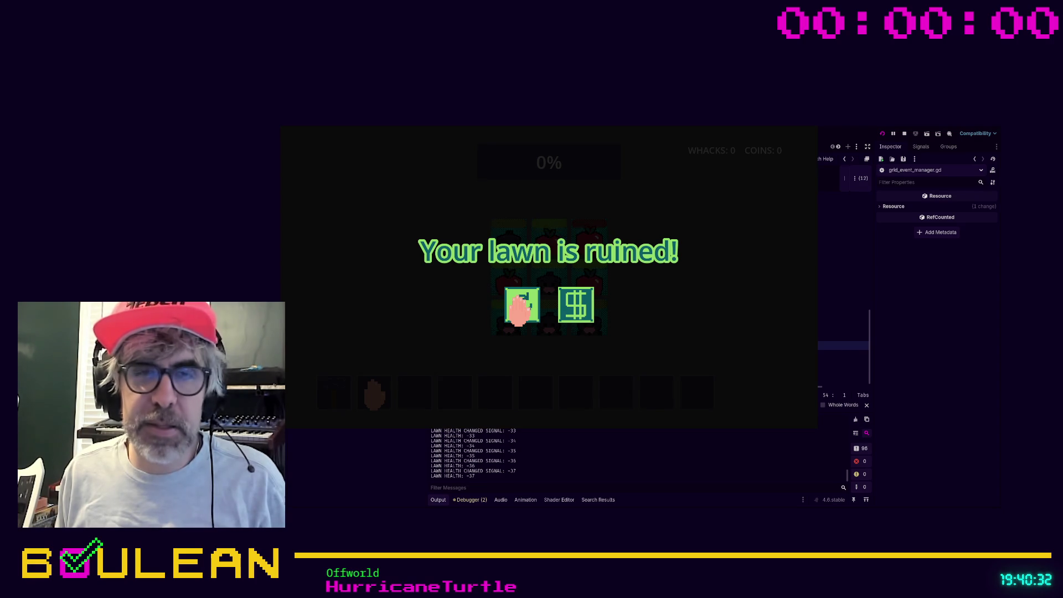
Retry the ruined round and whack the weed and plant in the bottom tiles
click(520, 308)
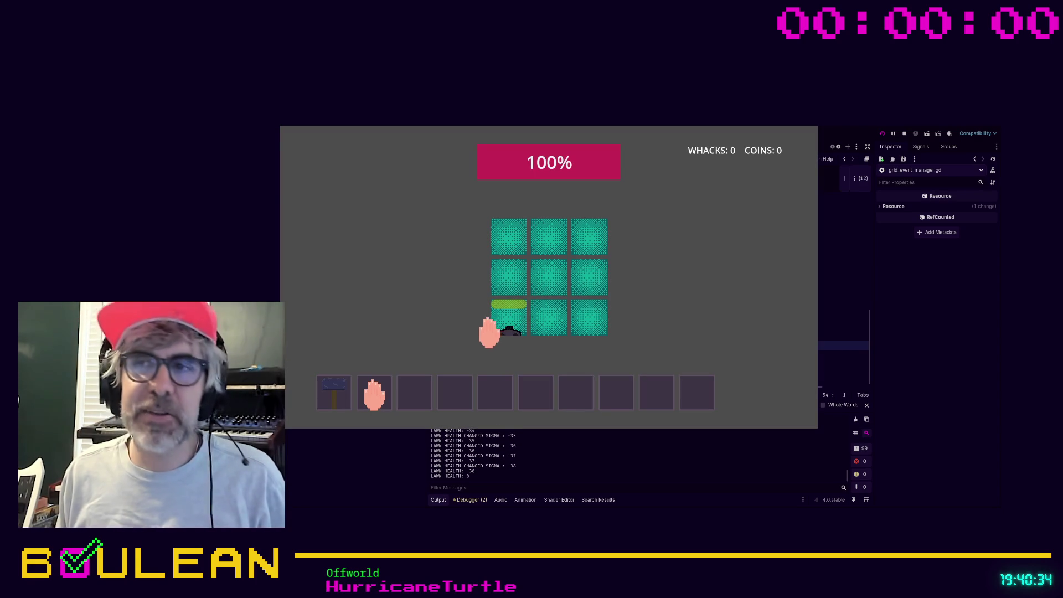
click(509, 316)
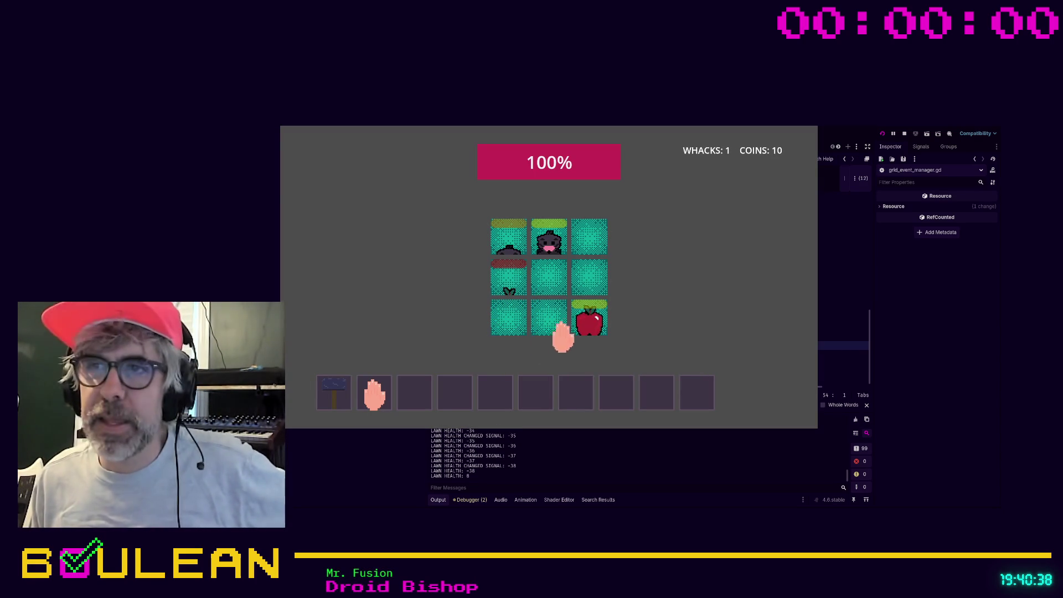
click(588, 320)
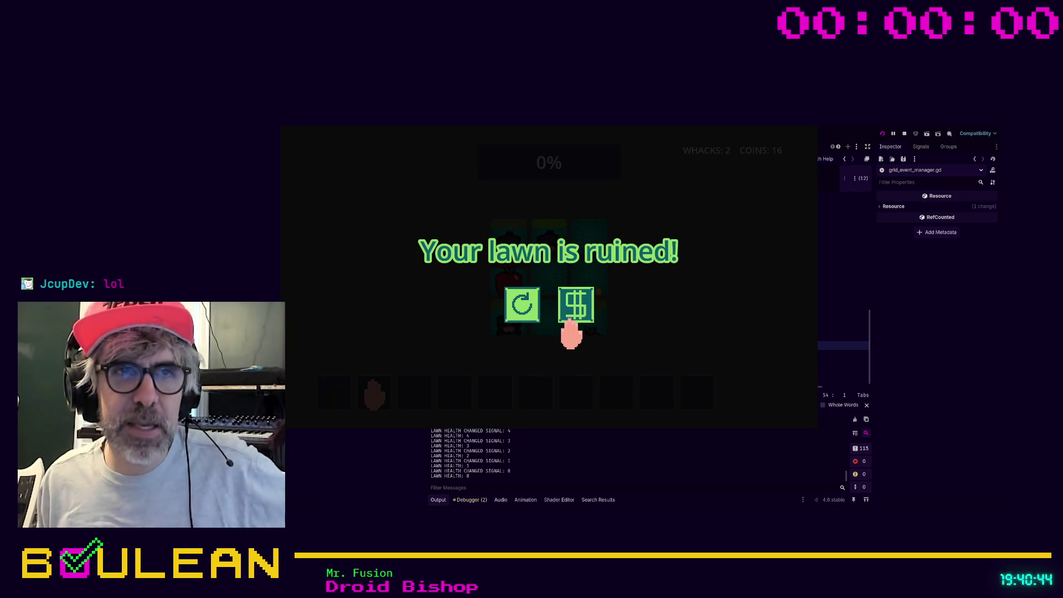
Retry again after game over and whack the centre and right-middle tiles repeatedly
click(522, 303)
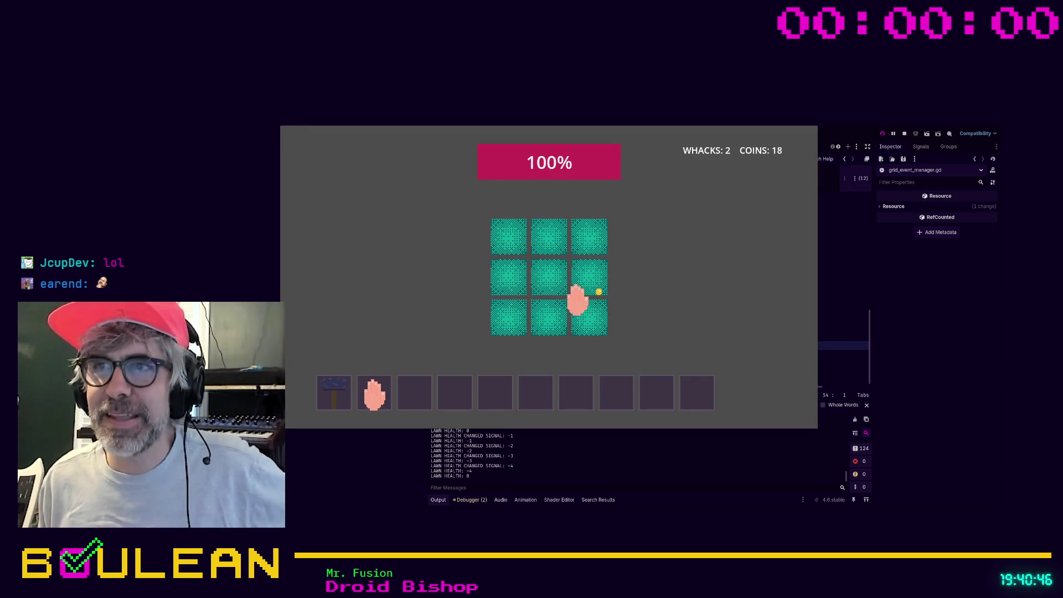
click(547, 275)
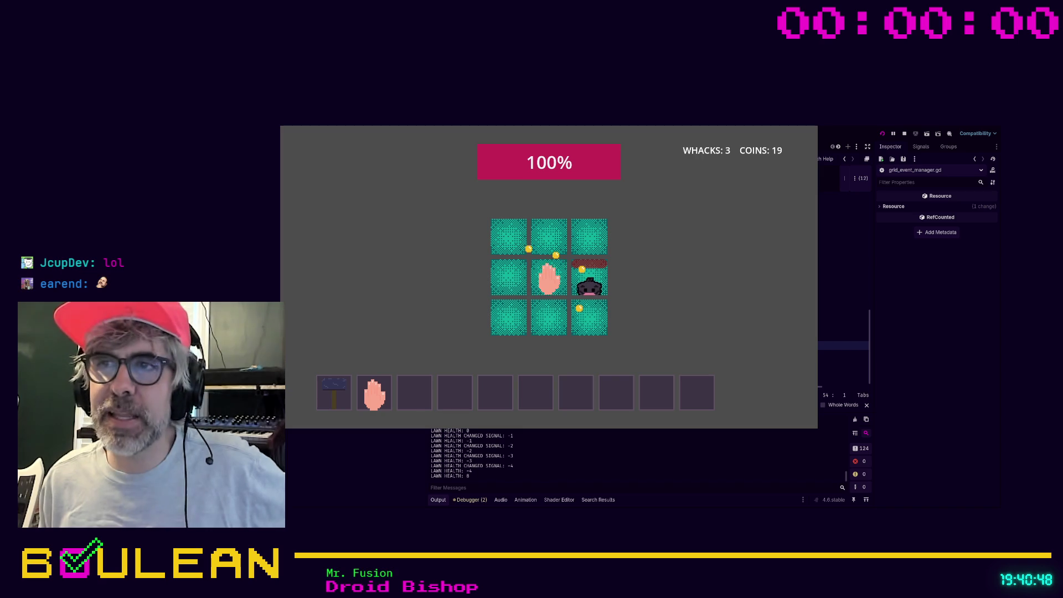
click(583, 280)
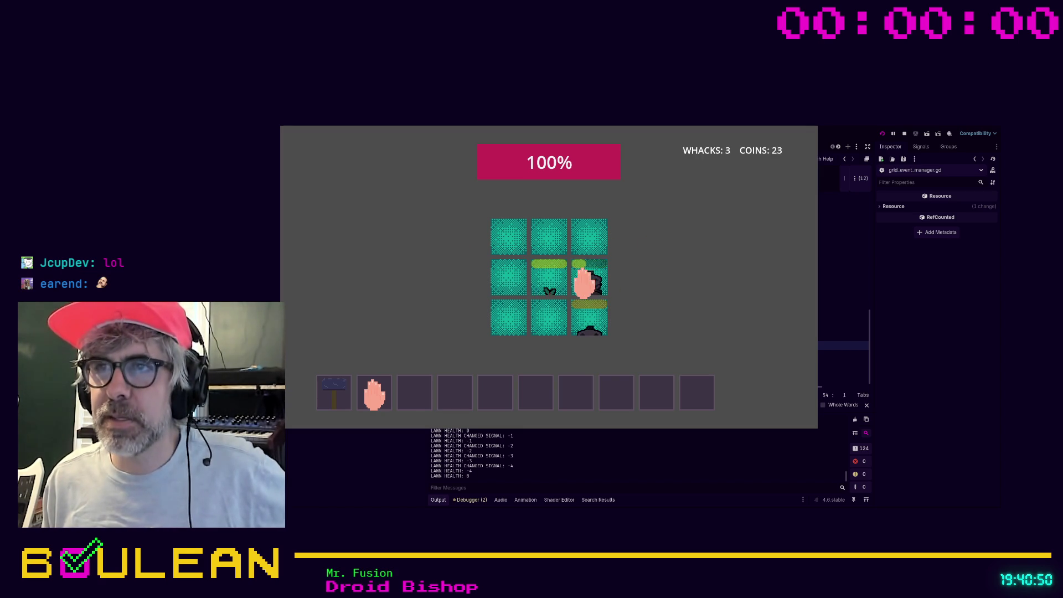
click(547, 281)
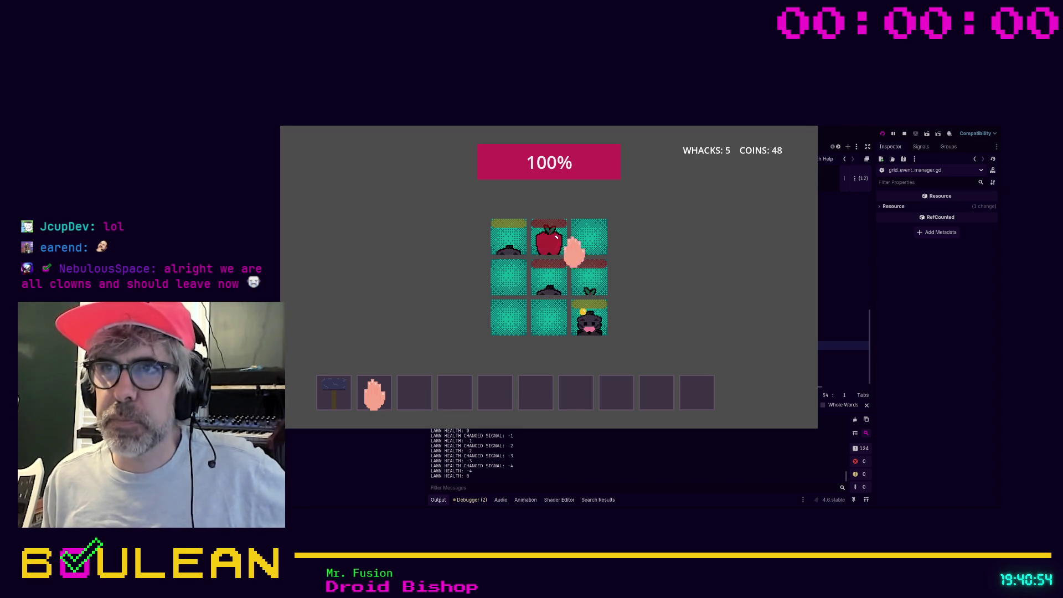
click(548, 280)
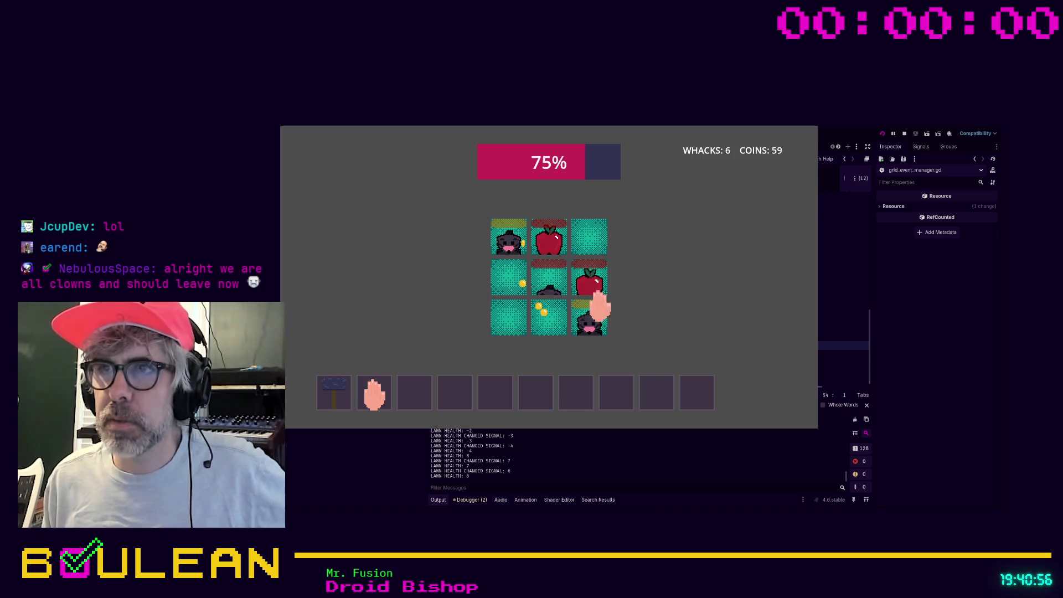
click(591, 283)
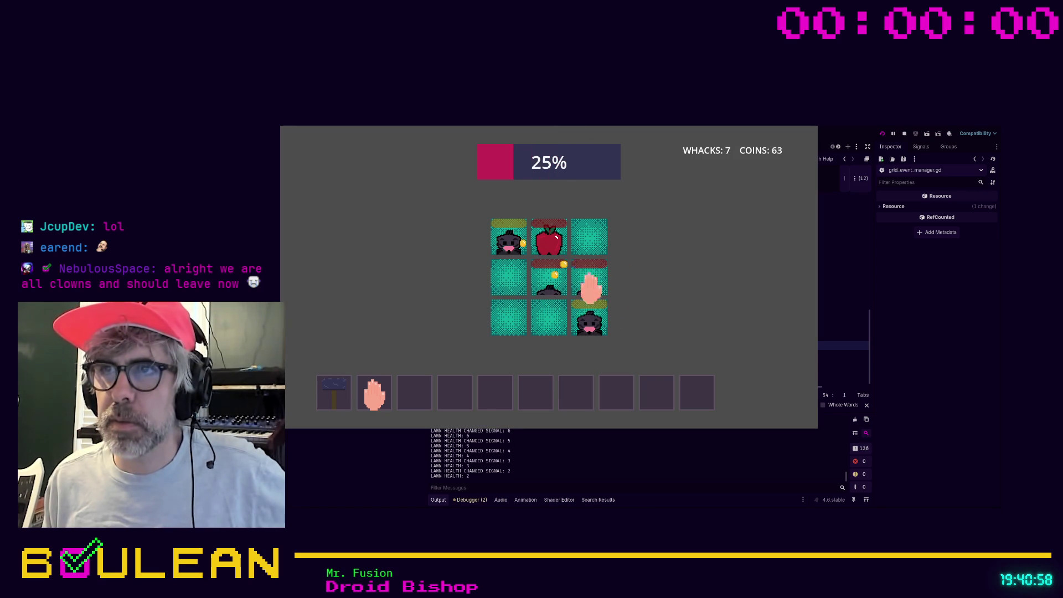